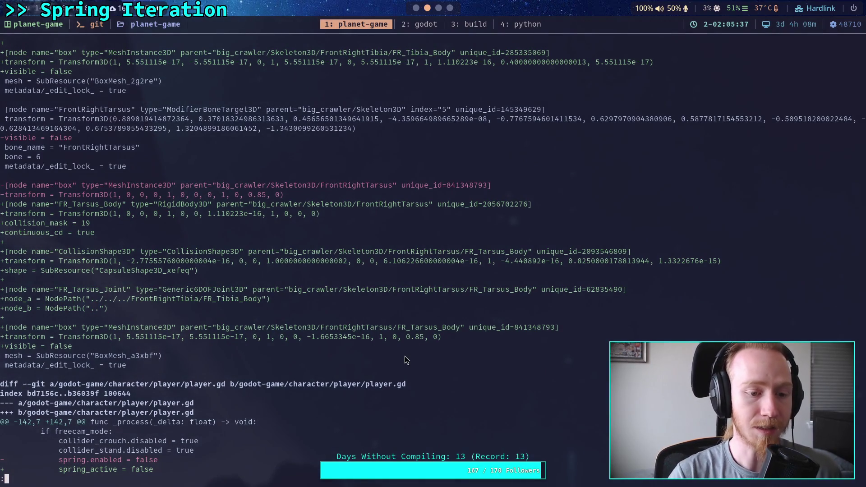
Step: Read down the diff through the player.gd changes to the start of player.tscn
key("j")
key("j")
key("j")
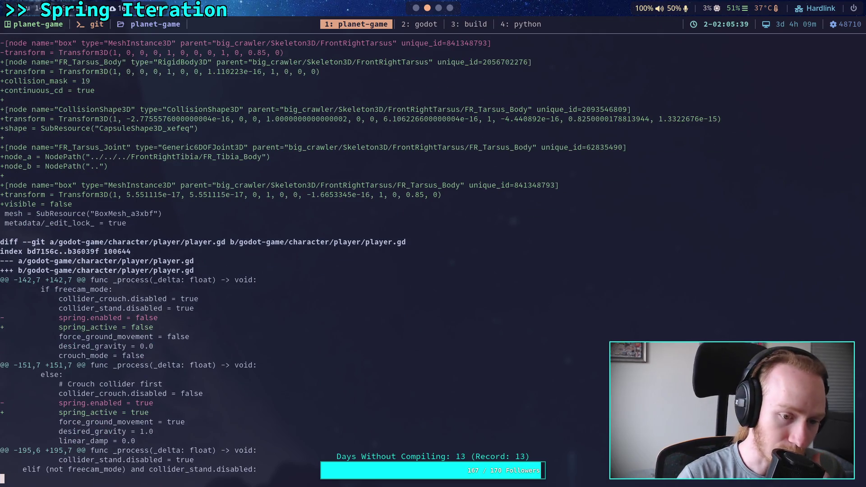
key("j")
key("j")
key("j")
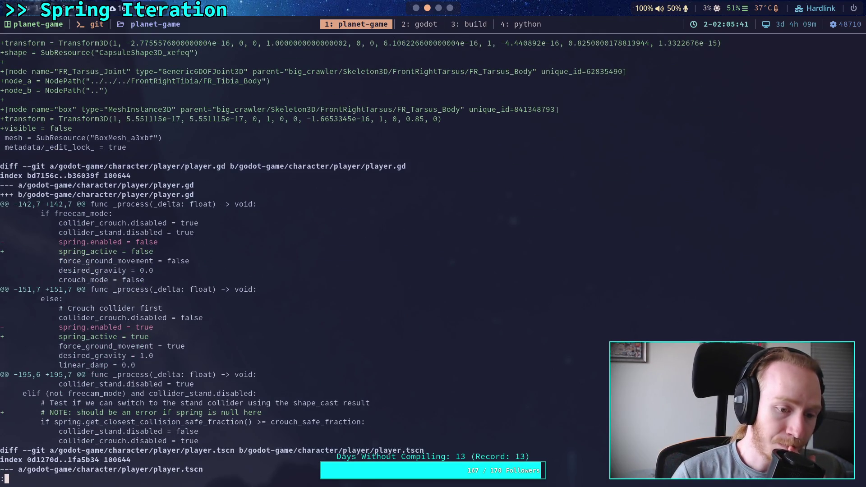
key("j")
key("j")
key("j")
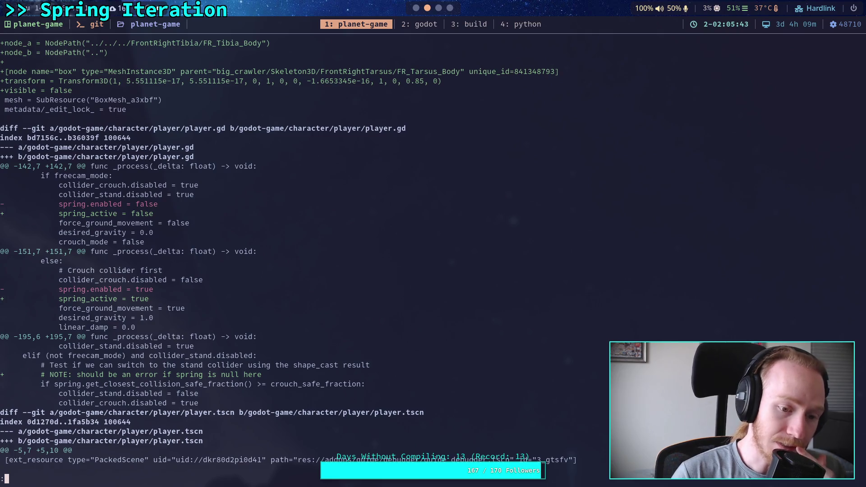
Step: Stage godot-game/character/player/player.gd and rerun git diff for the remaining changes
type("qgit ad")
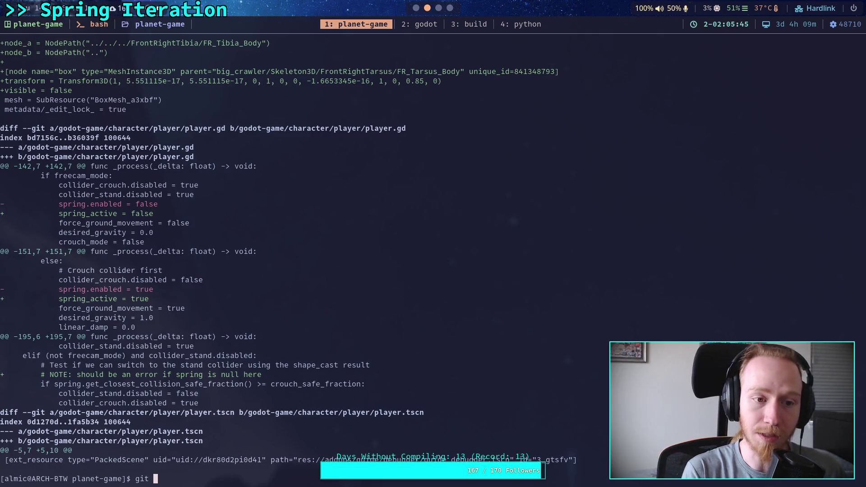
type("d godot-game/character/")
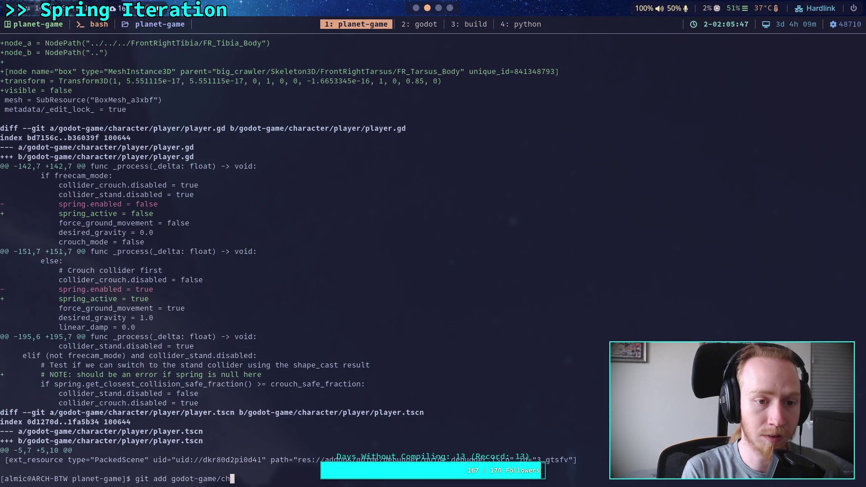
type("player/player.")
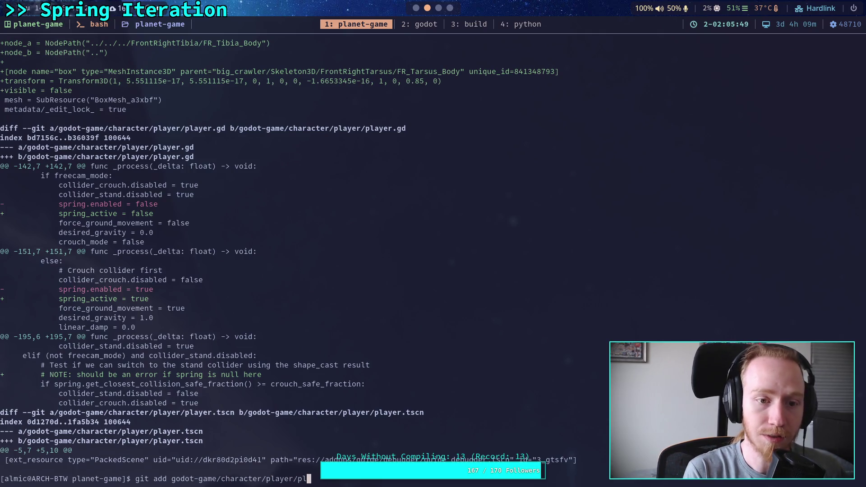
type("gd")
key("Return")
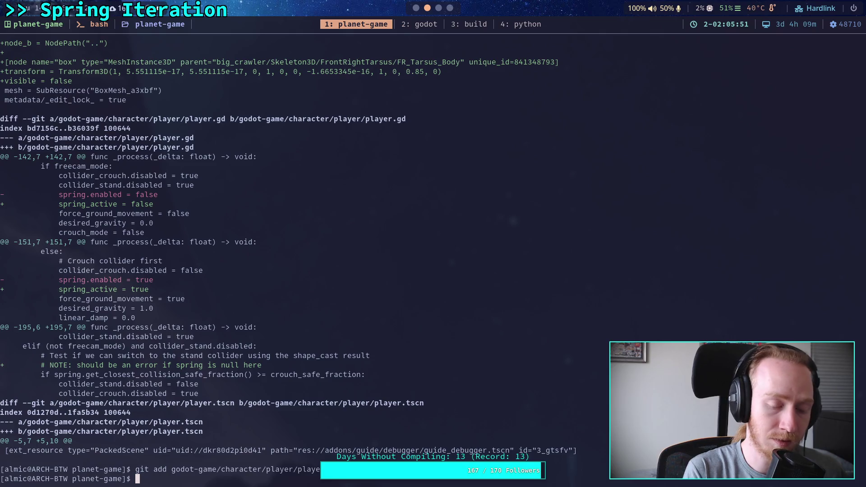
type("git diff")
key("Return")
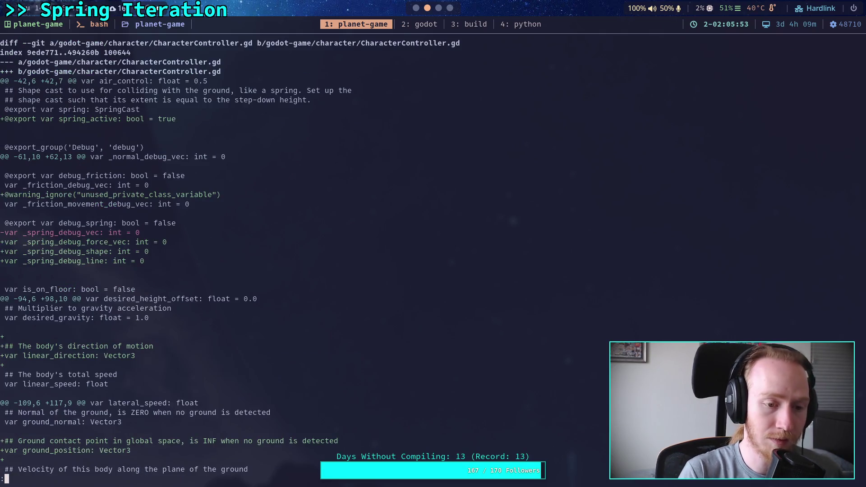
Step: Page through CharacterController.gd's _integrate_forces changes to the SpringCast.gd diff
key("space")
key("space")
key("space")
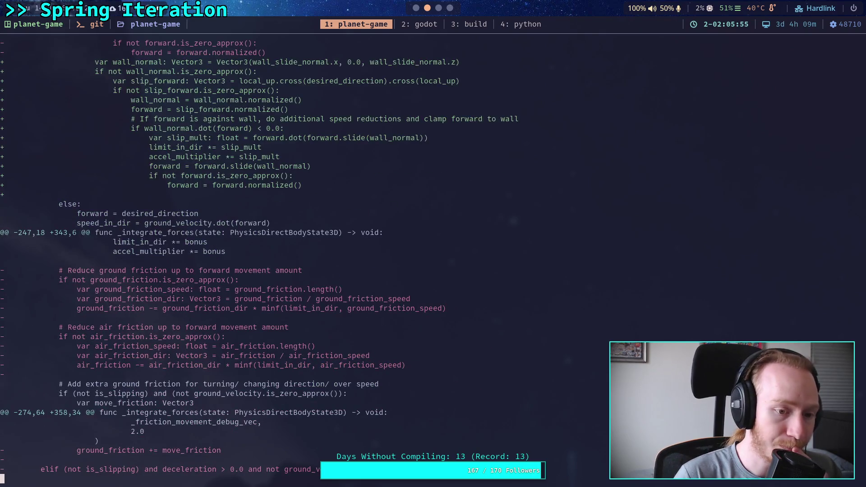
key("space")
key("space")
key("space")
key("space")
key("space")
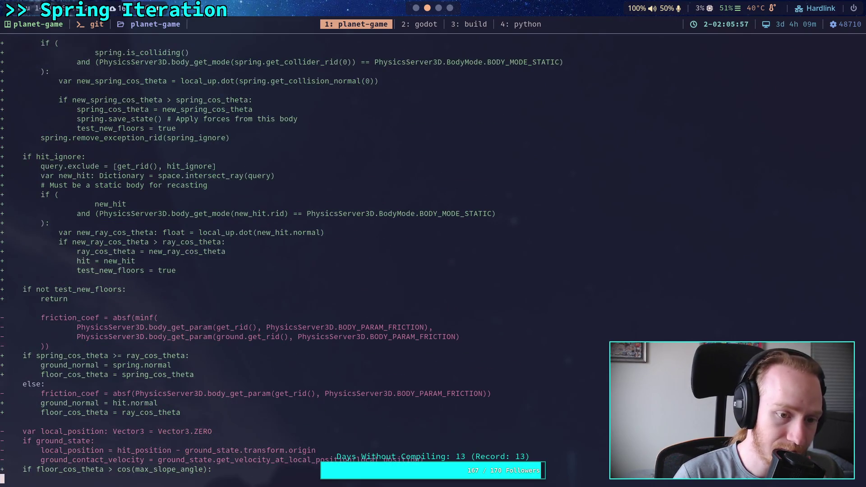
key("space")
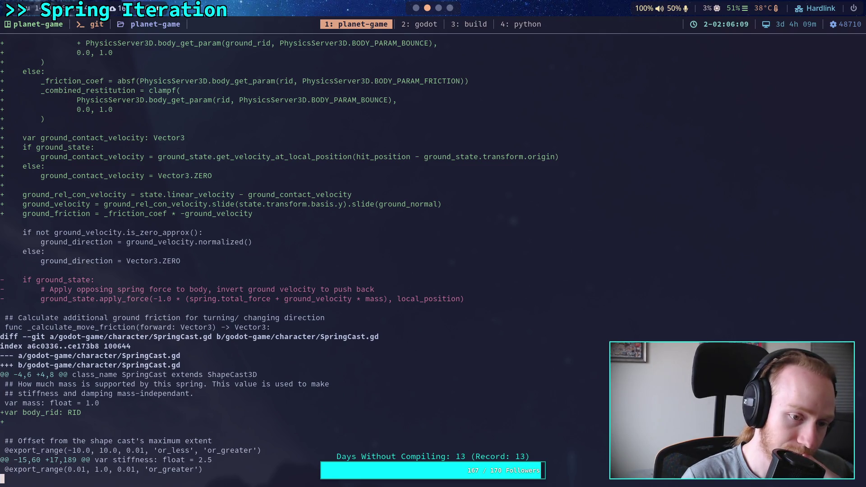
Step: Review SpringCast.gd and the crawler script changes, reaching the big_crawler_bot.tscn diff
scroll(433, 253, "down", 15)
scroll(433, 253, "down", 10)
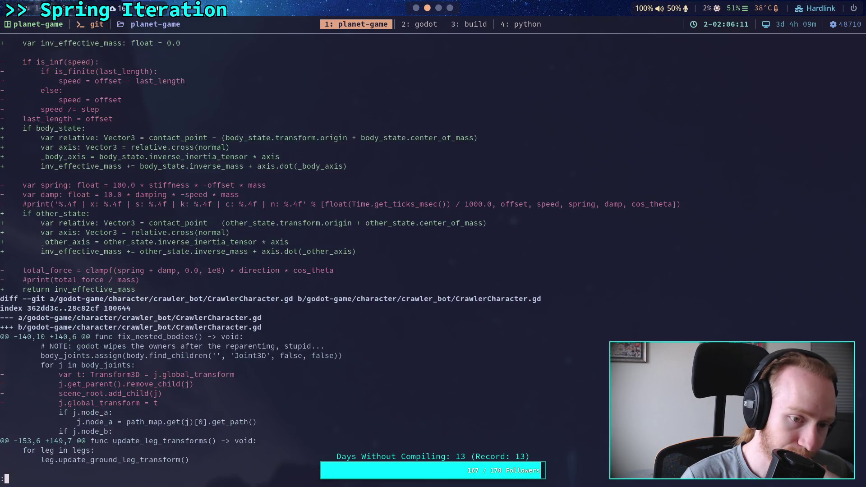
scroll(433, 252, "up", 20)
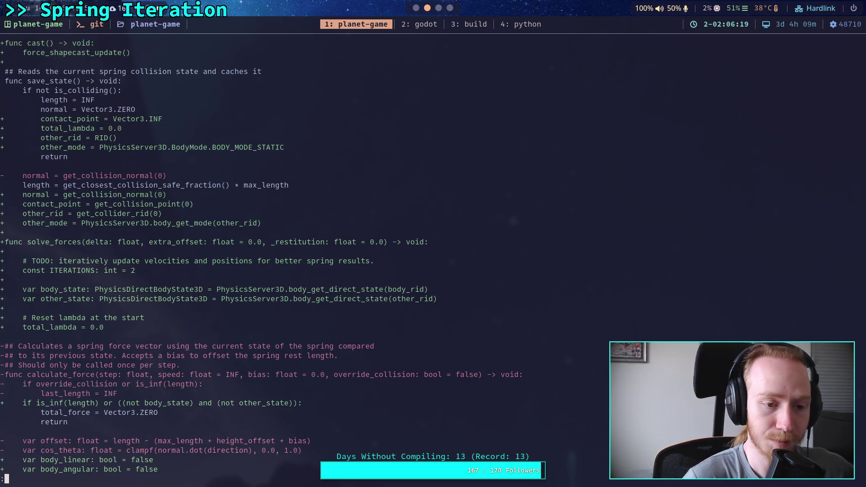
scroll(433, 253, "down", 20)
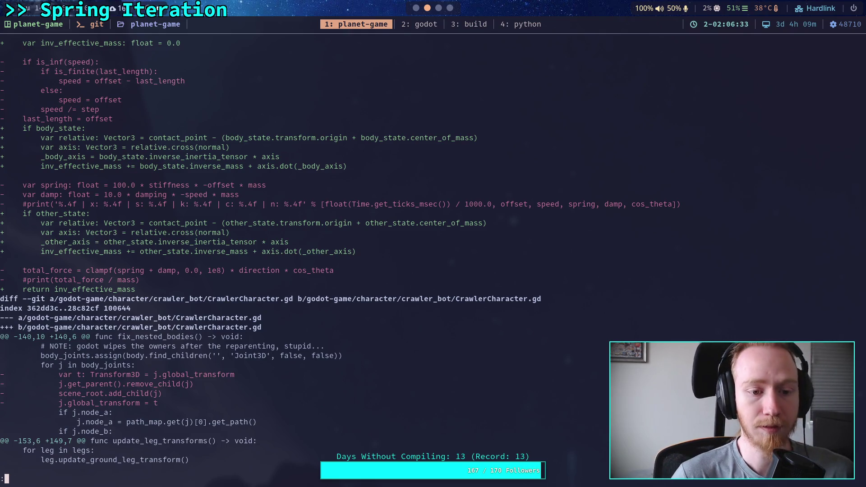
key("space")
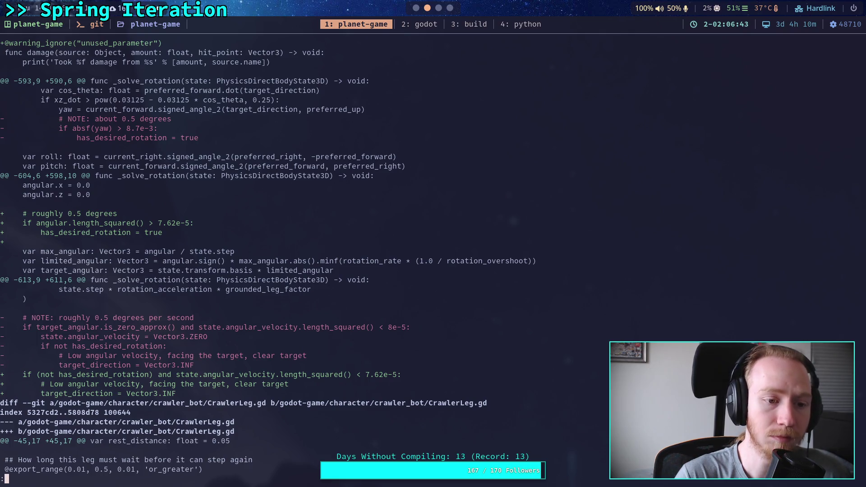
key("space")
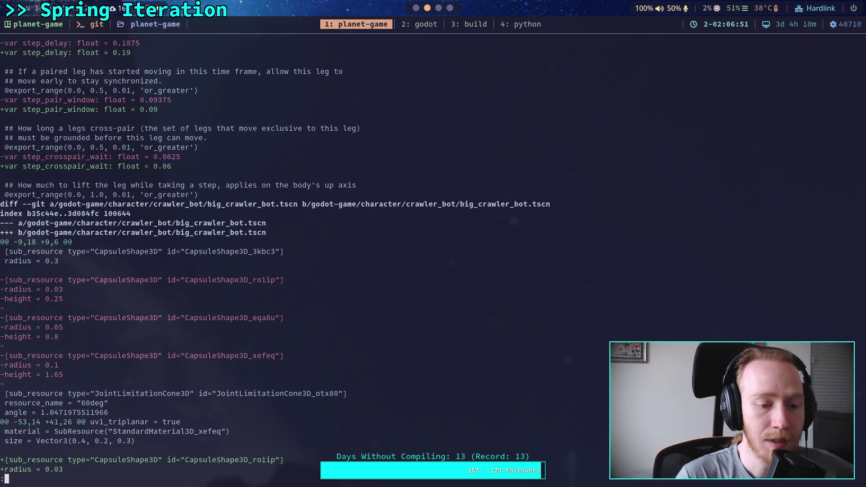
Step: Page past the crawler scene nodes and project.godot physics settings toward the player.tscn diff
key("space")
key("space")
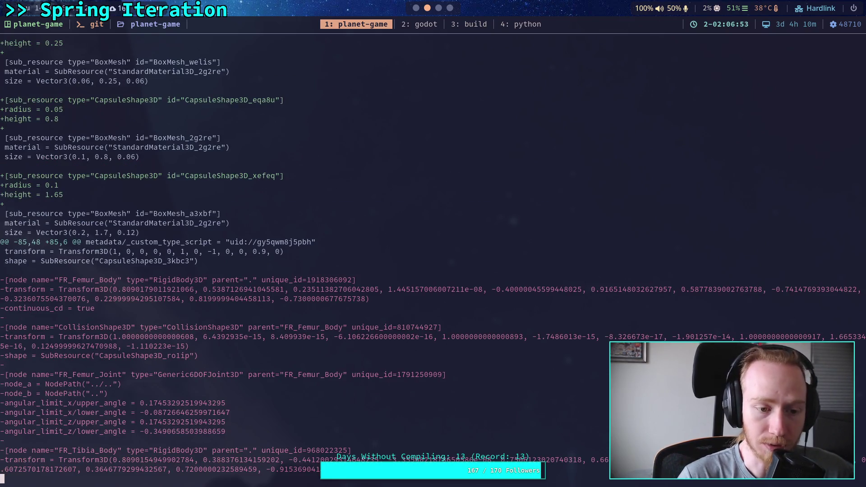
key("space")
key("space")
key("space")
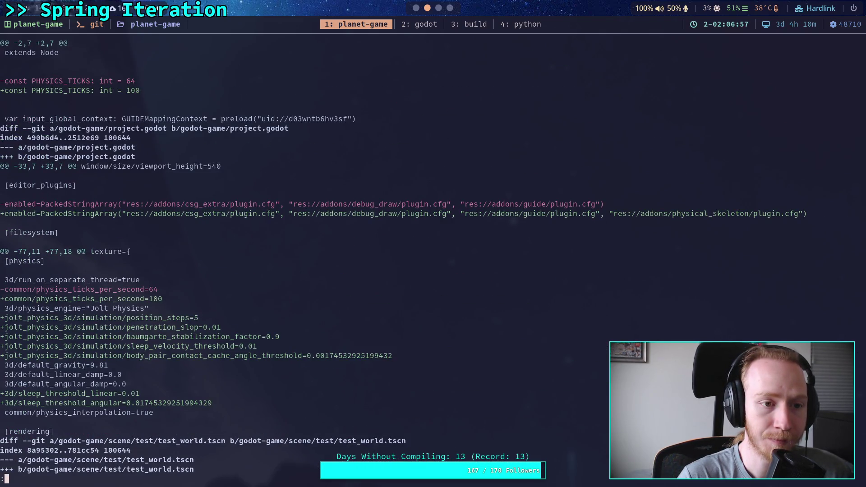
key("space")
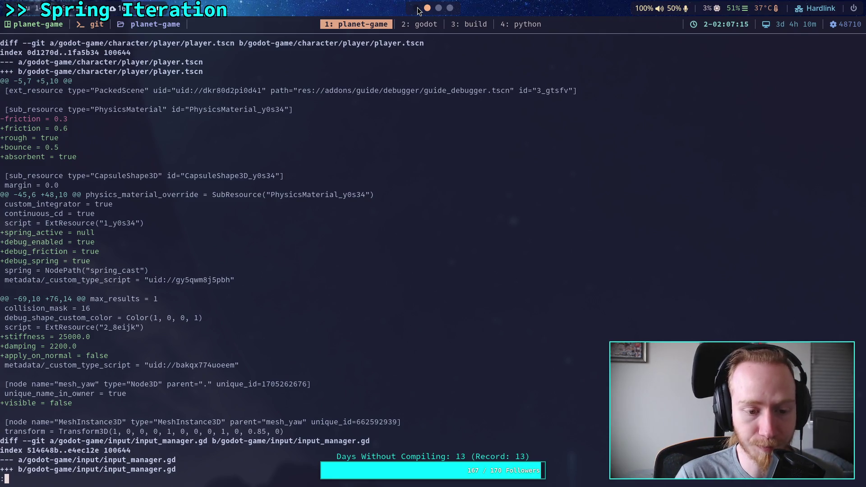
Step: Back in Godot, widen the inspector panel and close the test_world scene
left_click(417, 8)
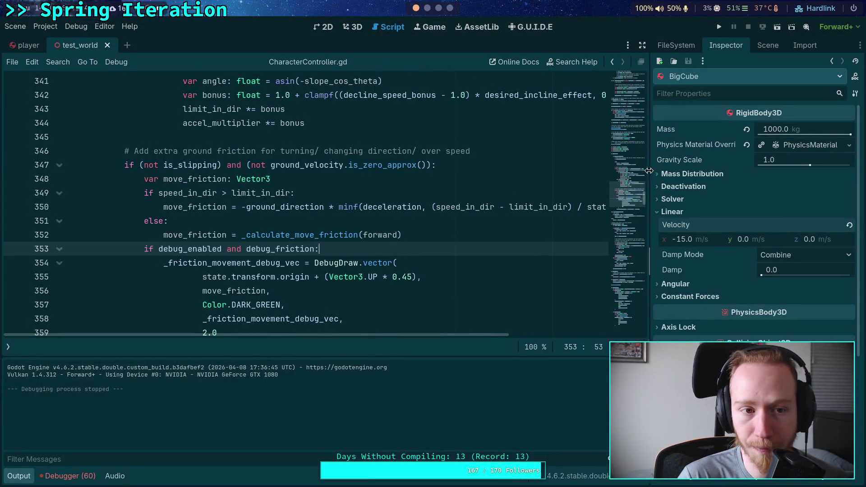
left_click_drag(651, 175, 616, 175)
left_click(108, 45)
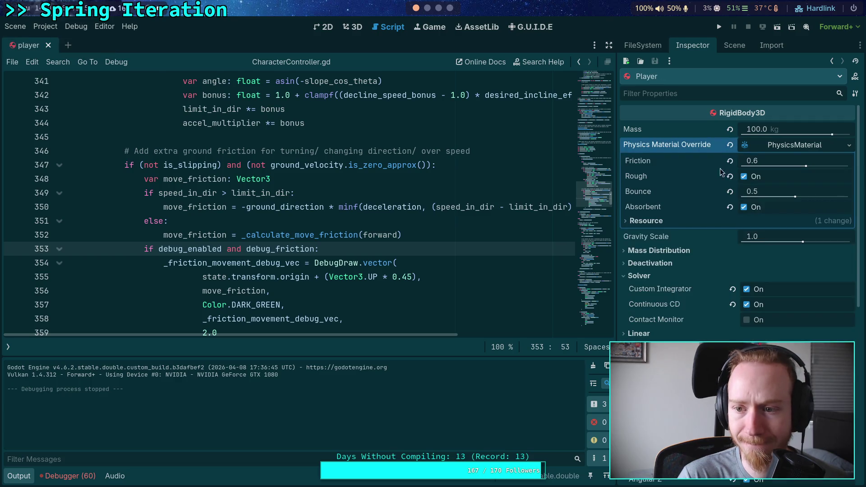
Step: Inspect spring_cast's properties, toggling Enabled and Apply On Normal but leaving them unchanged
left_click(784, 149)
left_click(742, 49)
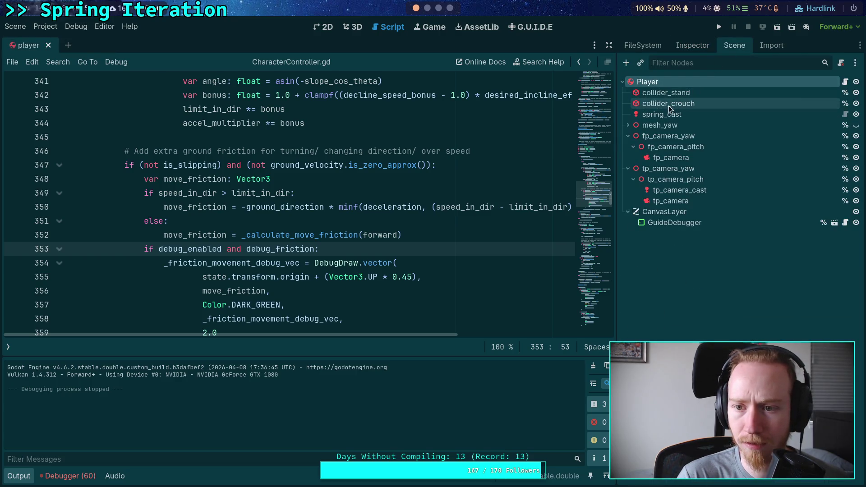
left_click(667, 115)
left_click(692, 45)
left_click(751, 211)
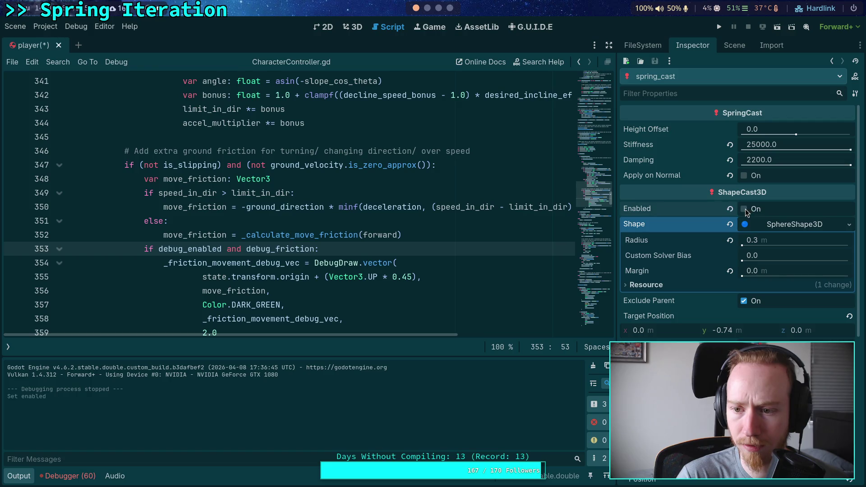
left_click(744, 210)
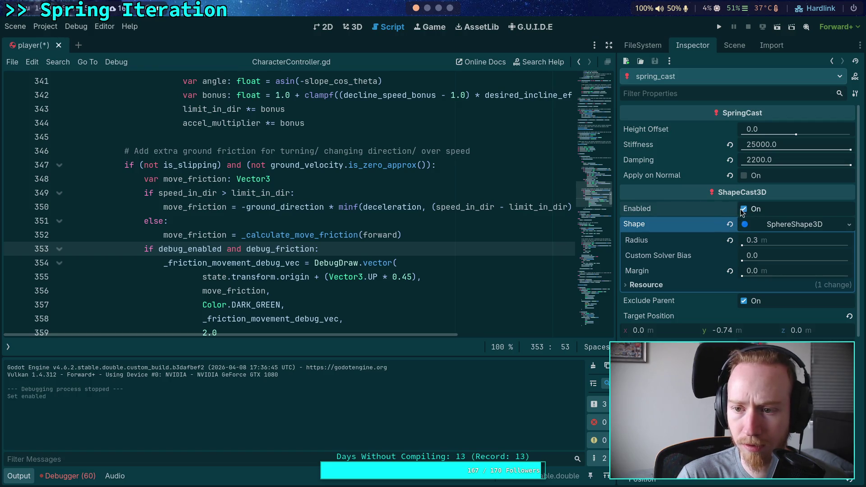
left_click(741, 177)
left_click(742, 177)
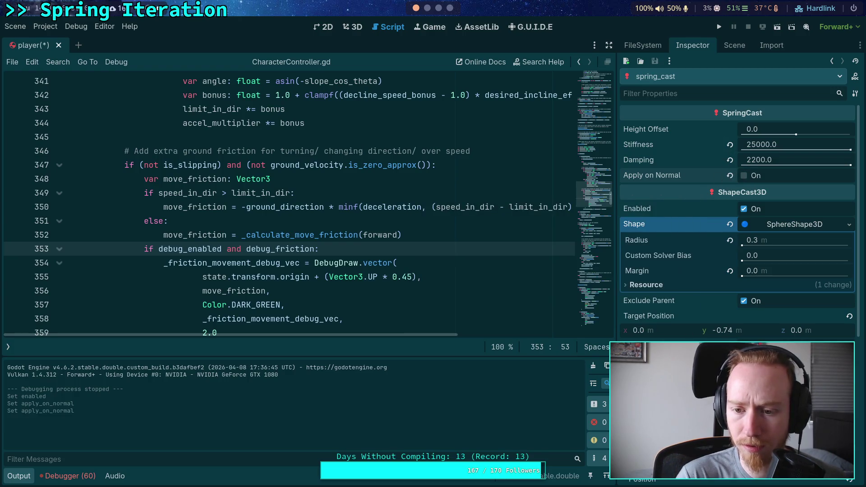
Step: Review the Player node's properties and save the player scene
left_click(734, 47)
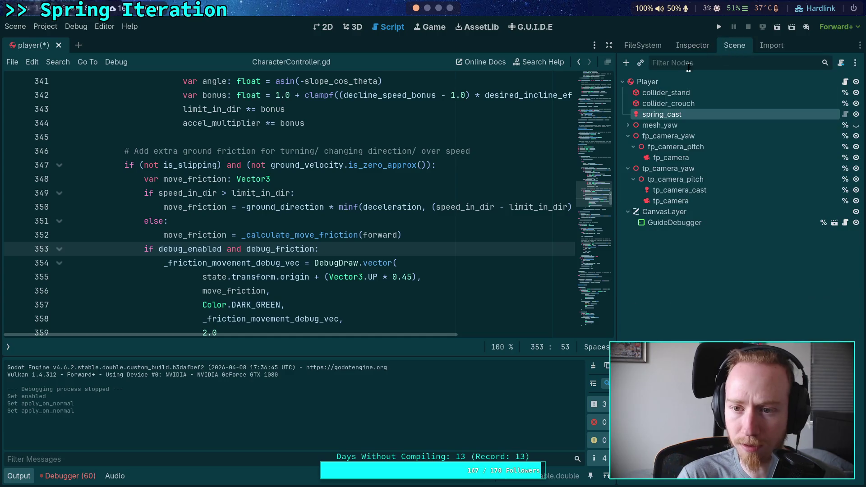
left_click(692, 45)
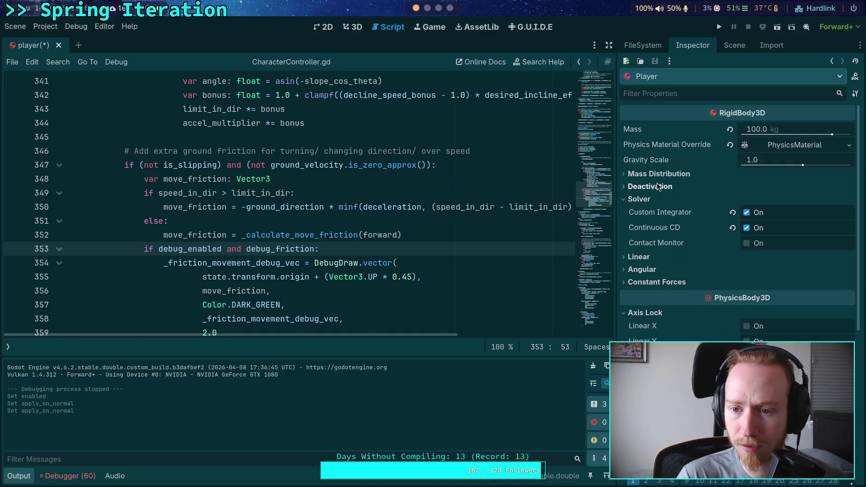
scroll(675, 309, "down", 4)
scroll(677, 254, "up", 4)
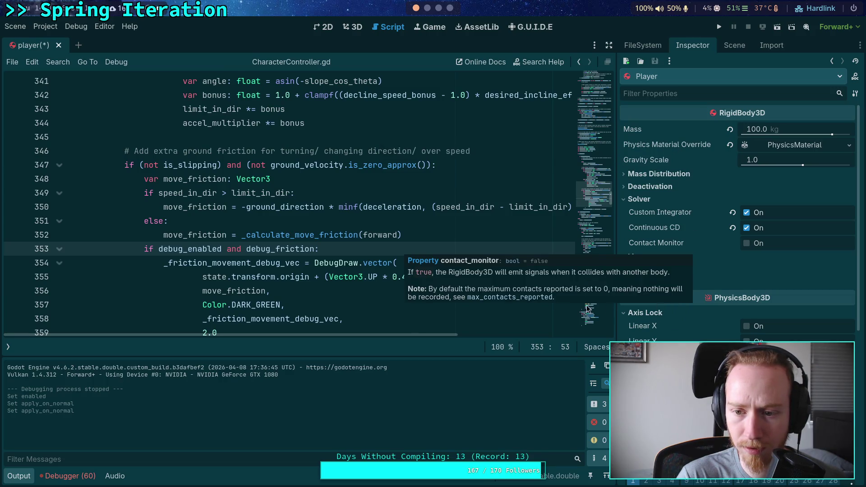
left_click(382, 222)
key("ctrl+s")
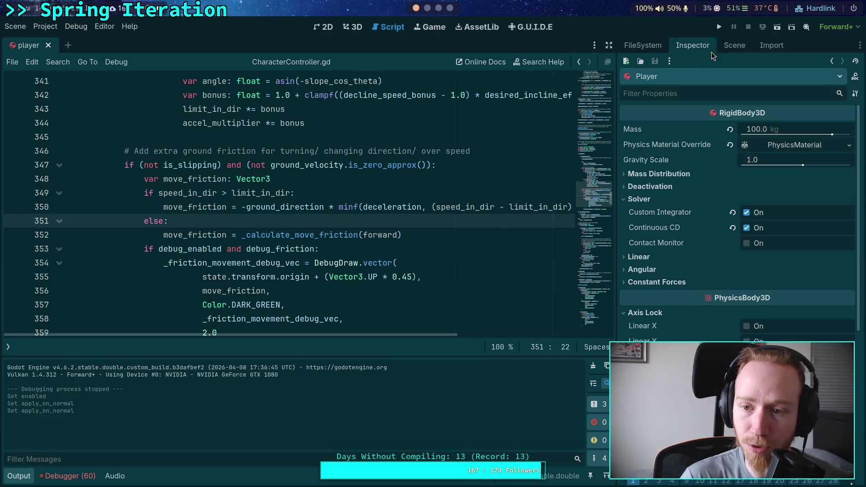
Step: Recheck the Player node's properties, then close the player scene tab
left_click(734, 45)
left_click(695, 42)
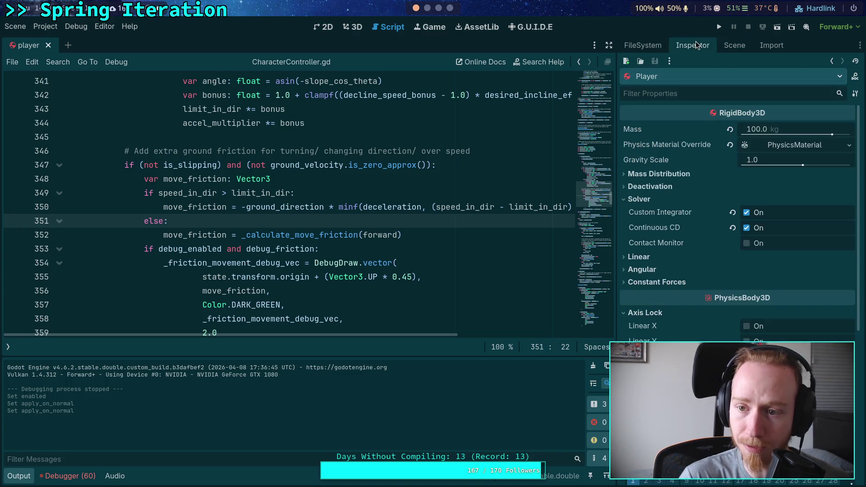
scroll(678, 199, "down", 5)
scroll(678, 199, "up", 5)
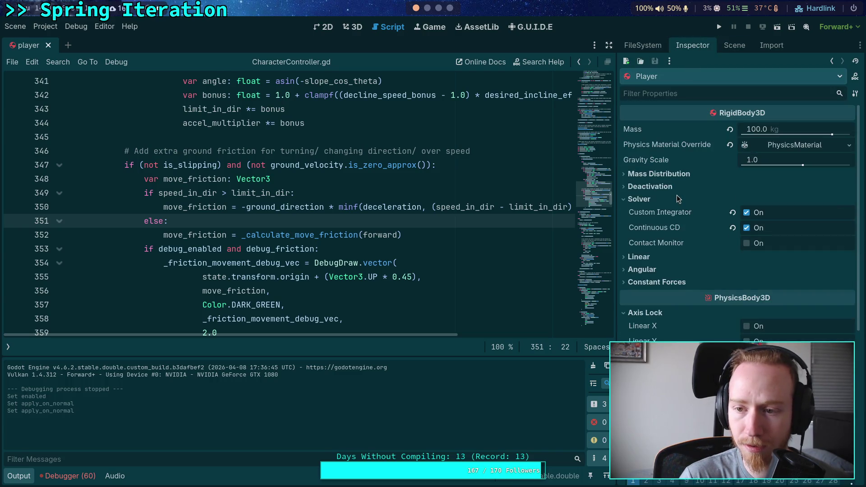
left_click(49, 45)
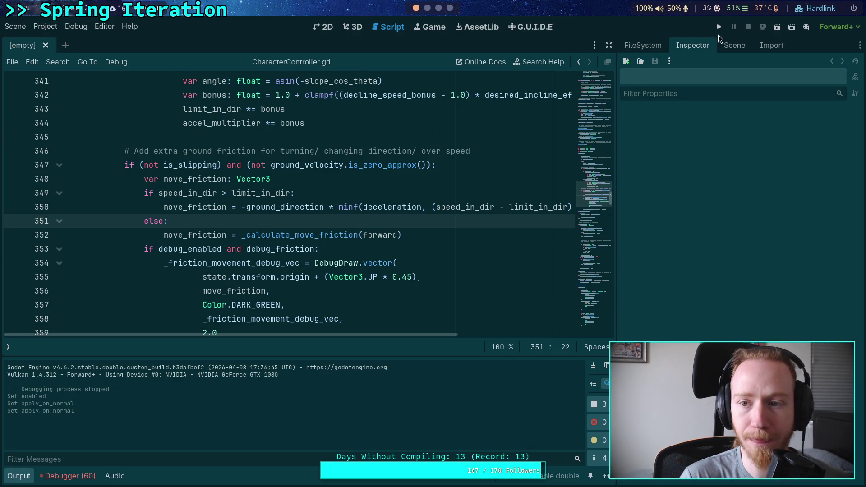
Step: Reopen player.tscn from the FileSystem dock, view Player's properties, then switch to the git terminal
left_click(734, 45)
left_click(642, 45)
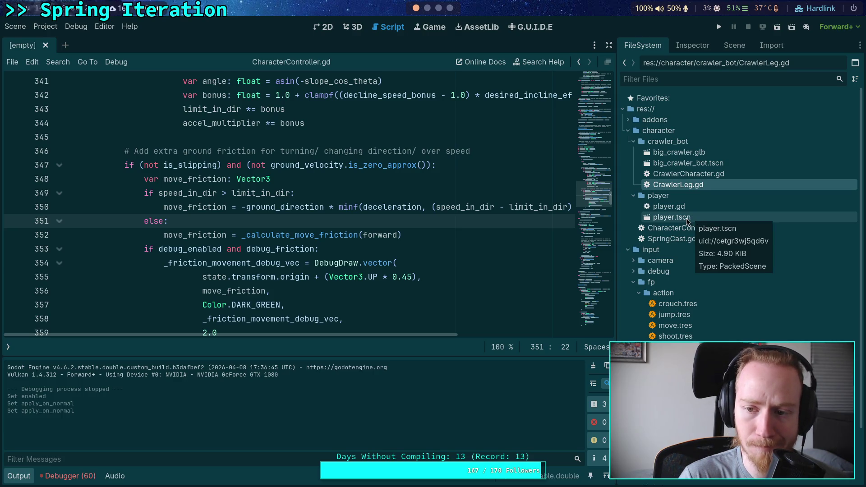
double_click(686, 219)
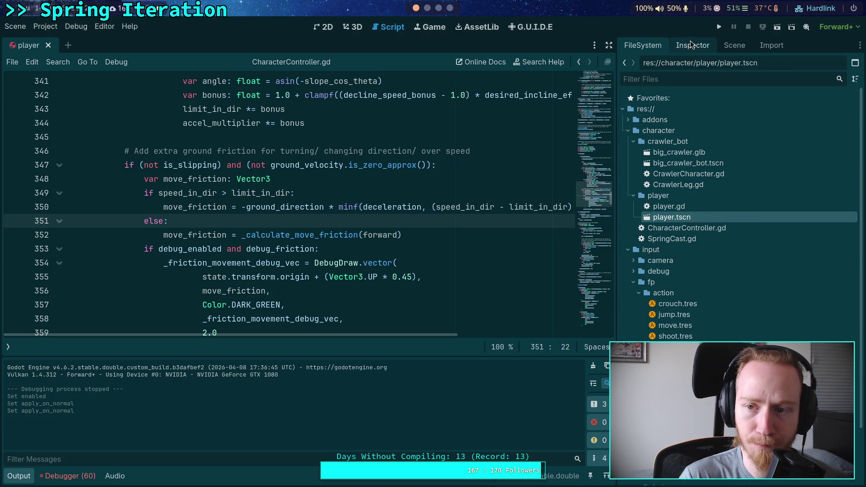
left_click(690, 46)
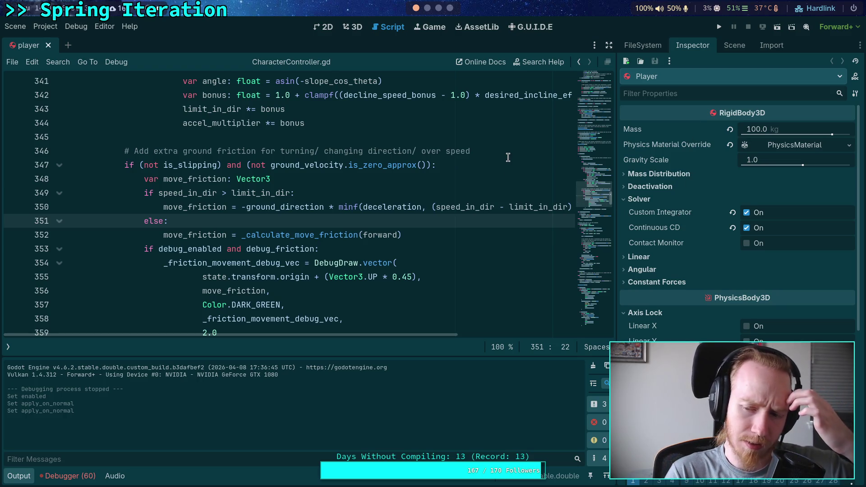
key("super+2")
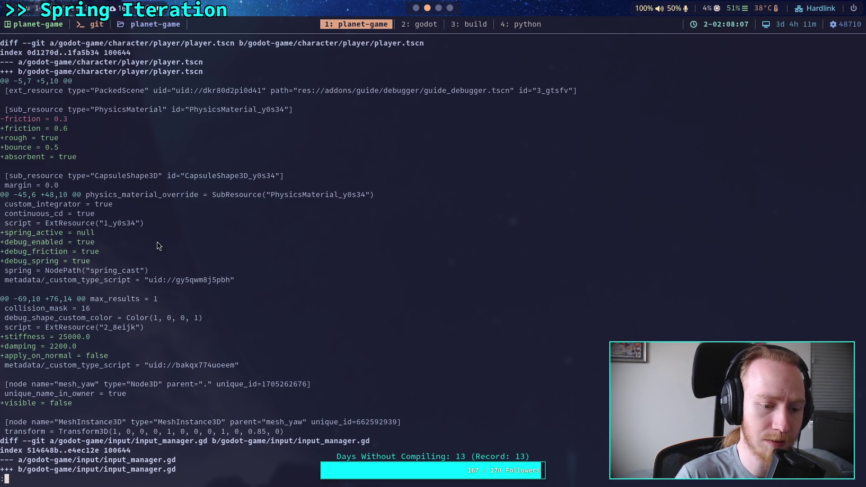
Step: Search the diff for CharacterController and page forward to the later _integrate_forces hunks
type("/CharacterController")
key("Return")
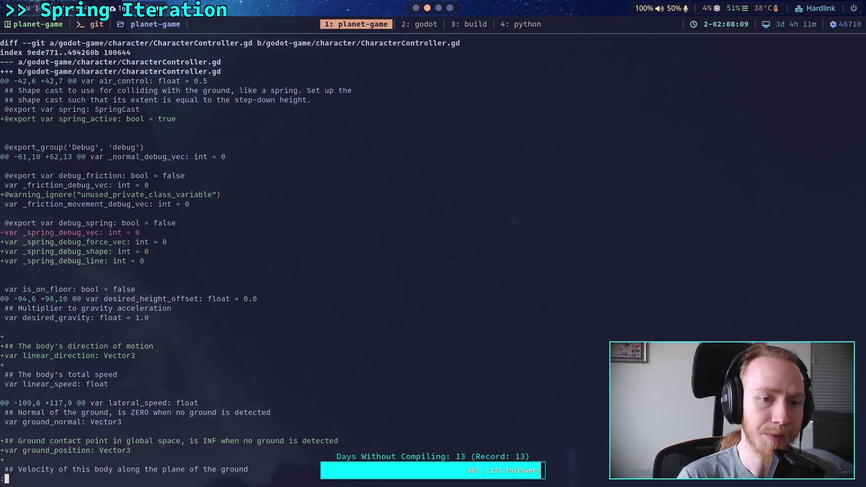
key("space")
key("space")
key("space")
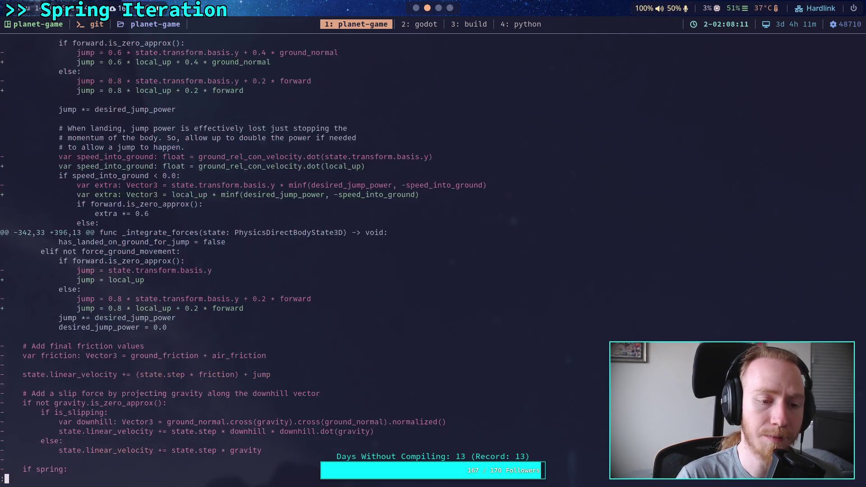
key("space")
key("space")
key("space")
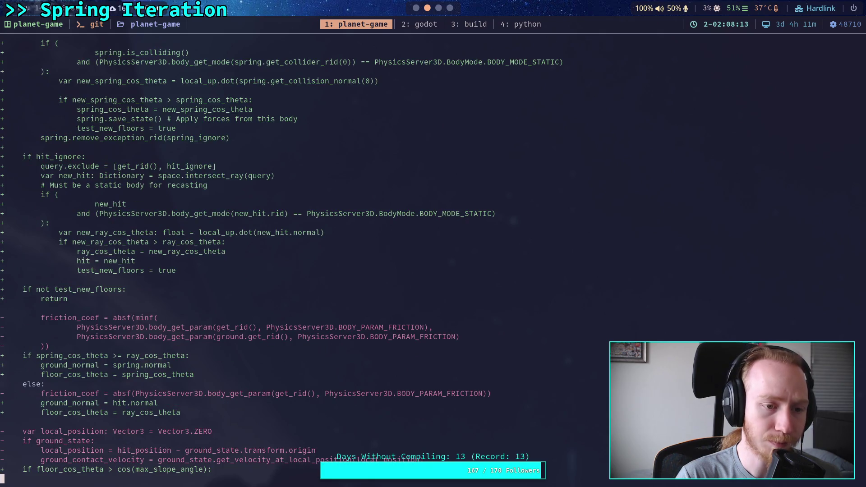
key("space")
key("space")
key("space")
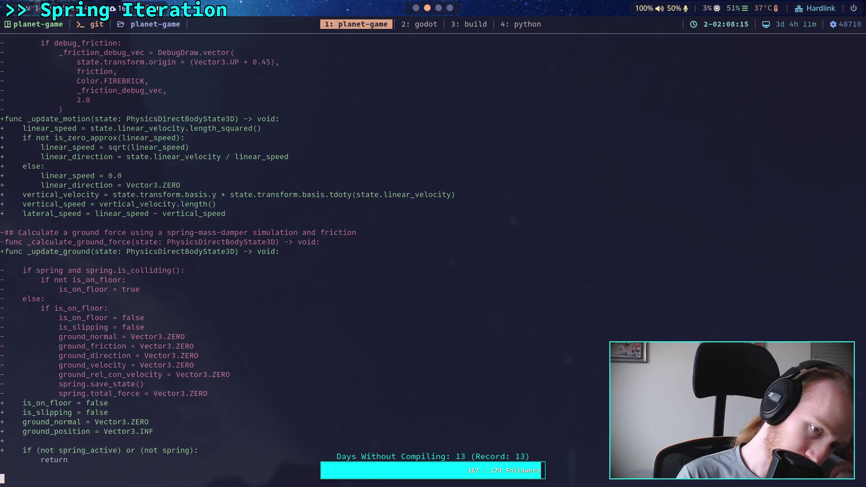
Step: Page back through the spring, slip and air_friction hunks to the _ready changes
key("Page_Up")
key("Page_Up")
key("Page_Up")
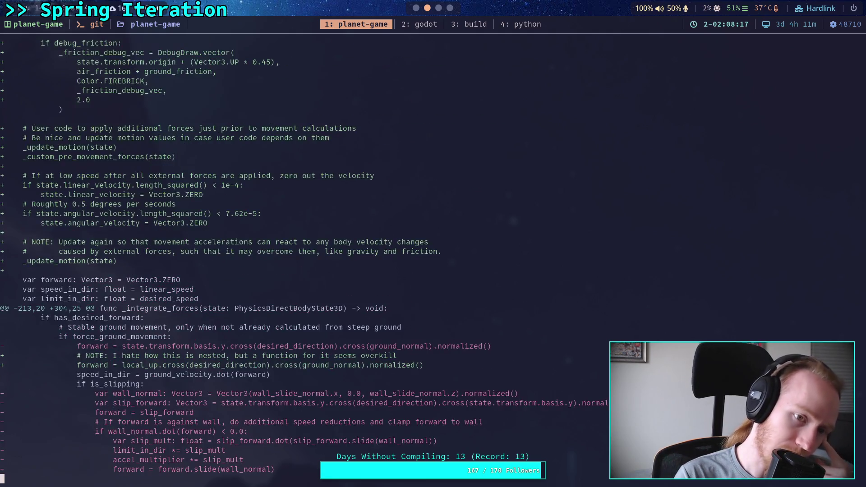
key("Page_Up")
key("Page_Up")
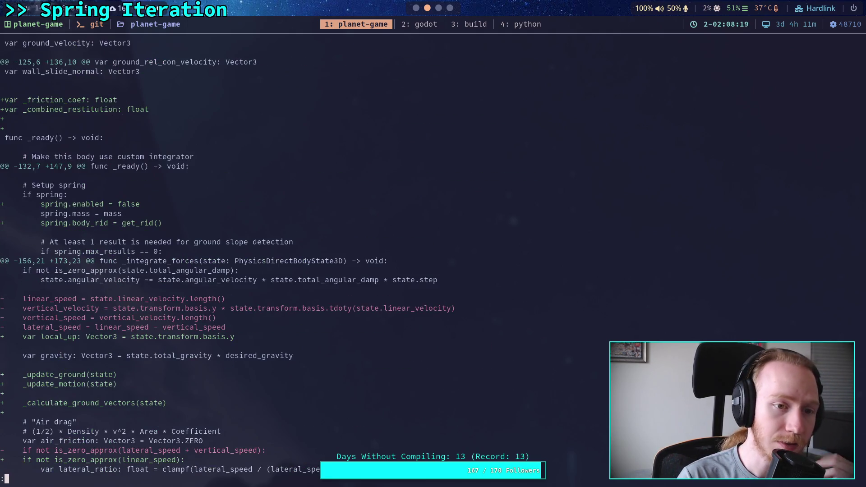
key("Page_Up")
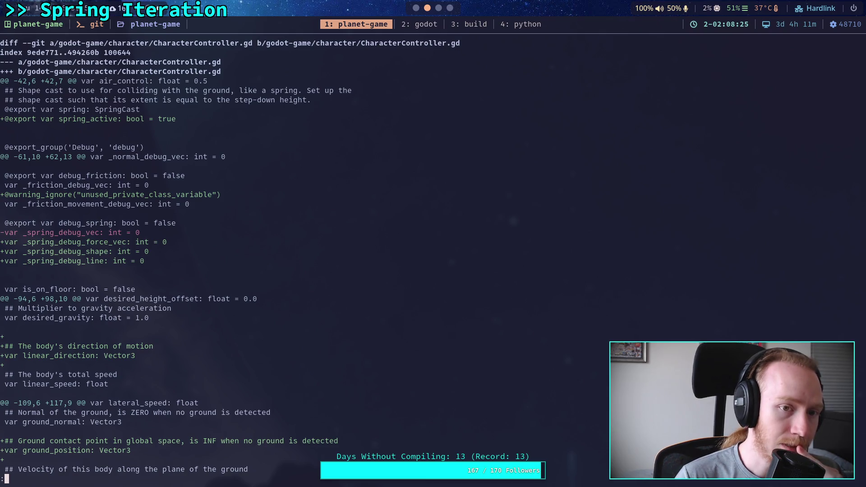
Step: Back in Godot, look over the DebugDraw lines, then open SpringCast.gd and player.gd from the script list
left_click(417, 8)
scroll(691, 271, "down", 5)
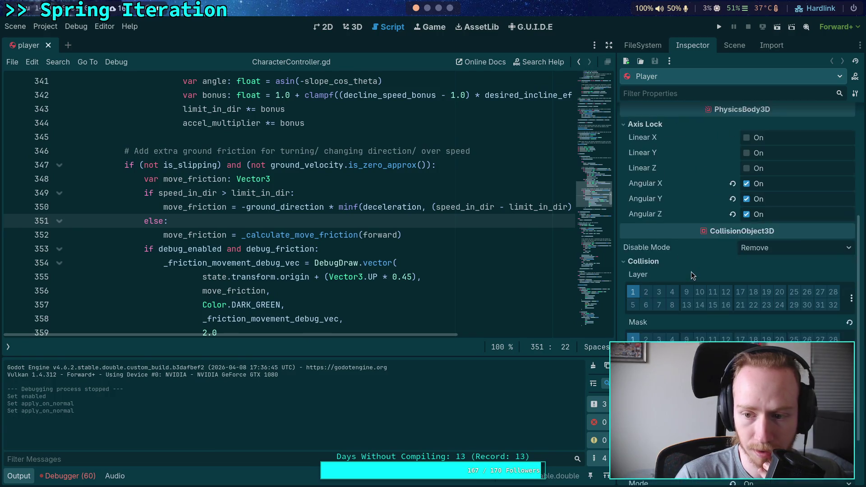
scroll(691, 272, "up", 5)
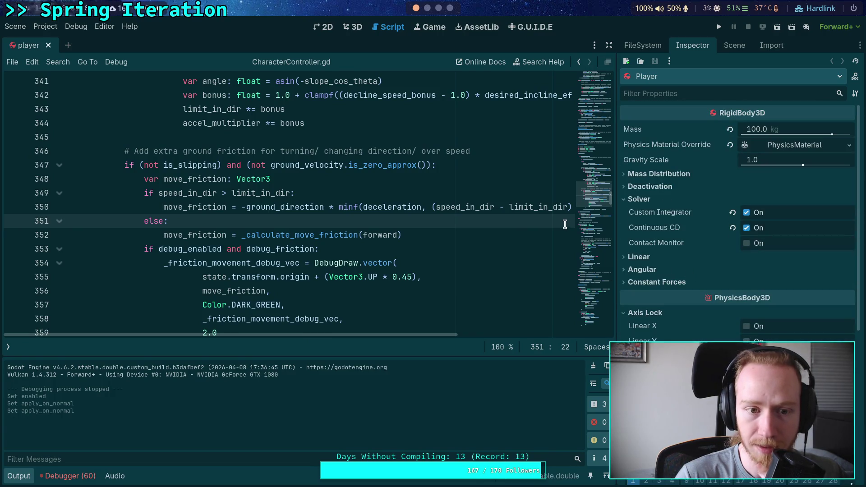
left_click_drag(325, 262, 309, 277)
left_click(8, 346)
left_click(41, 107)
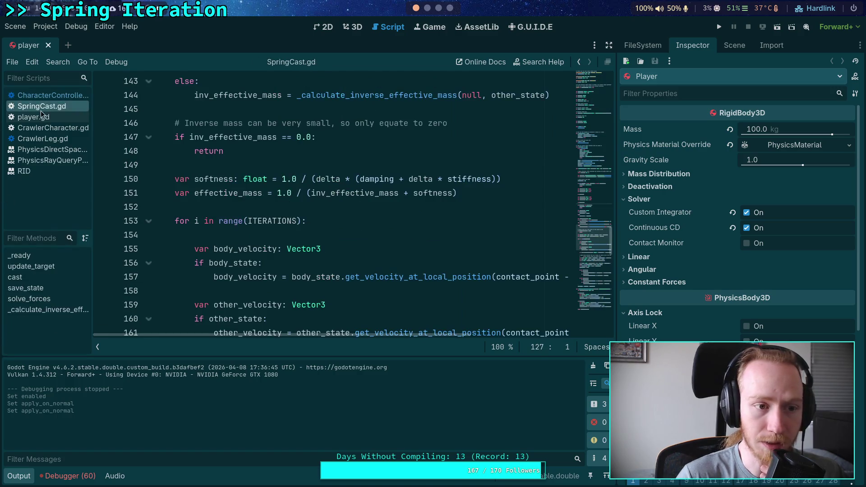
left_click(45, 118)
scroll(382, 188, "up", 20)
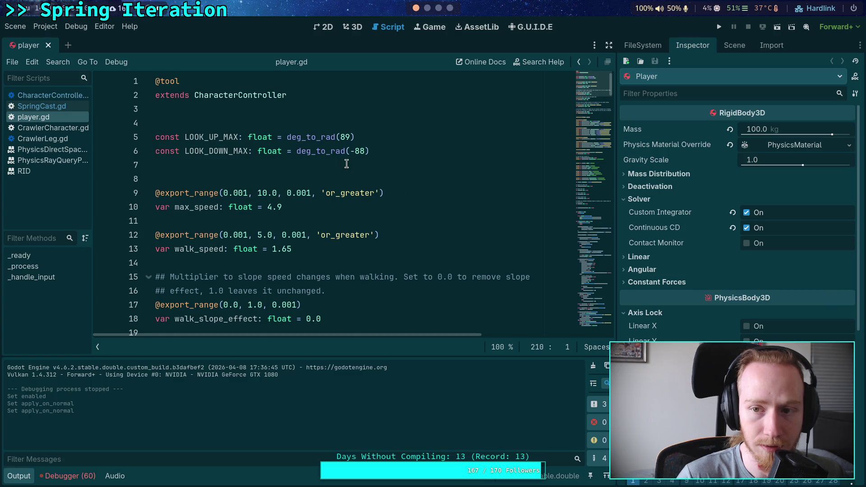
left_click(346, 164)
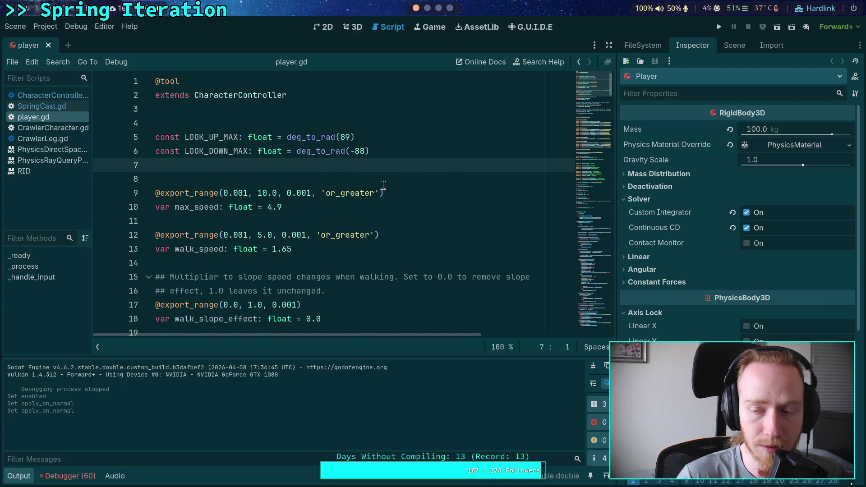
Step: Select the Player root node in the scene tree and review its properties
left_click(734, 45)
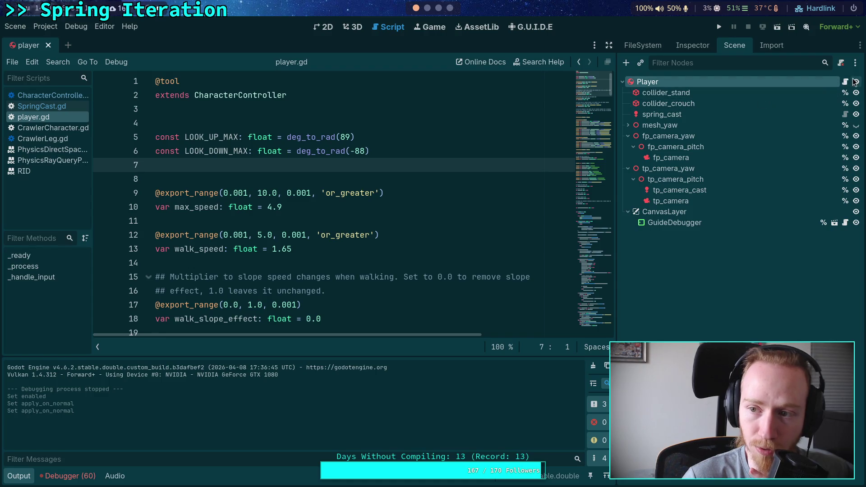
left_click(658, 104)
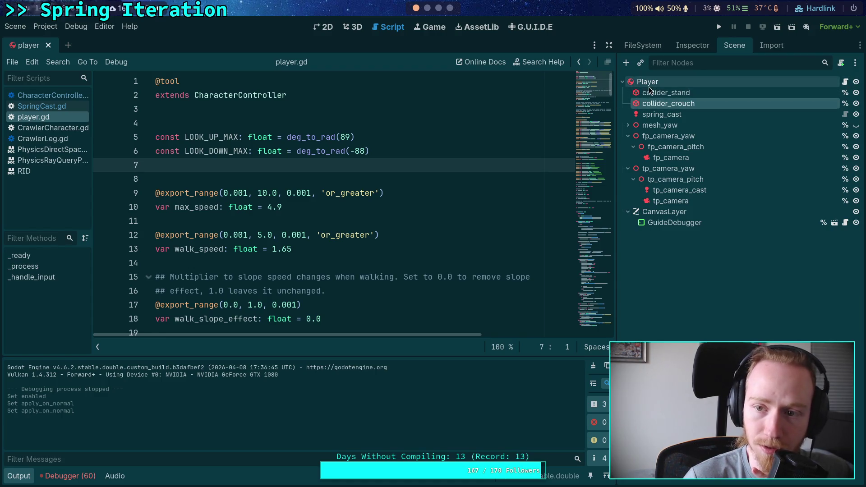
left_click(649, 86)
left_click(692, 45)
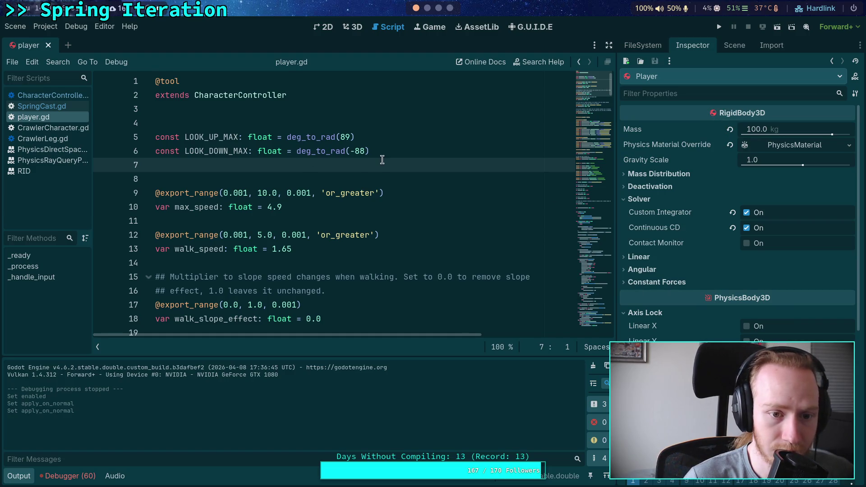
scroll(383, 161, "down", 1)
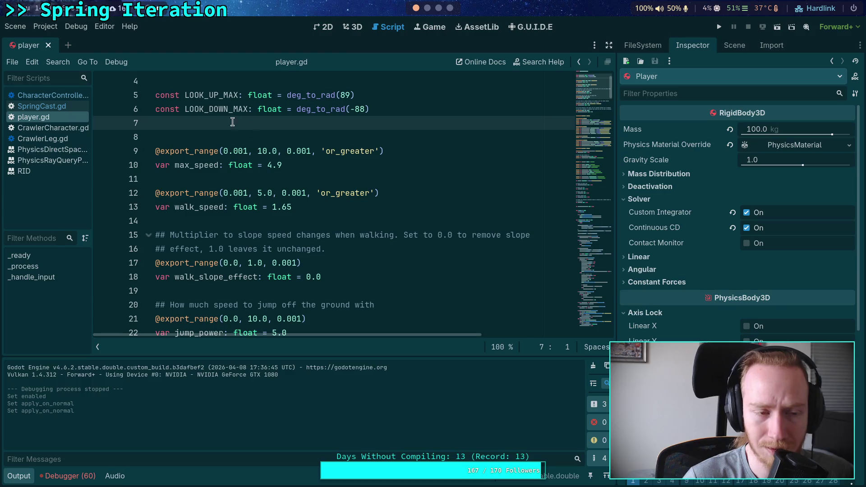
left_click(15, 26)
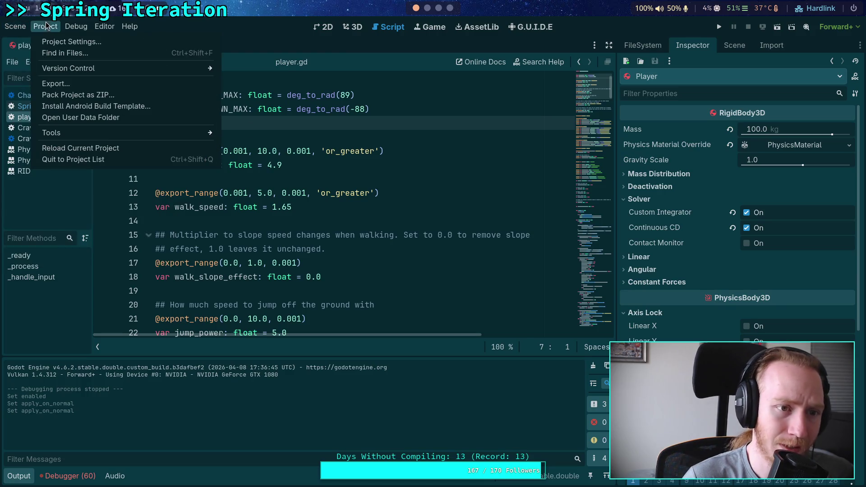
Step: Reload the current project and dismiss the addon load warning
left_click(96, 148)
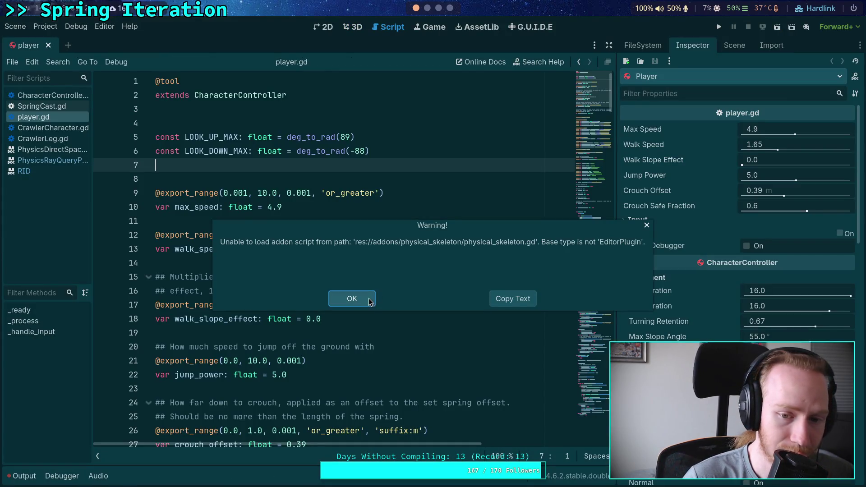
left_click(361, 302)
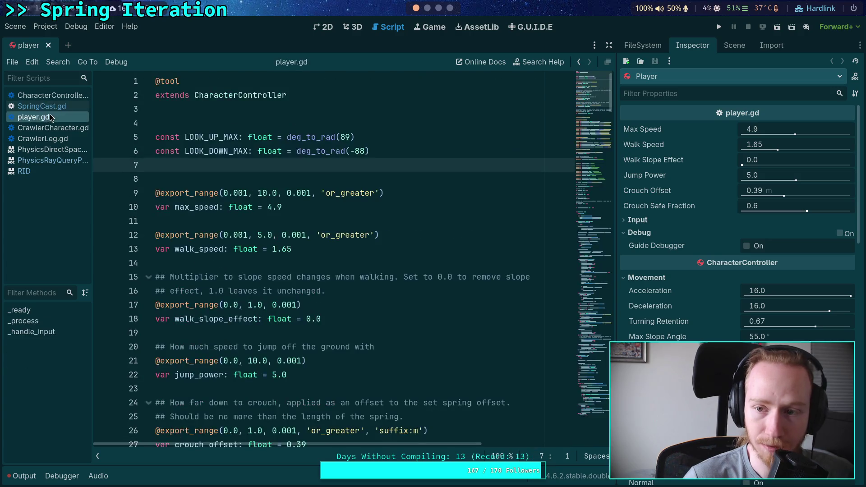
left_click(726, 45)
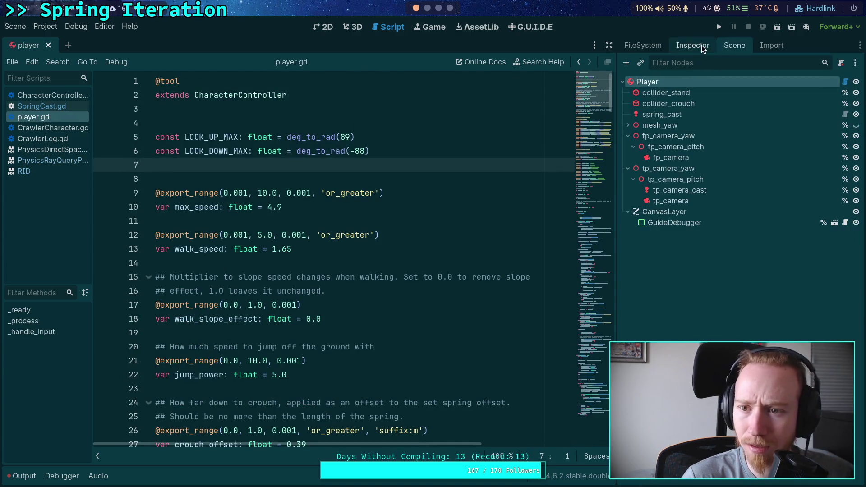
left_click(702, 47)
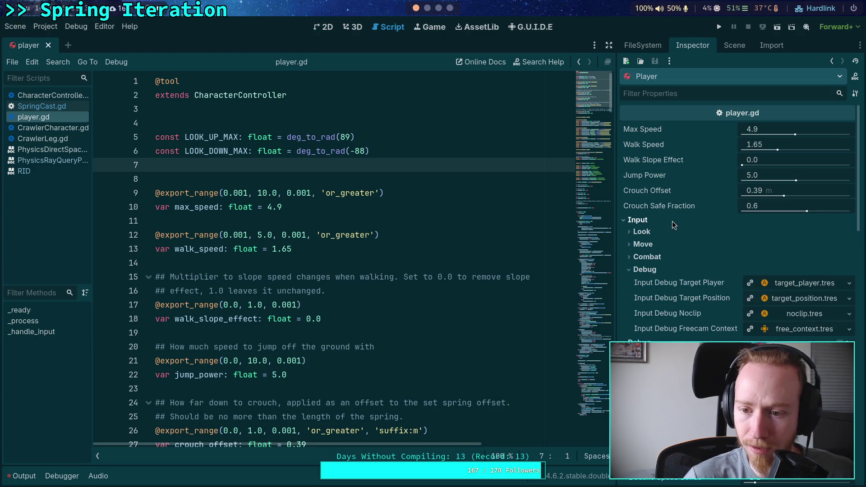
left_click(657, 270)
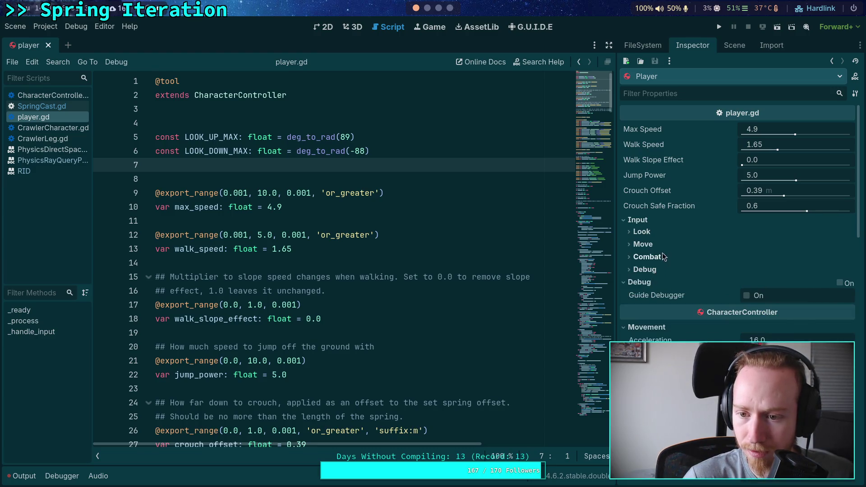
left_click(656, 245)
left_click(659, 243)
scroll(711, 310, "down", 4)
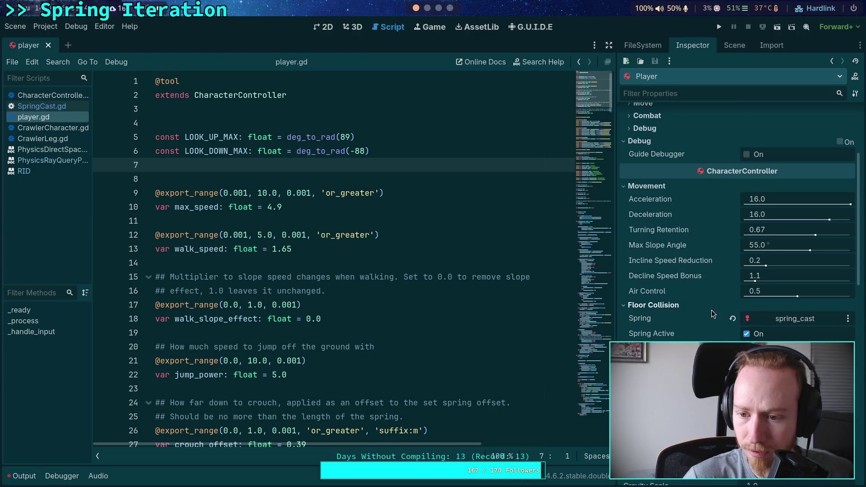
left_click(747, 334)
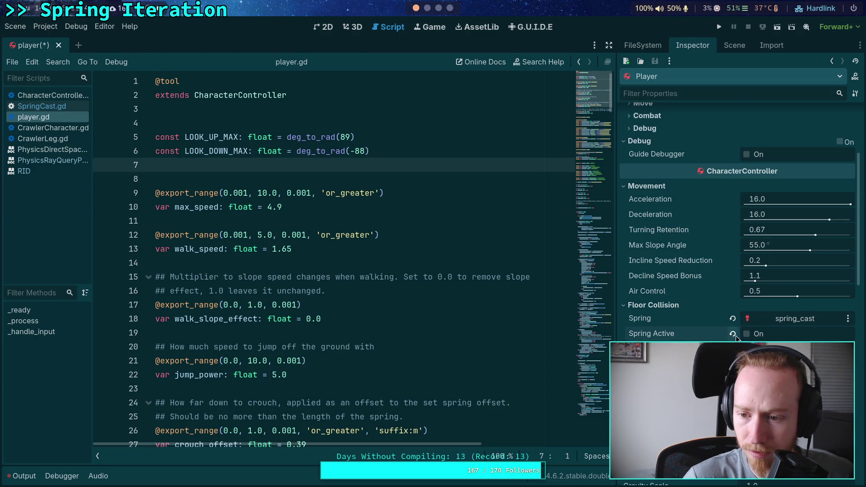
left_click(733, 334)
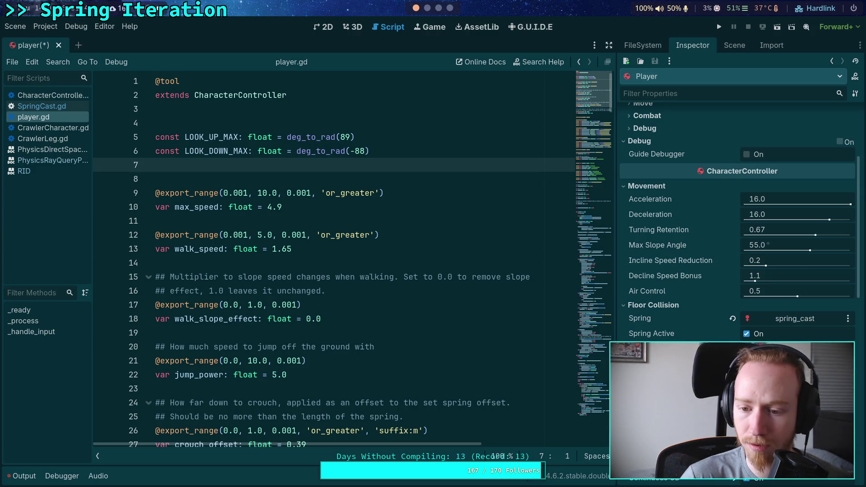
key("ctrl+s")
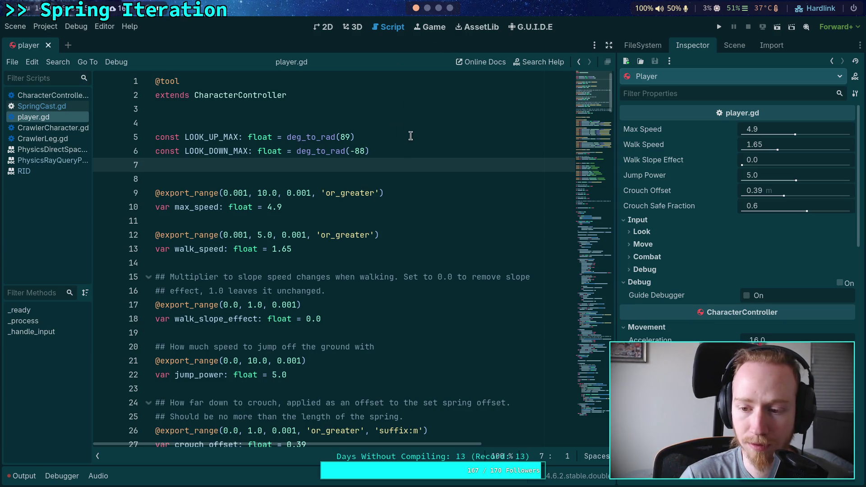
left_click(64, 98)
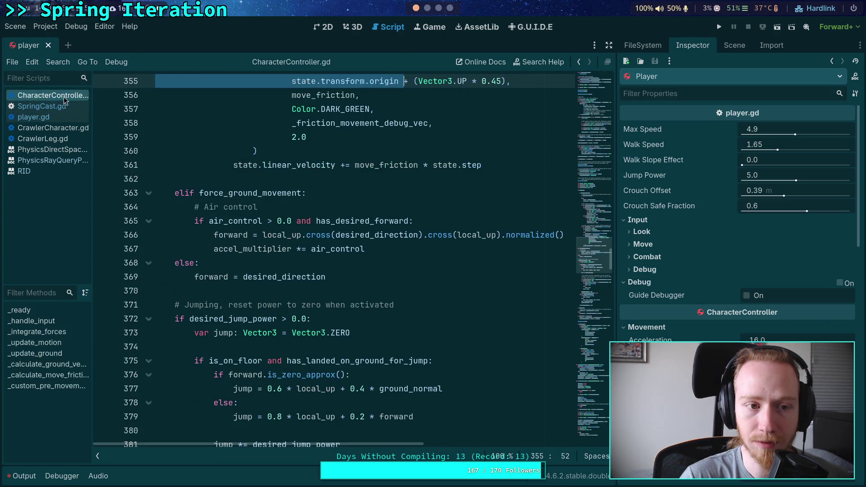
left_click_drag(593, 255, 593, 86)
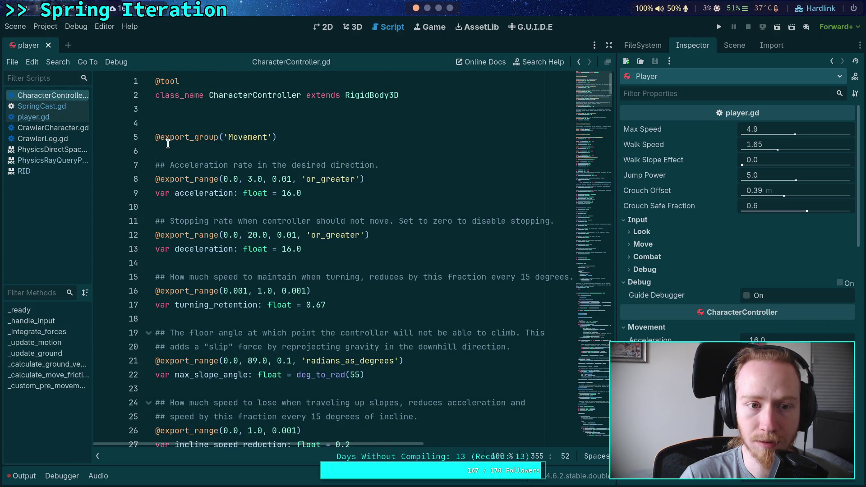
left_click(42, 106)
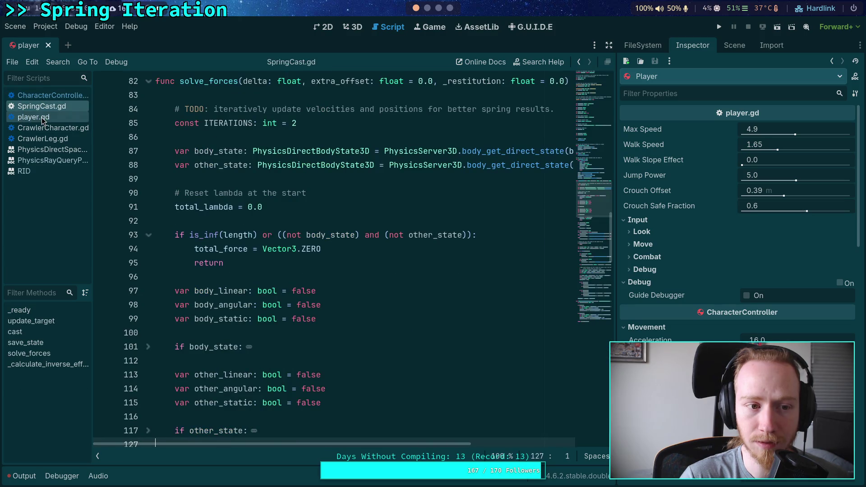
left_click(42, 118)
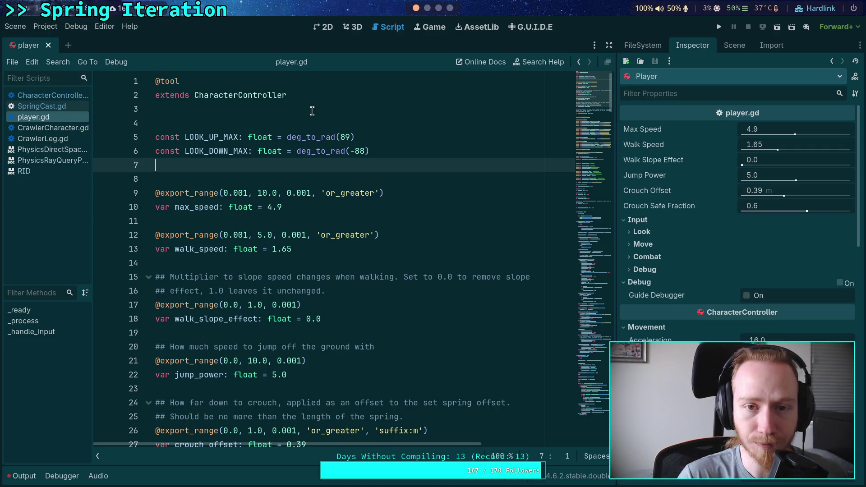
left_click(429, 7)
Step: Quit less, rerun git diff, and page through CharacterController.gd back to its header
key("q")
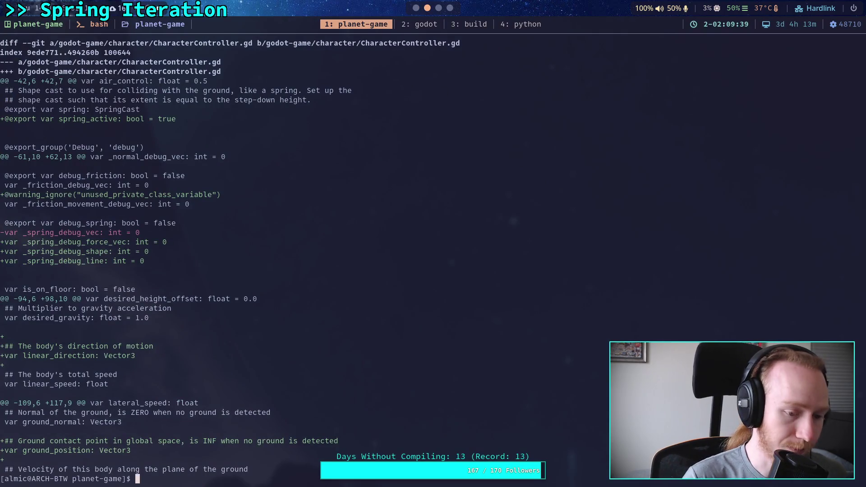
key("Up")
key("Return")
scroll(433, 253, "down", 20)
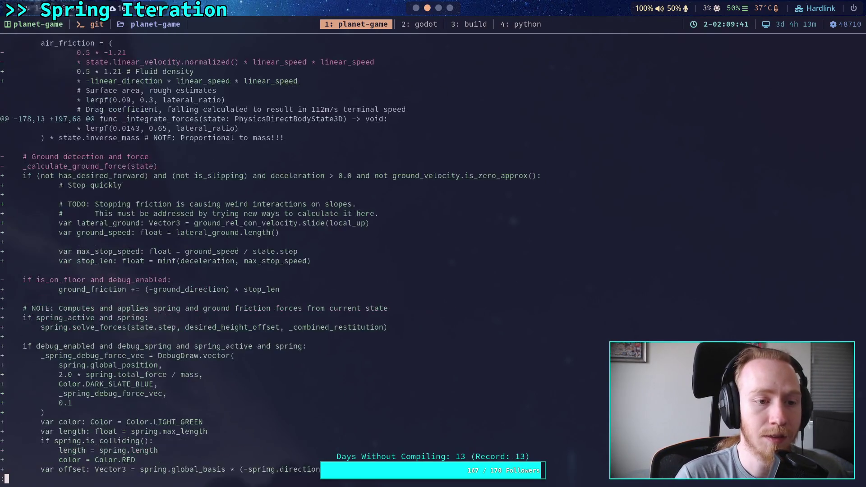
key("space")
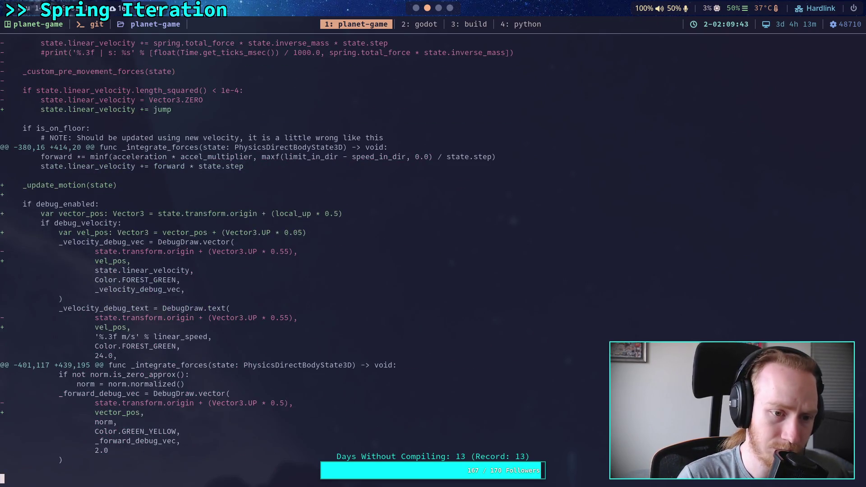
scroll(433, 252, "up", 20)
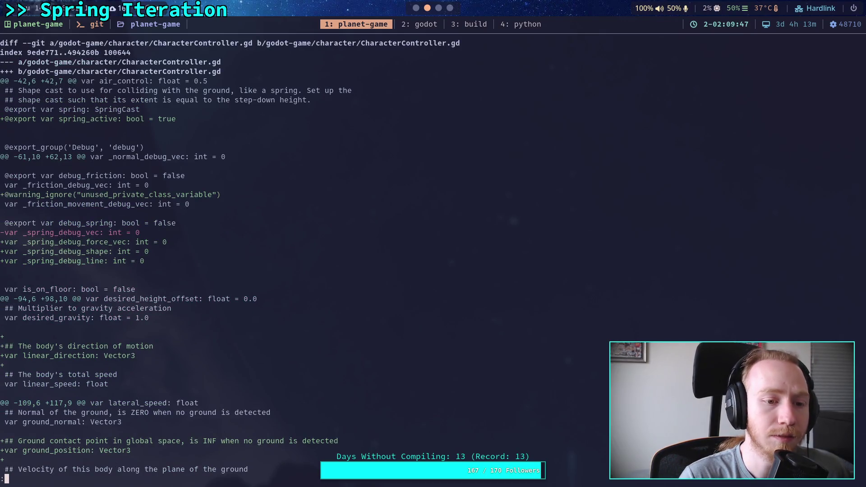
key("super+1")
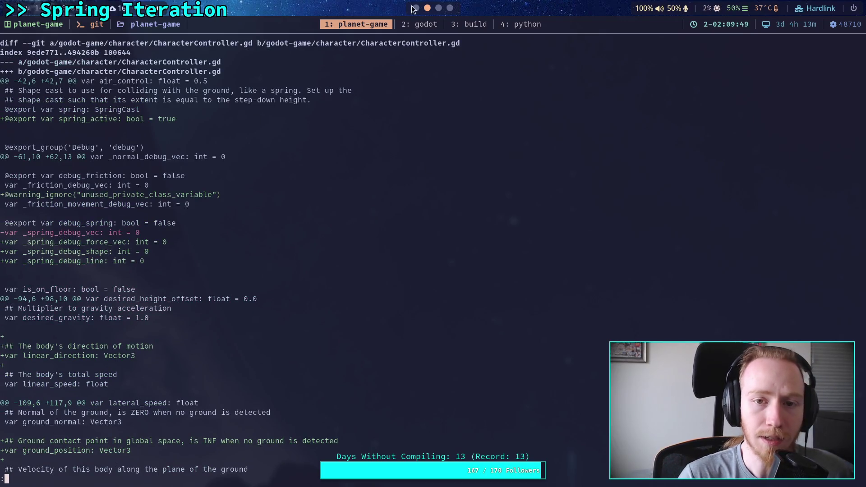
left_click(70, 97)
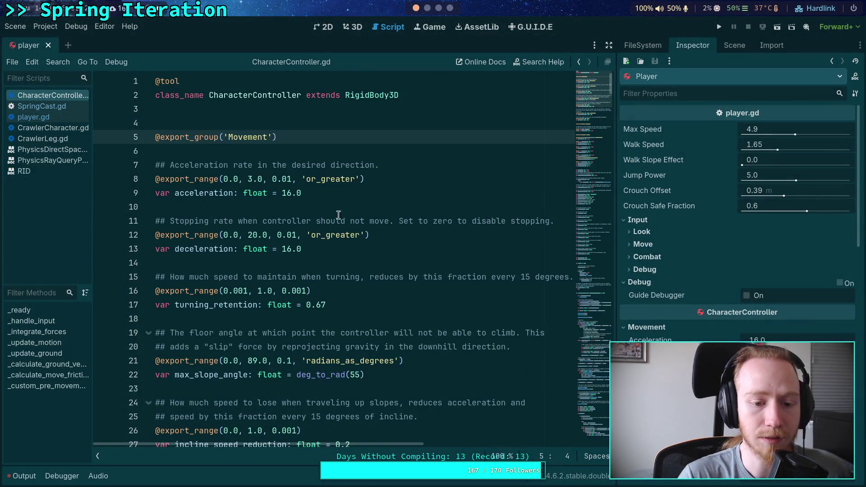
scroll(350, 221, "down", 15)
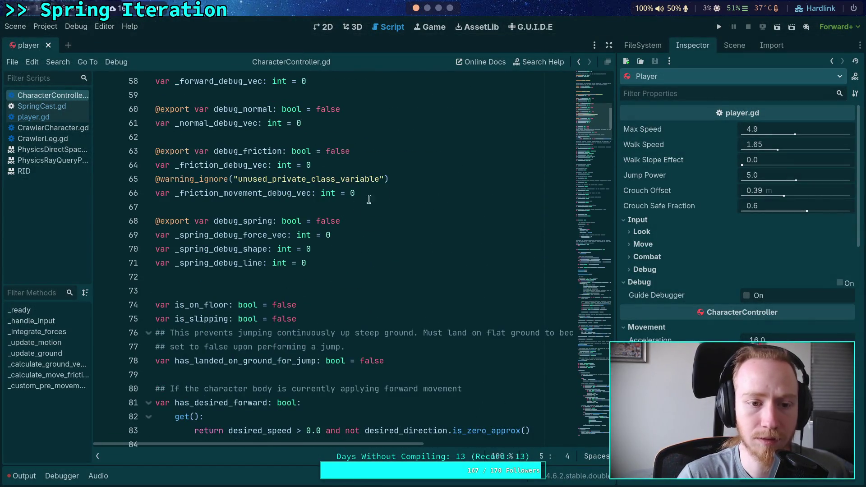
left_click_drag(414, 181, 312, 165)
key("BackSpace")
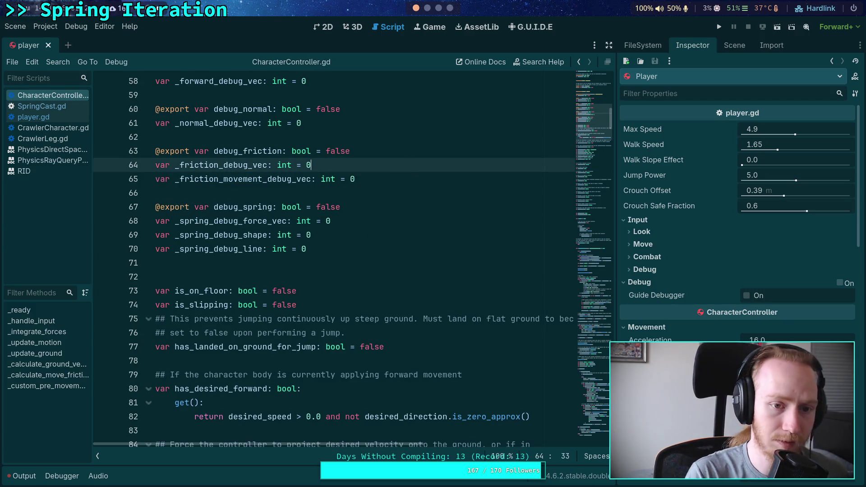
left_click(292, 196)
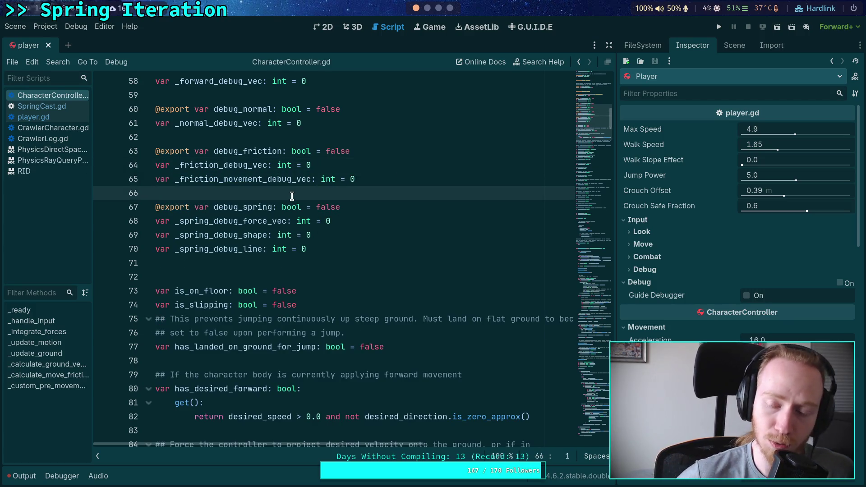
Step: Search for _friction_movement_debug_vec to find its DARK_GREEN DebugDraw.vector use
double_click(219, 181)
key("ctrl+f")
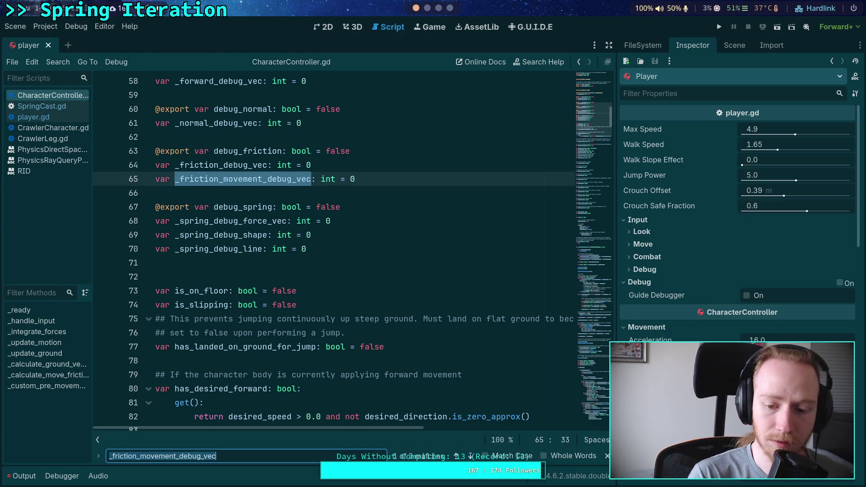
left_click(469, 457)
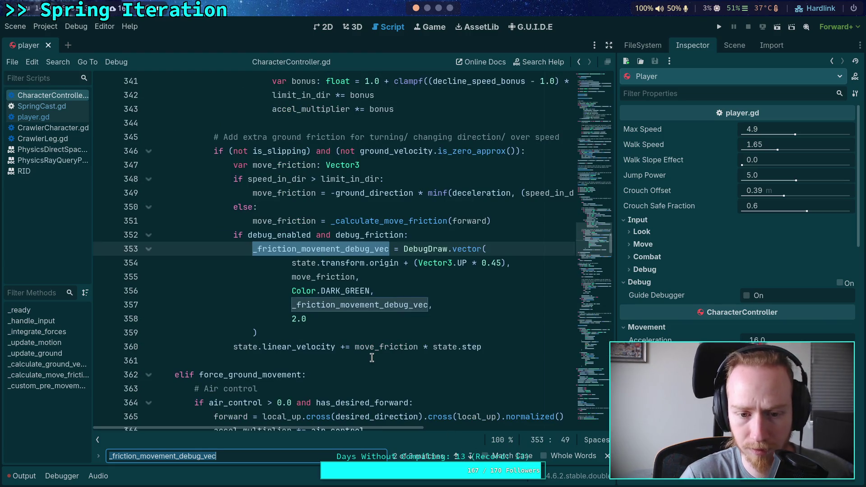
left_click(340, 332)
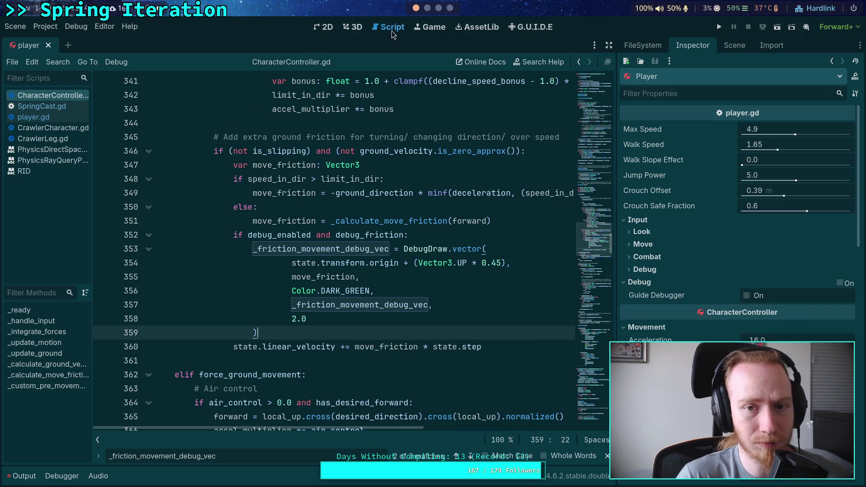
left_click(427, 8)
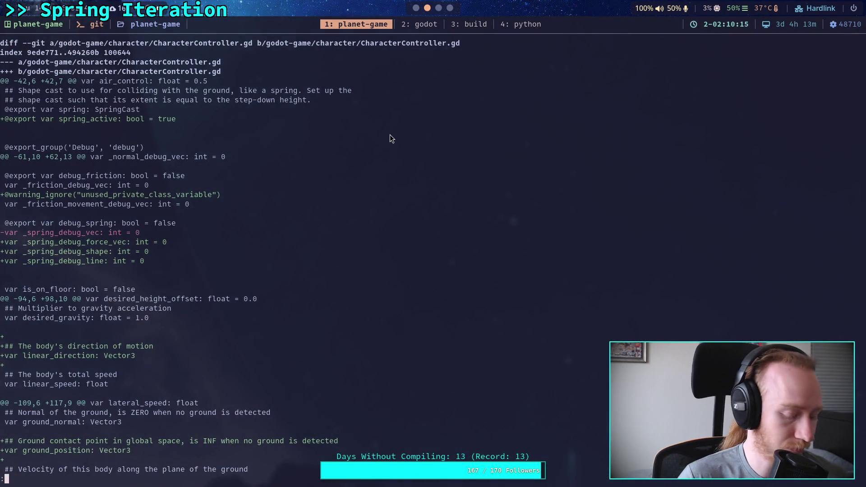
Step: Rerun git diff and read through the _ready, _integrate_forces, ground-detection and spring solve changes
type("qgit diff")
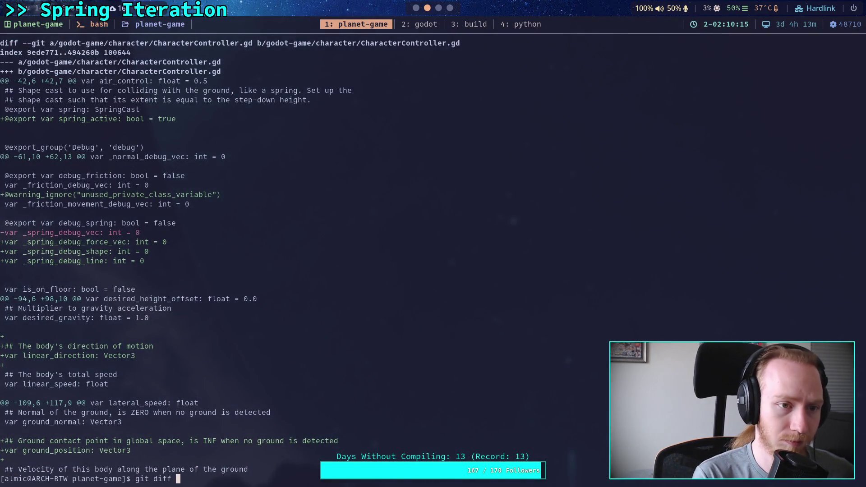
key("Return")
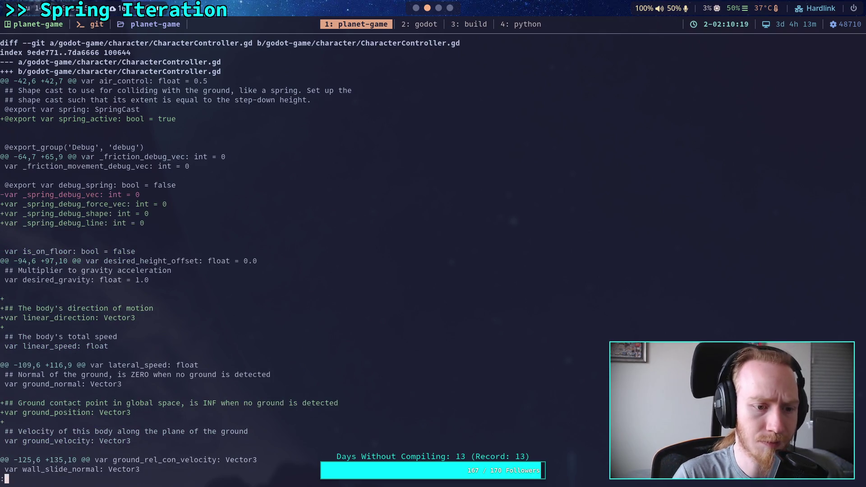
key("Down")
key("Down")
key("Down")
key("Down")
key("Down")
key("Down")
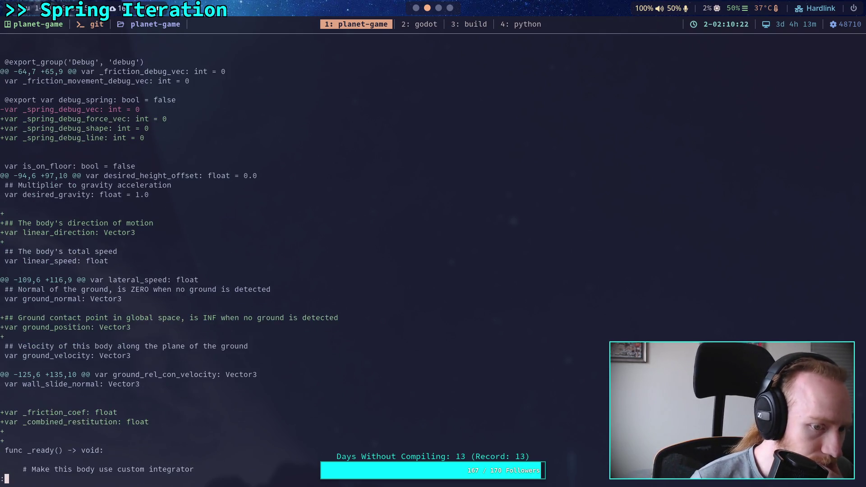
key("Down")
key("Down")
key("Down")
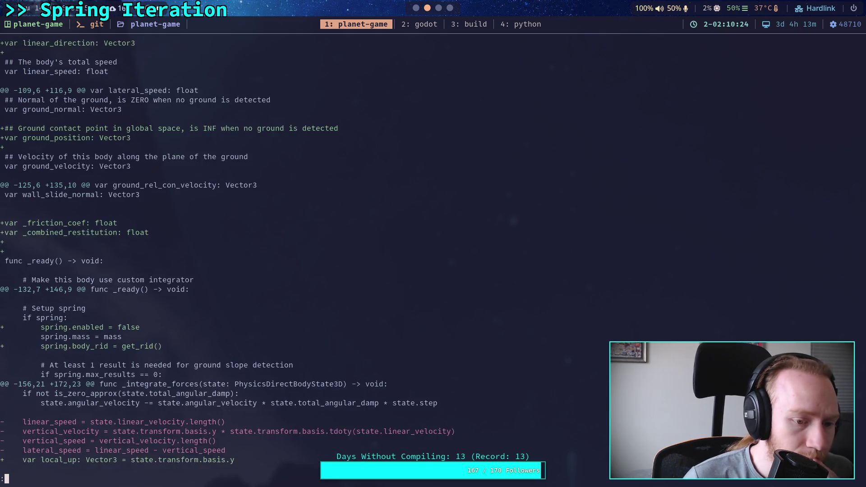
key("Down")
key("Down")
key("Down")
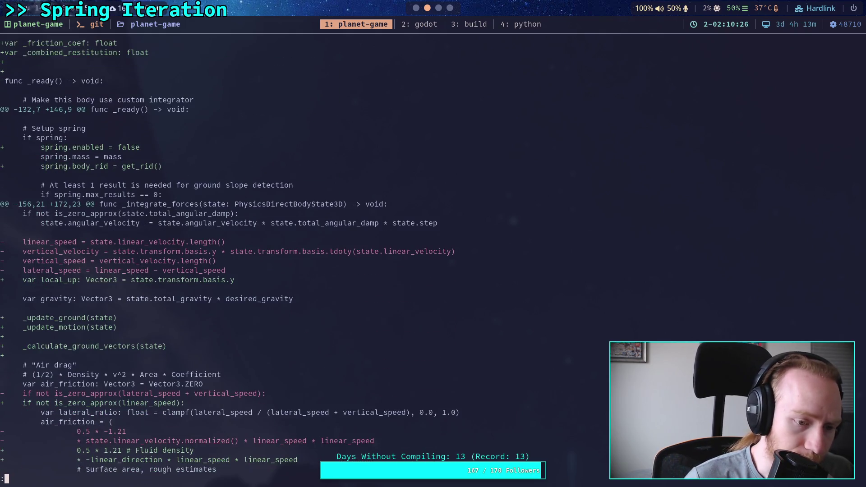
key("Down")
key("Down")
key("Down")
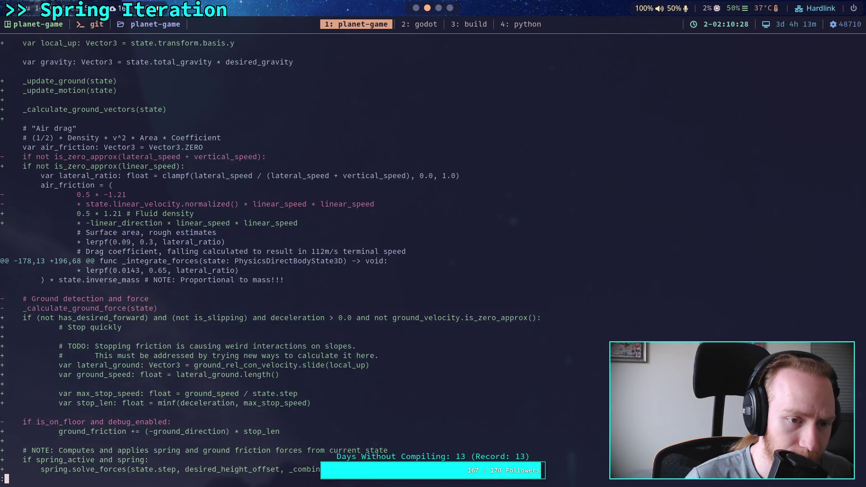
key("Down")
key("Down")
key("Down")
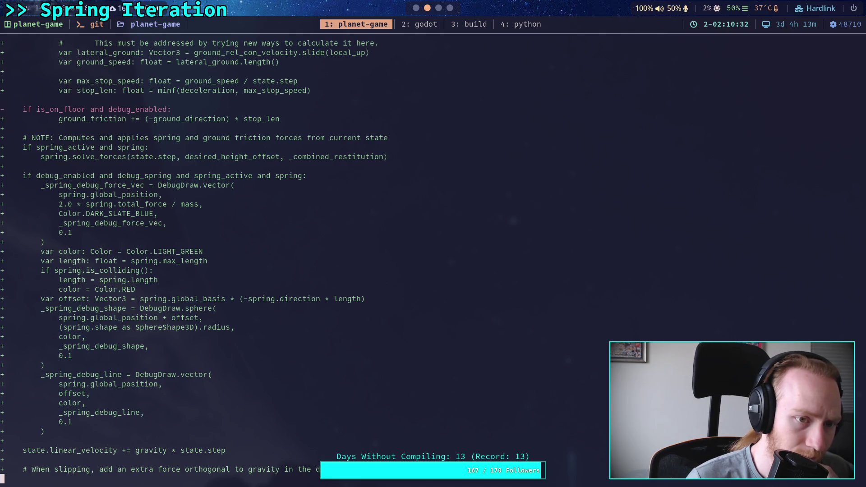
Step: Page through the later hunks, including the debug-draw changes, then quit the diff back to Godot
key("space")
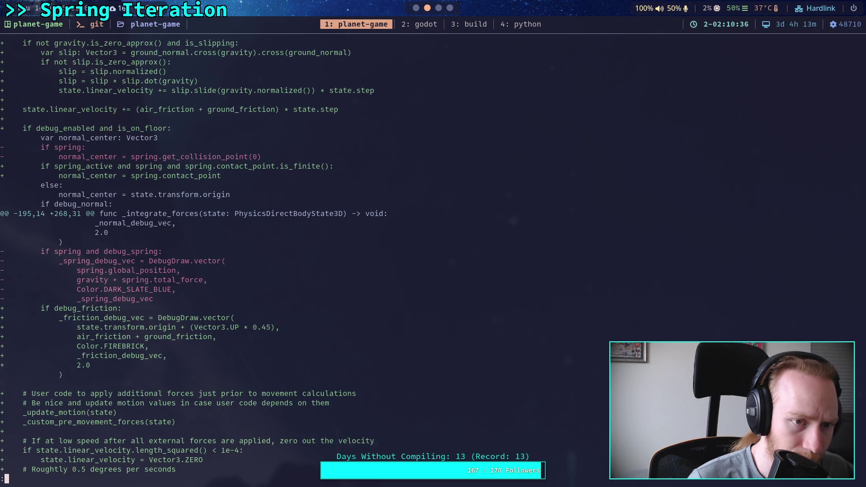
key("space")
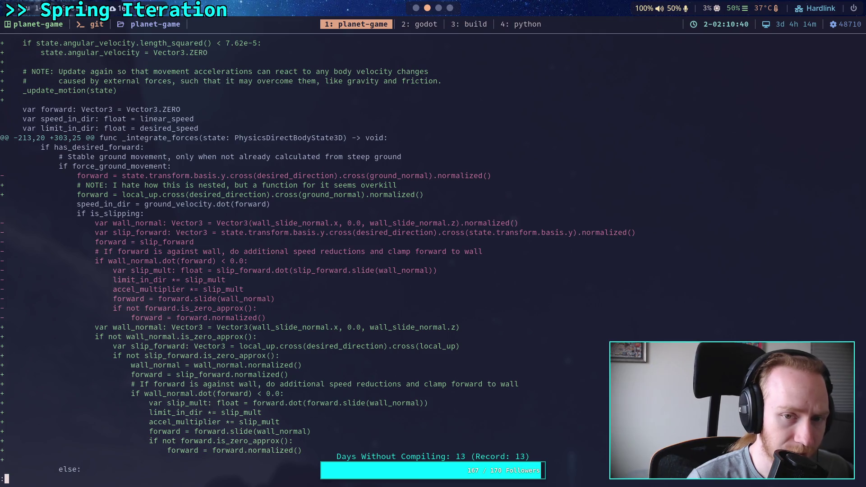
key("space")
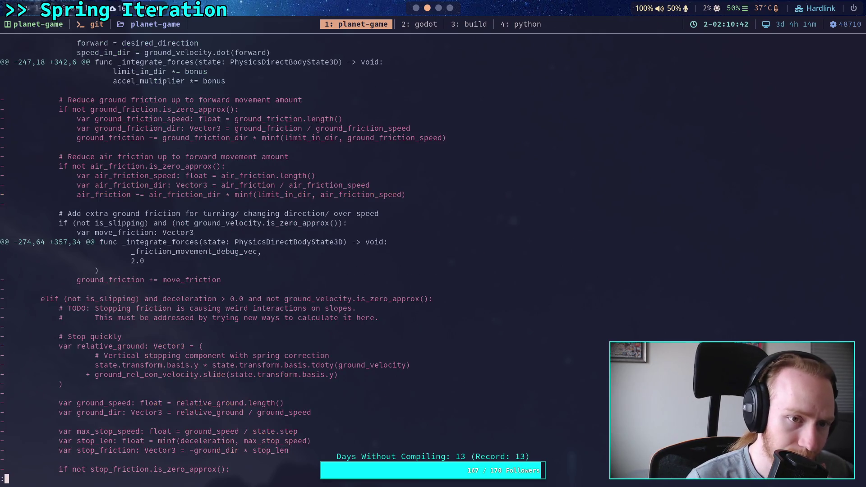
key("space")
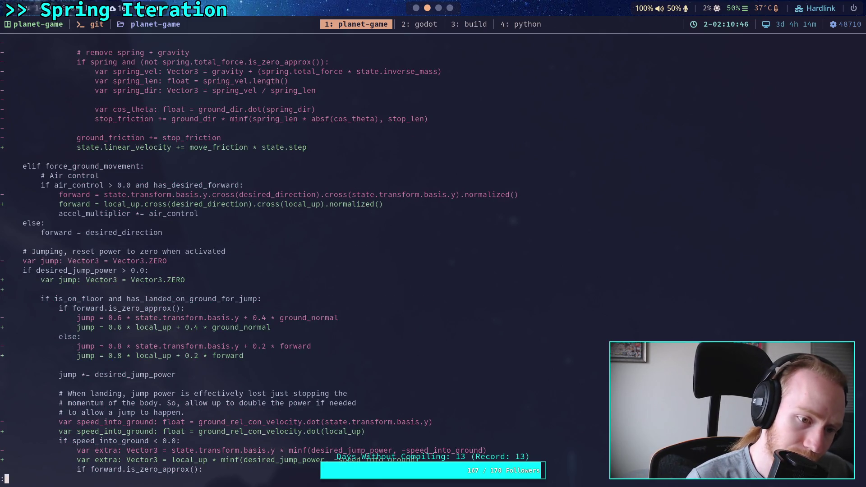
key("space")
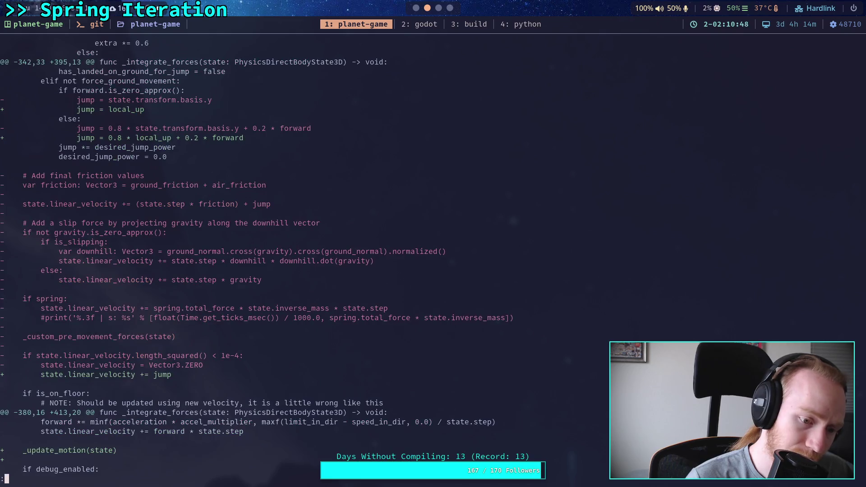
key("space")
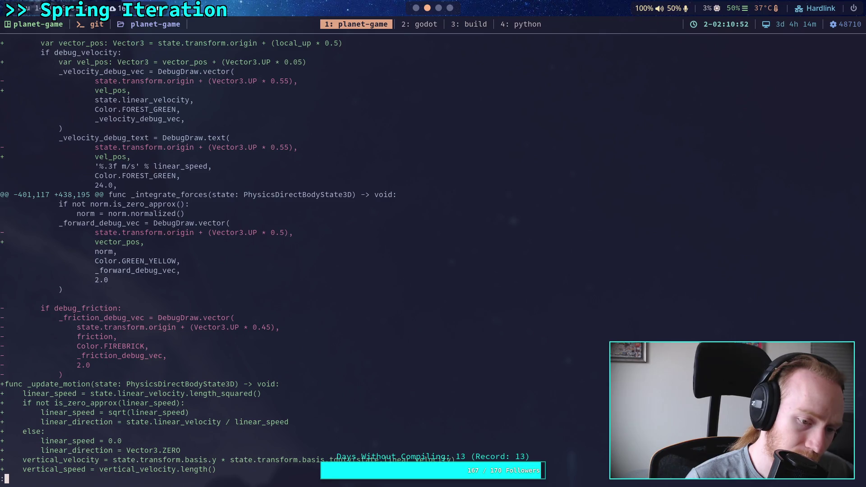
key("space")
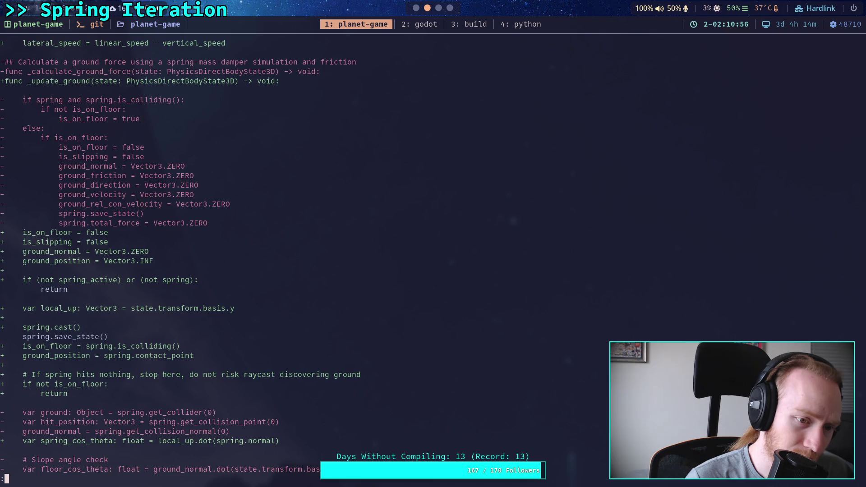
key("space")
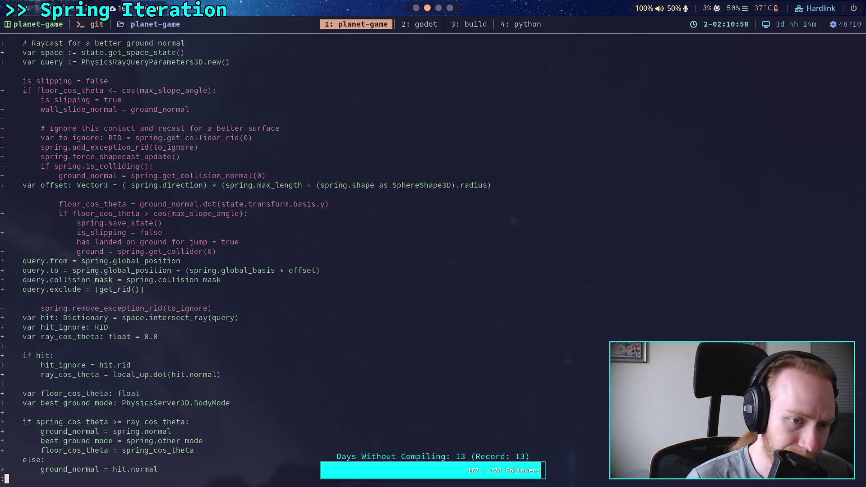
key("space")
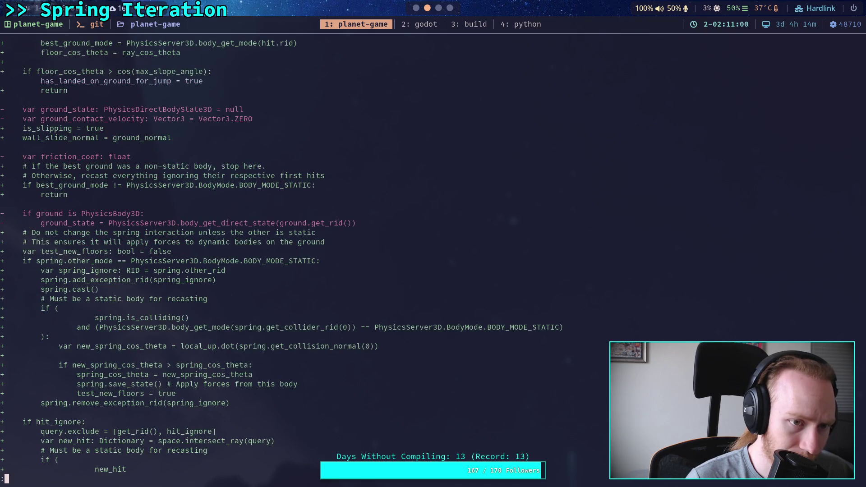
key("space")
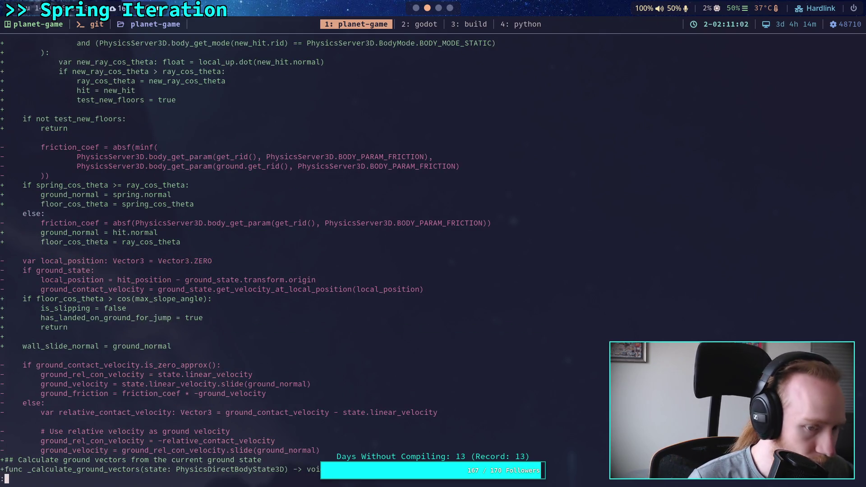
key("space")
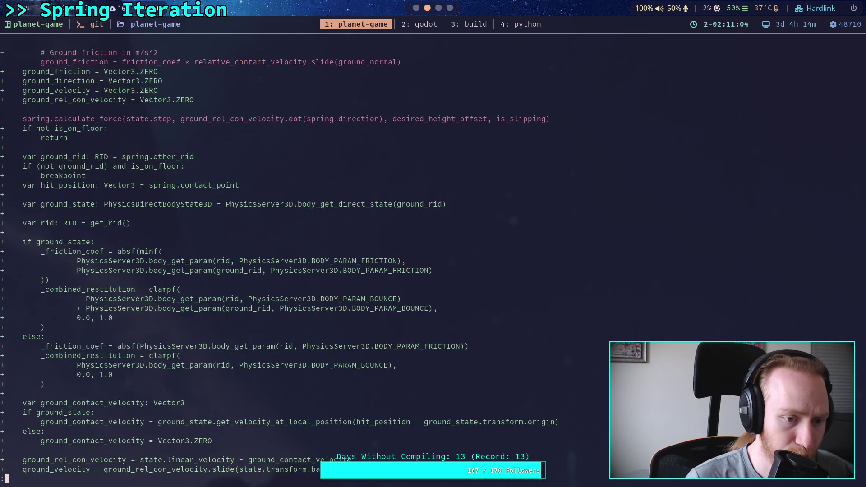
key("space")
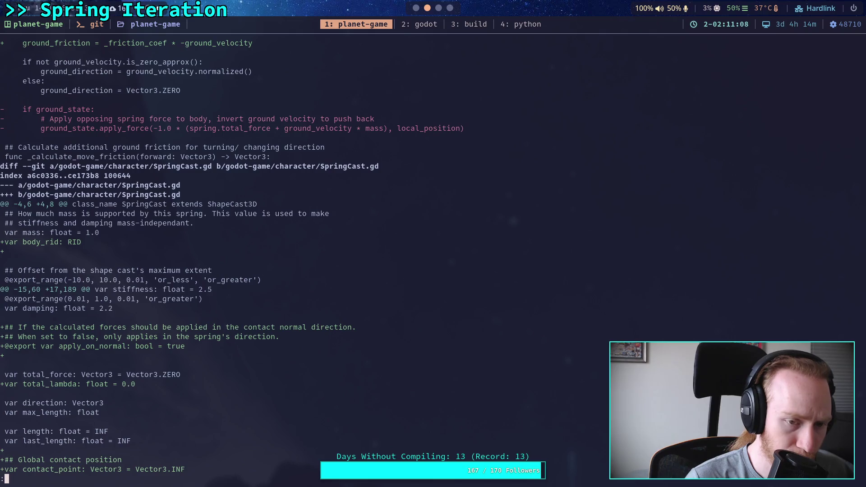
key("b")
key("space")
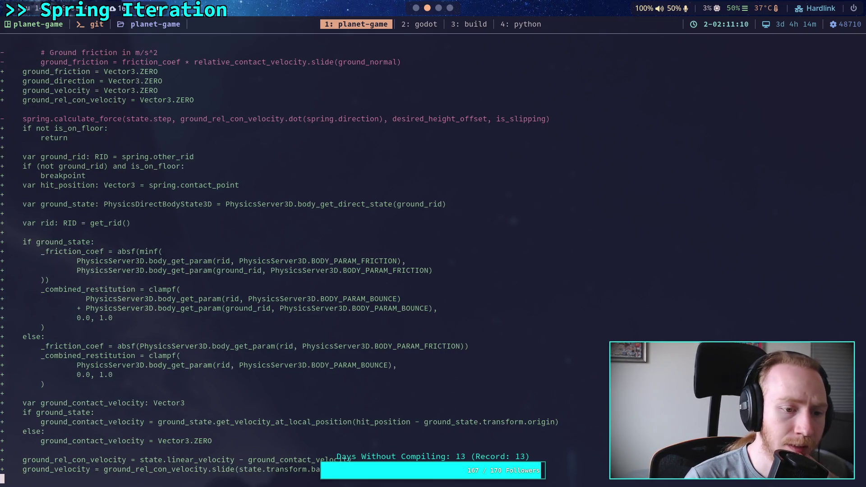
key("q")
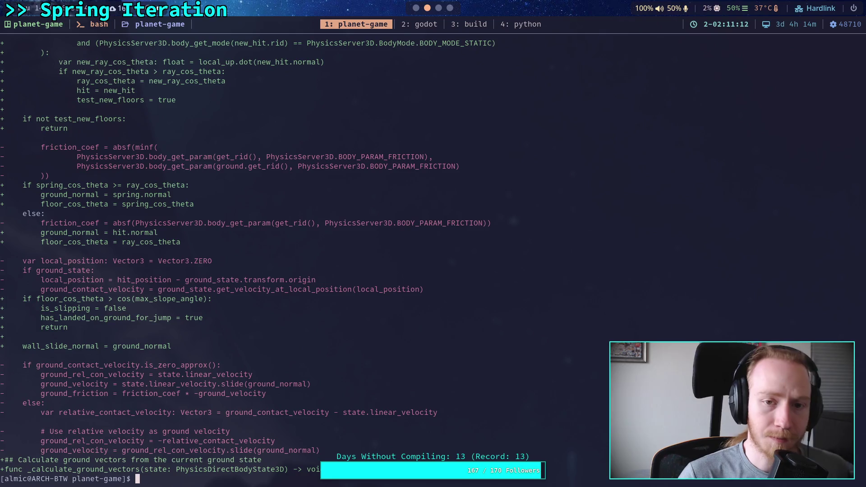
left_click(416, 8)
mouse_move(387, 191)
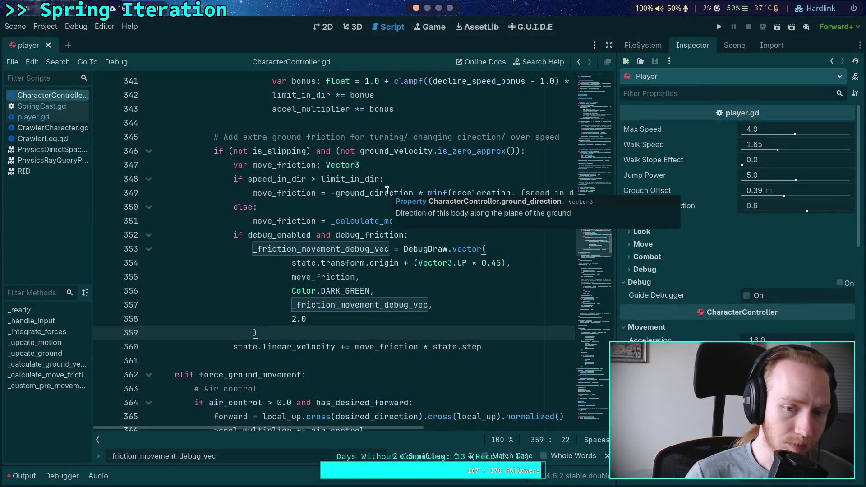
left_click_drag(586, 250, 586, 77)
scroll(320, 217, "up", 5)
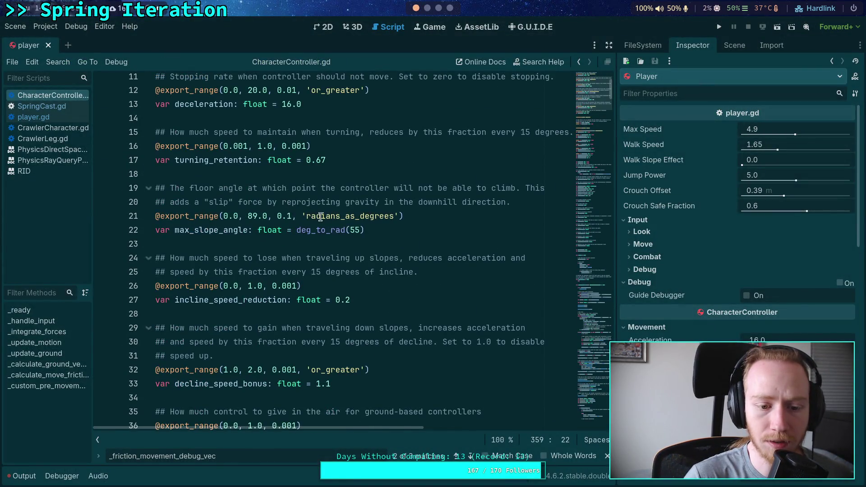
scroll(321, 217, "down", 16)
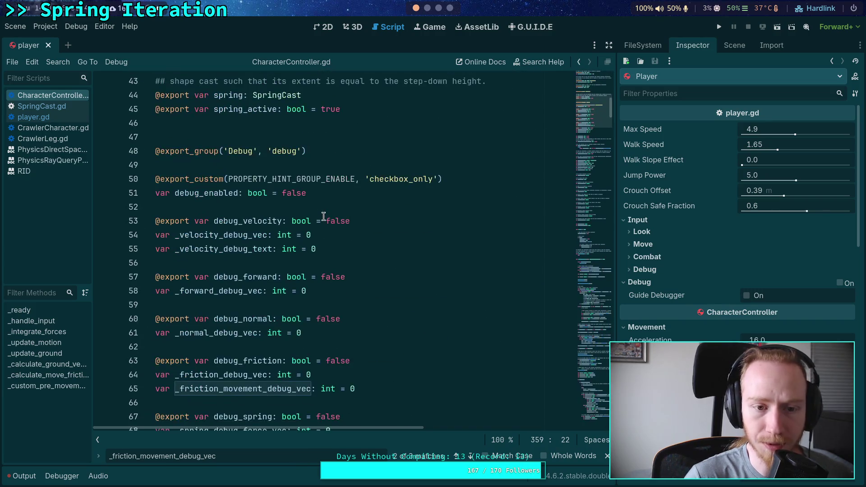
left_click(398, 295)
type("@warning_ignore(\"unused_private_class_variable\")")
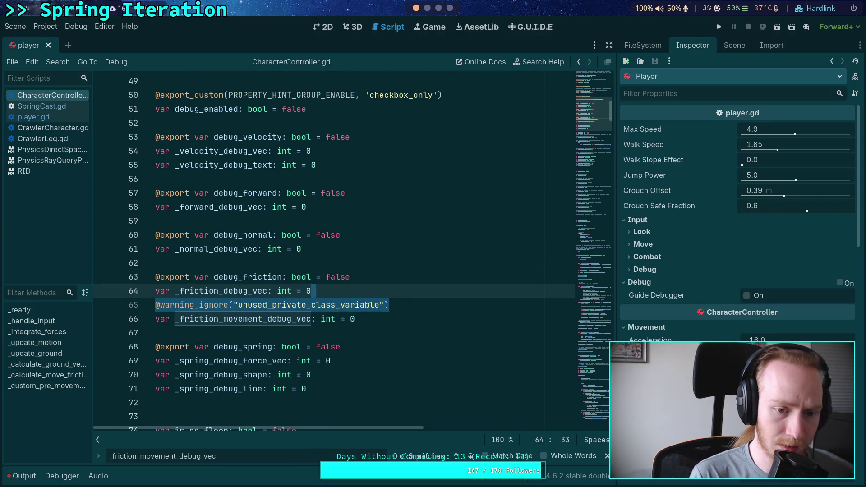
key("ctrl+z")
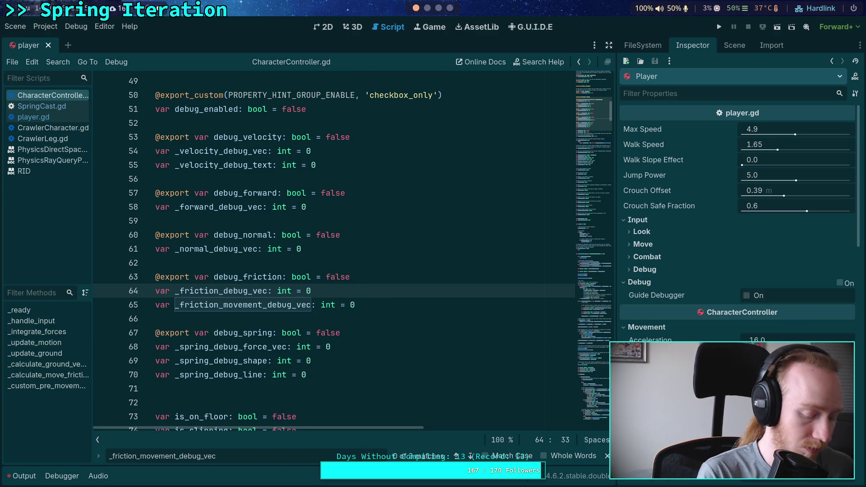
key("super+1")
type("v .")
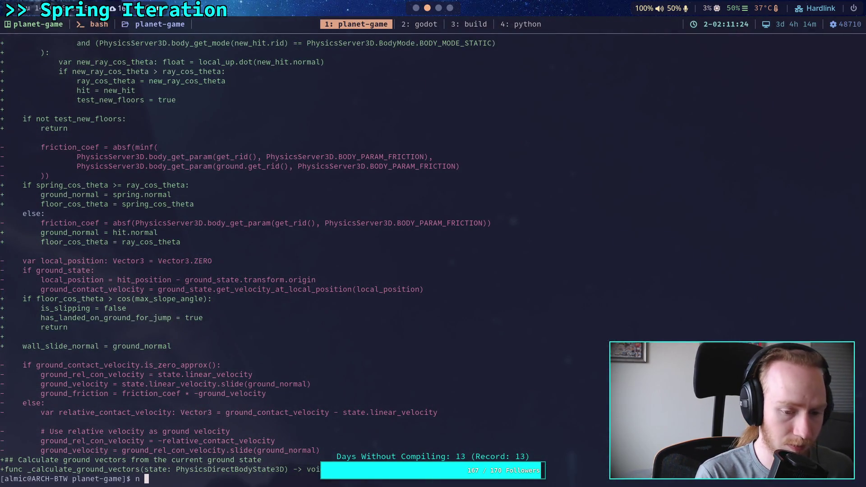
key("Return")
key("space")
type("fg")
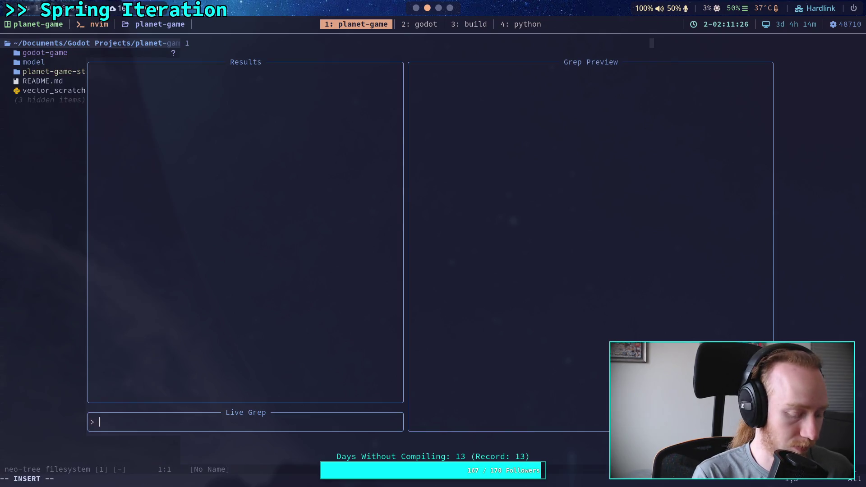
type("@war")
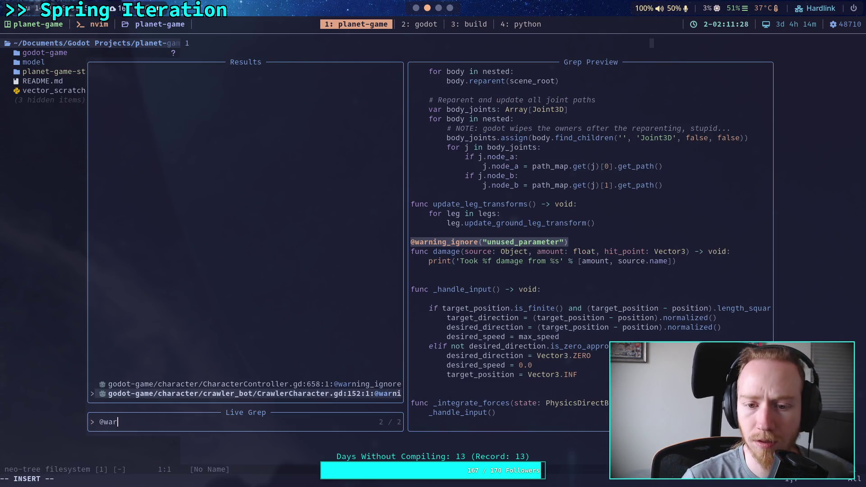
key("Up")
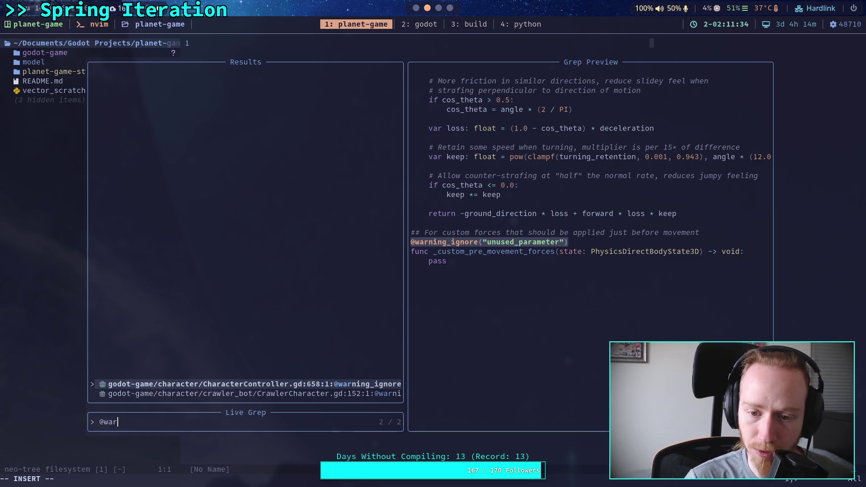
key("Down")
key("Up")
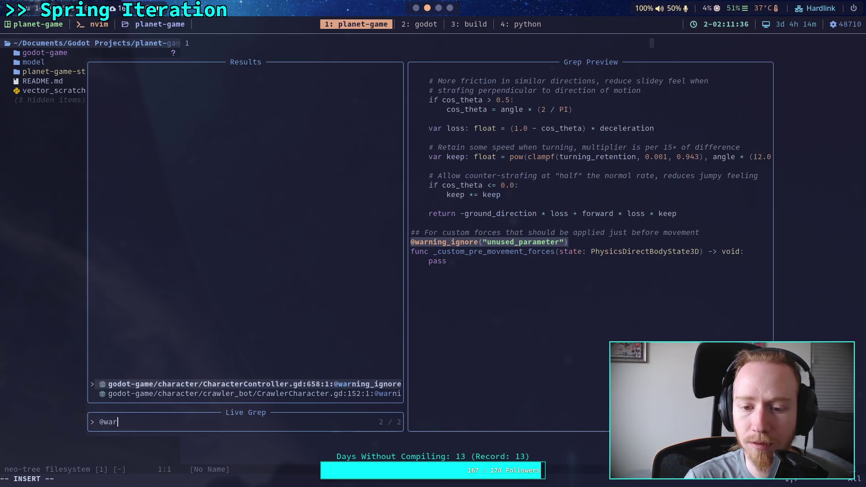
key("Down")
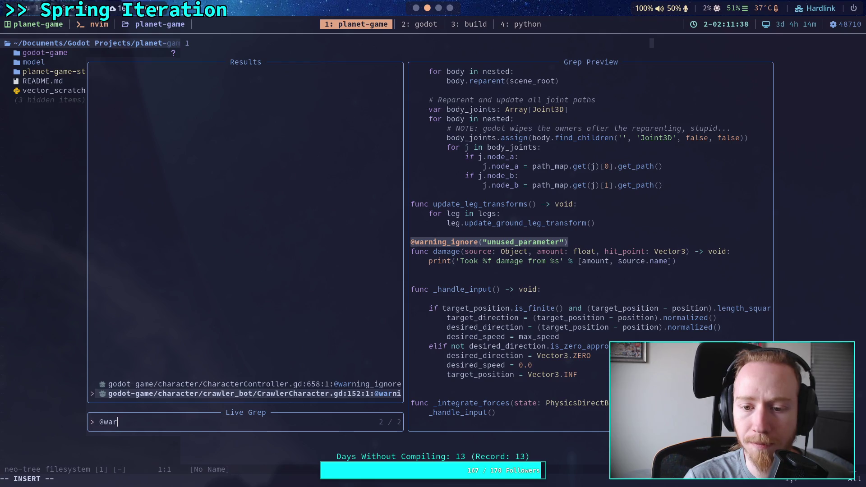
key("Up")
key("Down")
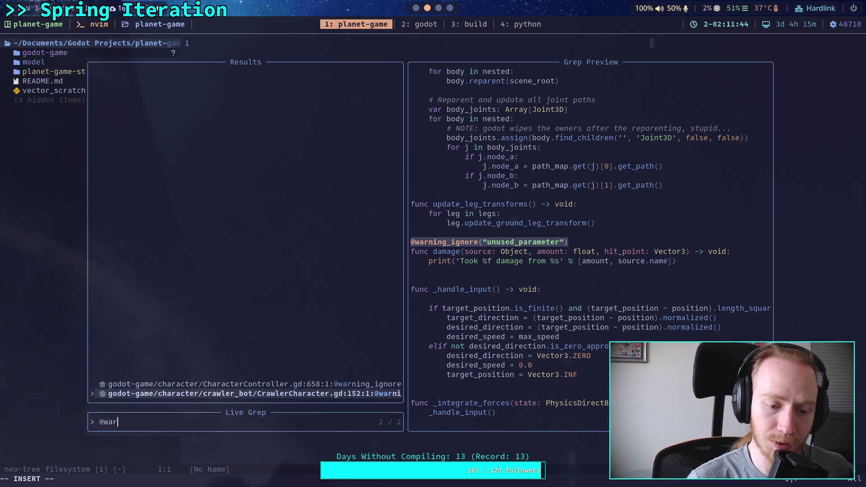
key("Escape")
key("Escape")
Step: Glance at the Future TODOs notes and Godot editor, then quit Neovim with :q
left_click(436, 9)
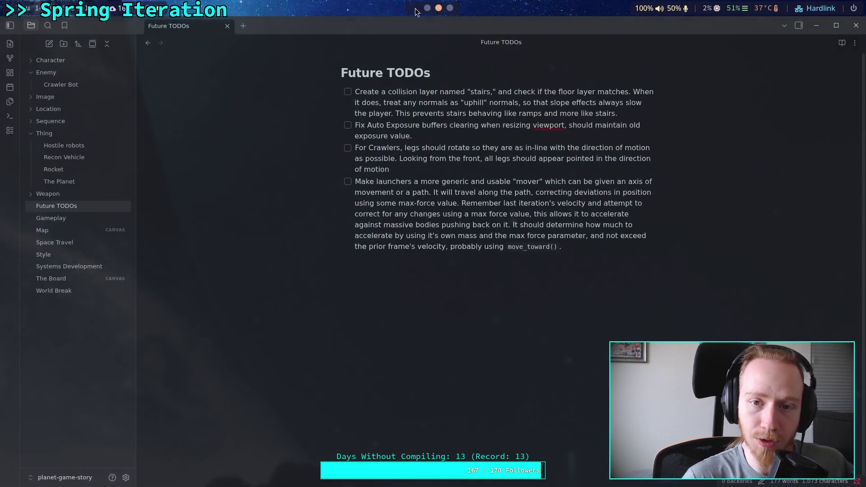
left_click(415, 8)
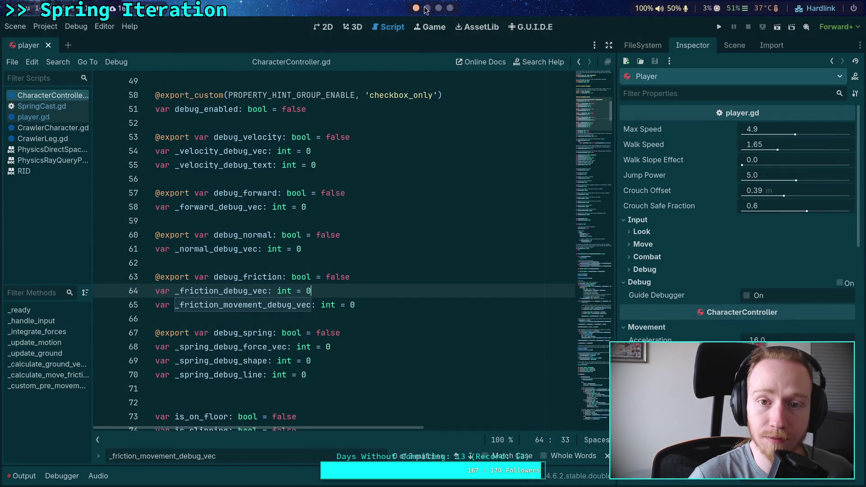
left_click(427, 8)
type(":q")
key("Return")
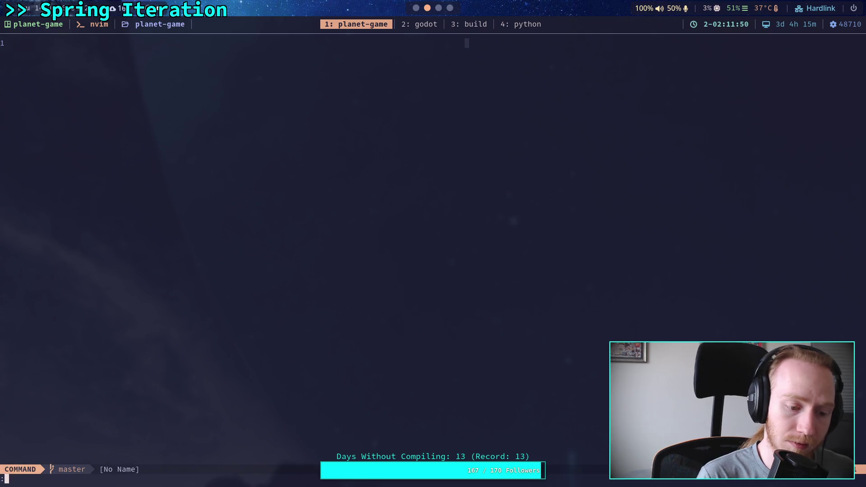
Step: Show the diff, then stage godot-game/character/CharacterController.gd with git add
type("git diff")
key("Return")
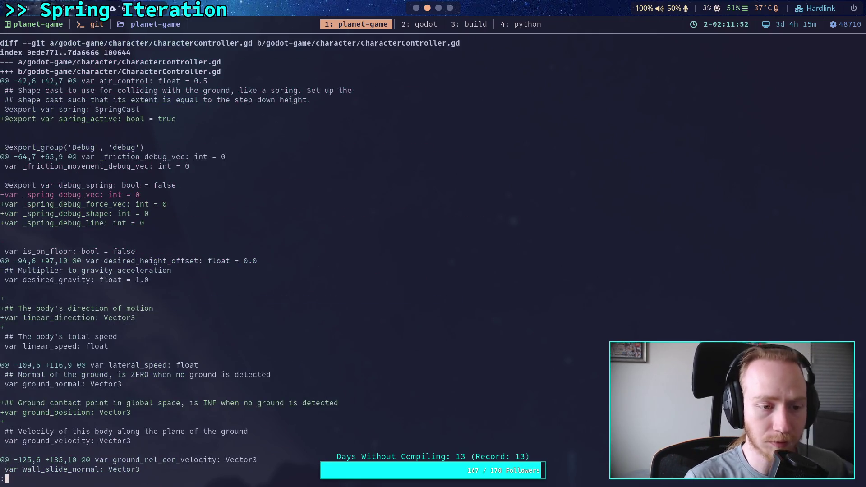
type("qgit add godot-game/c")
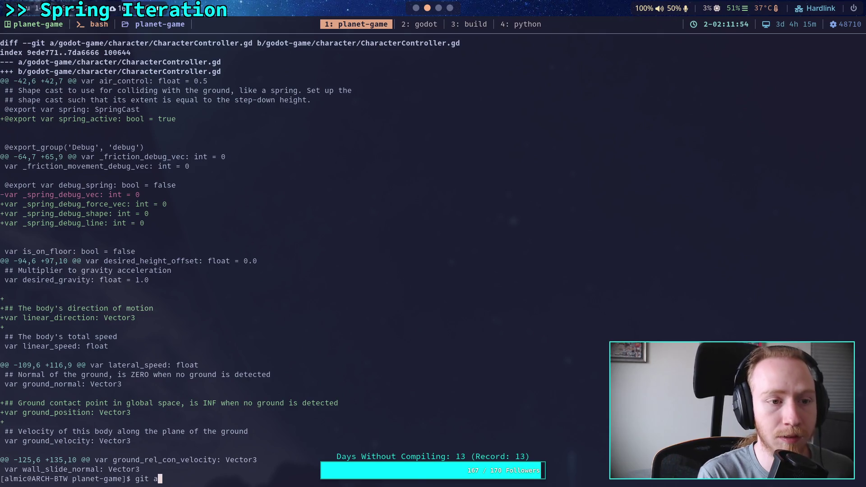
key("Tab")
type("C")
key("Tab")
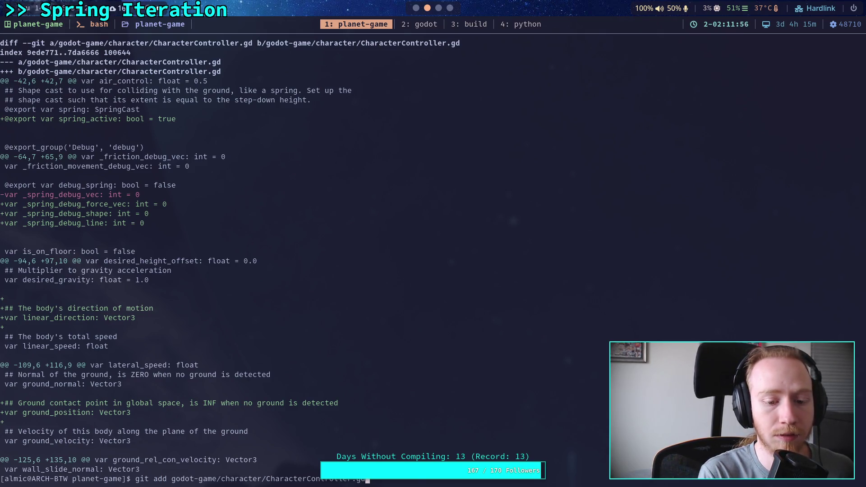
key("Return")
Step: Run git diff again to review the remaining unstaged SpringCast.gd changes
type("git add")
key("BackSpace")
key("BackSpace")
key("BackSpace")
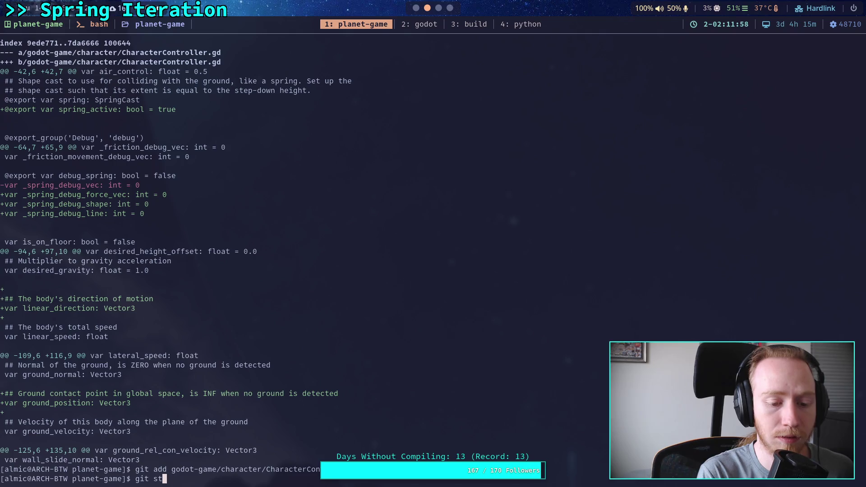
type("diff")
key("Return")
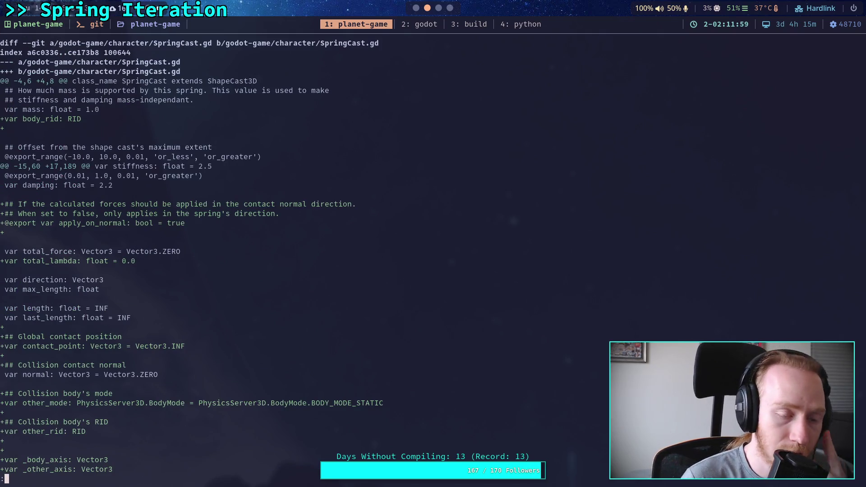
key("j")
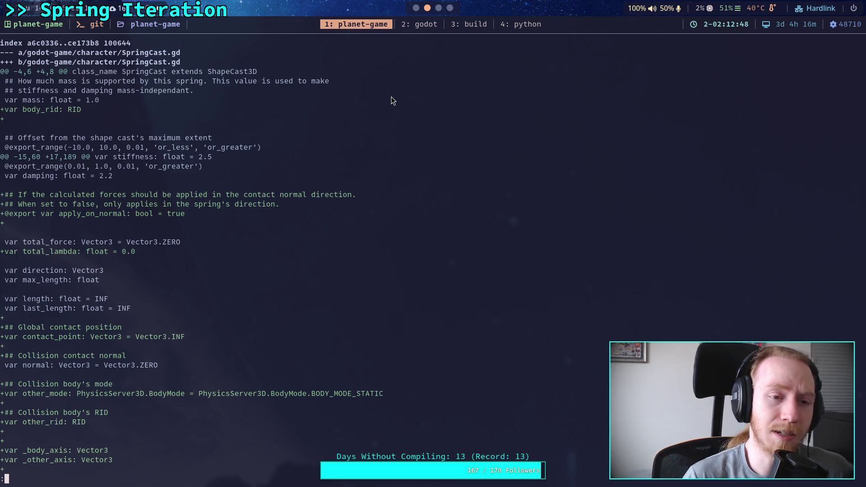
Step: In SpringCast.gd, delete the mass comment and variable lines
left_click(416, 8)
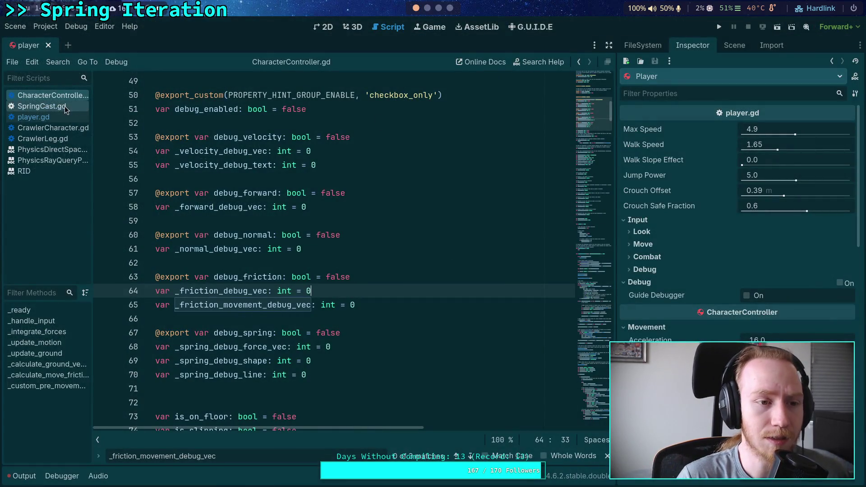
left_click(42, 106)
scroll(271, 181, "up", 20)
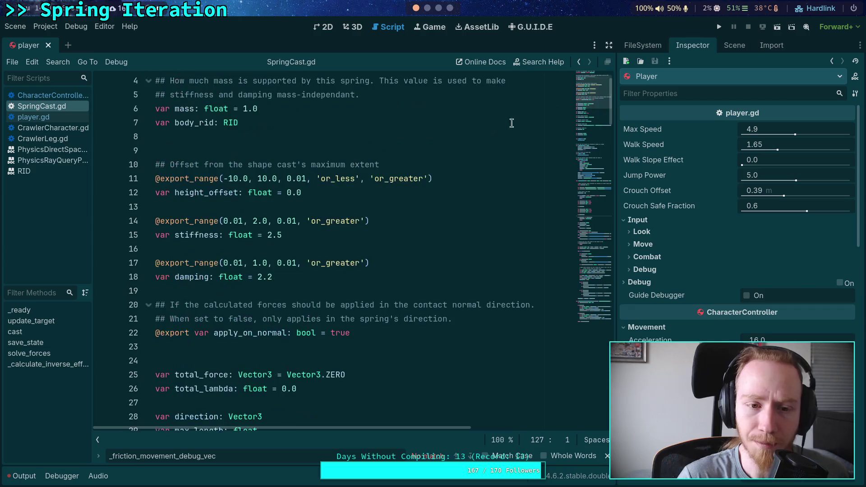
scroll(250, 122, "up", 1)
left_click(285, 153)
key("shift+Up")
key("shift+Up")
key("shift+Home")
key("BackSpace")
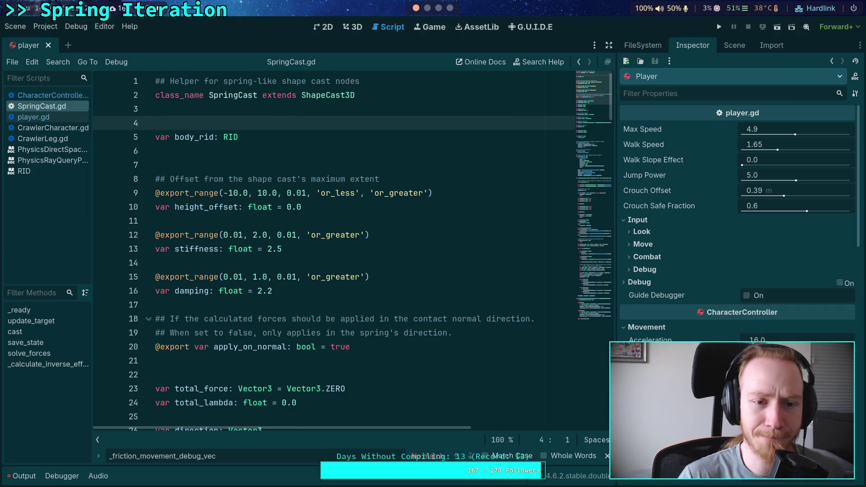
Step: Cut the body_rid declaration from the top and paste it below the collision normal
scroll(288, 144, "down", 2)
scroll(263, 137, "up", 2)
left_click_drag(262, 137, 214, 120)
key("ctrl+c")
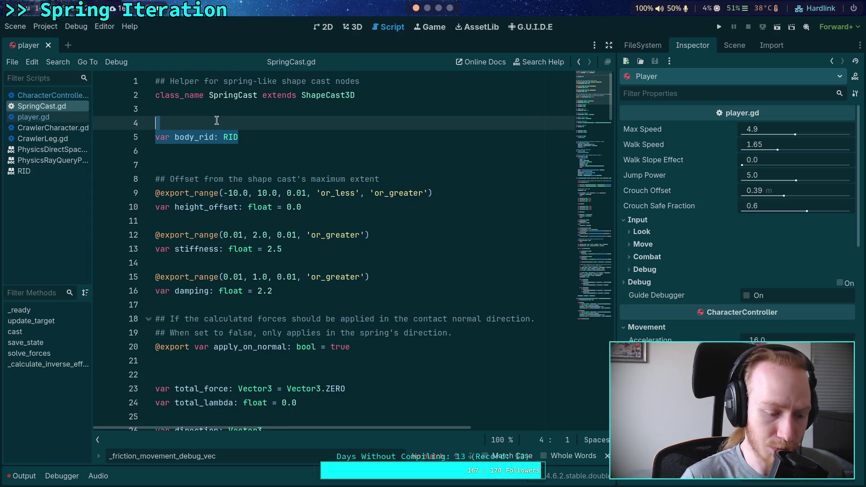
key("BackSpace")
scroll(243, 180, "down", 3)
scroll(255, 204, "down", 2)
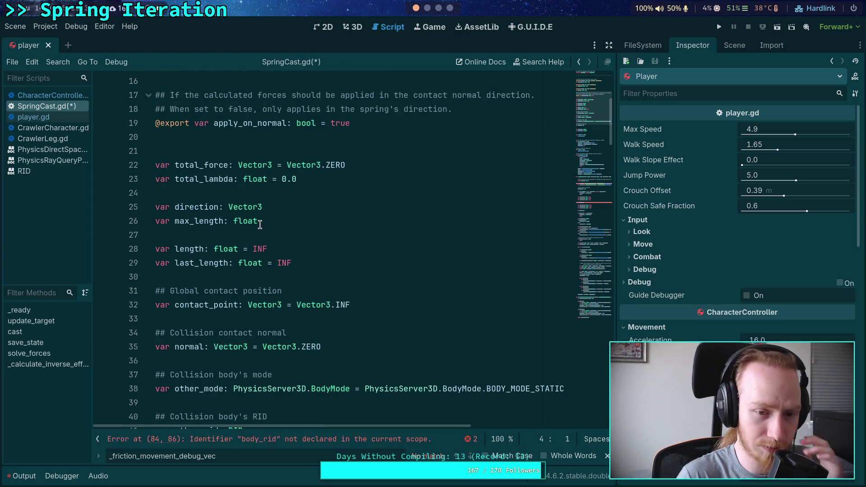
scroll(275, 228, "down", 2)
scroll(295, 233, "down", 2)
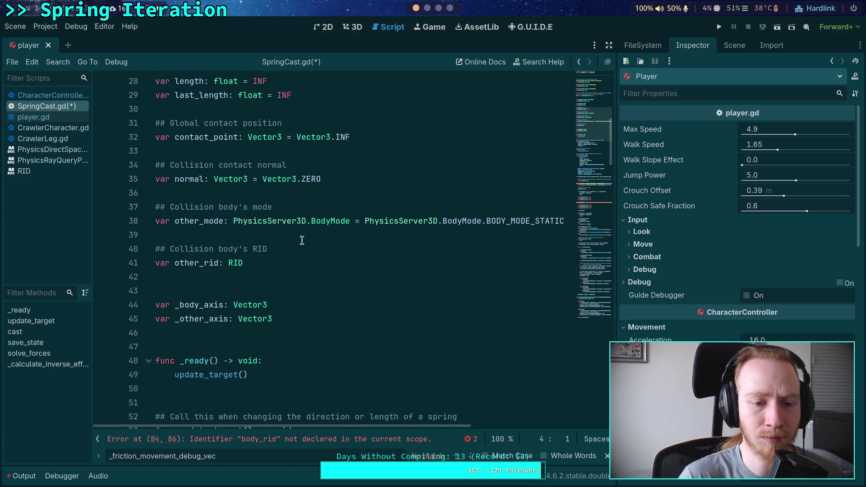
scroll(300, 238, "up", 2)
left_click(366, 266)
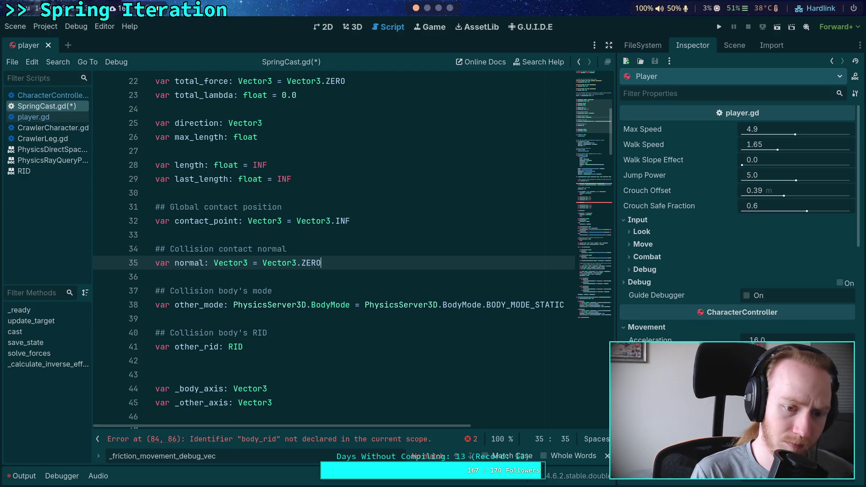
key("Return")
key("Return")
key("Return")
key("ctrl+v")
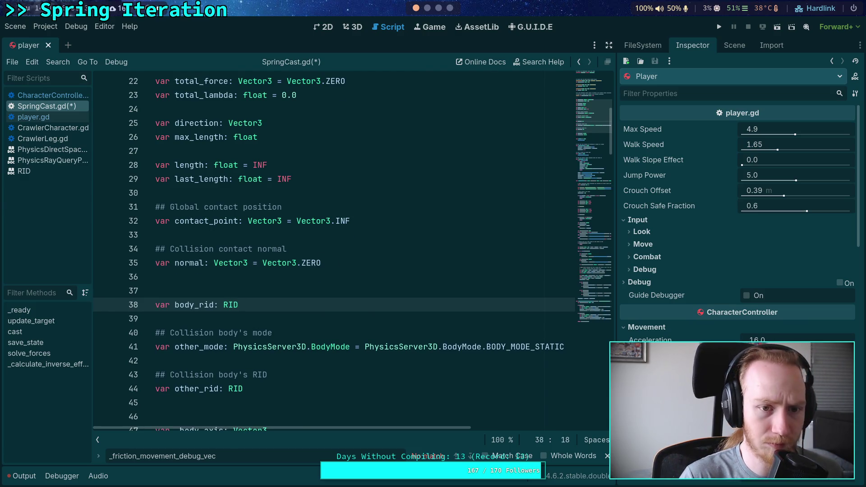
Step: Move body_rid to line 21 instead, then remove it and the leftover blank line
scroll(362, 267, "up", 2)
key("ctrl+x")
left_click(238, 152)
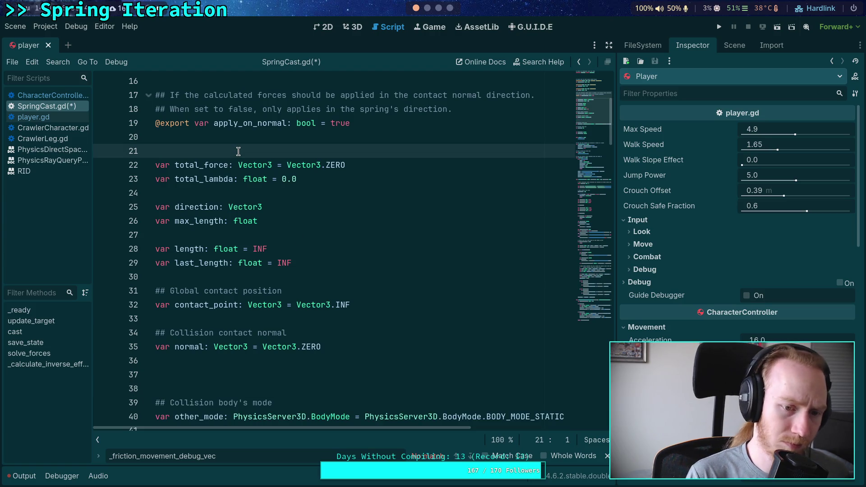
key("ctrl+v")
left_click(209, 141)
key("Return")
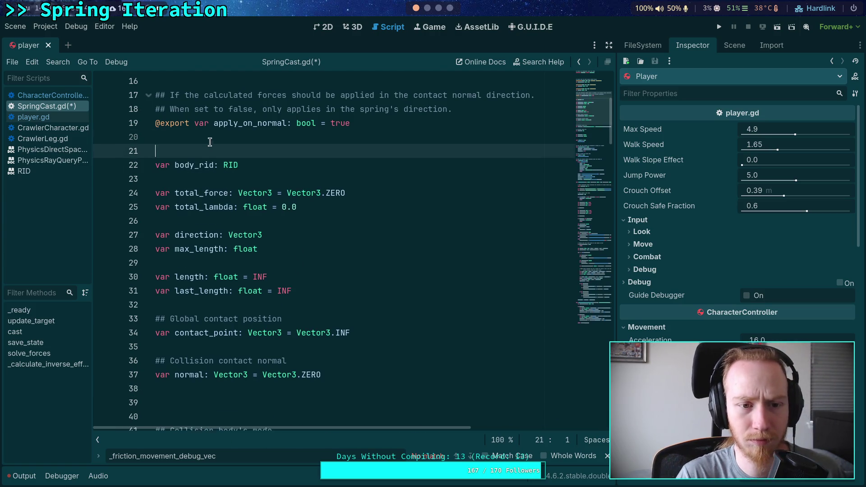
scroll(213, 260, "down", 3)
left_click(336, 289)
key("Up")
key("Up")
key("Up")
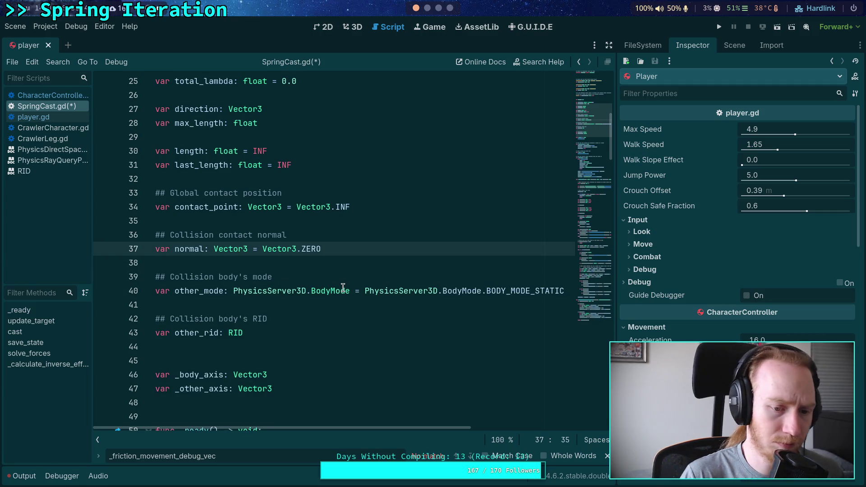
scroll(343, 287, "up", 2)
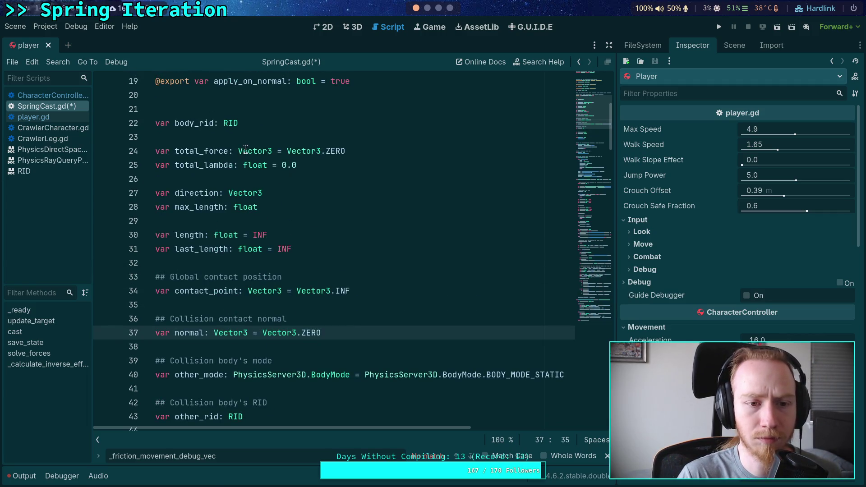
left_click(267, 122)
key("ctrl+x")
key("Delete")
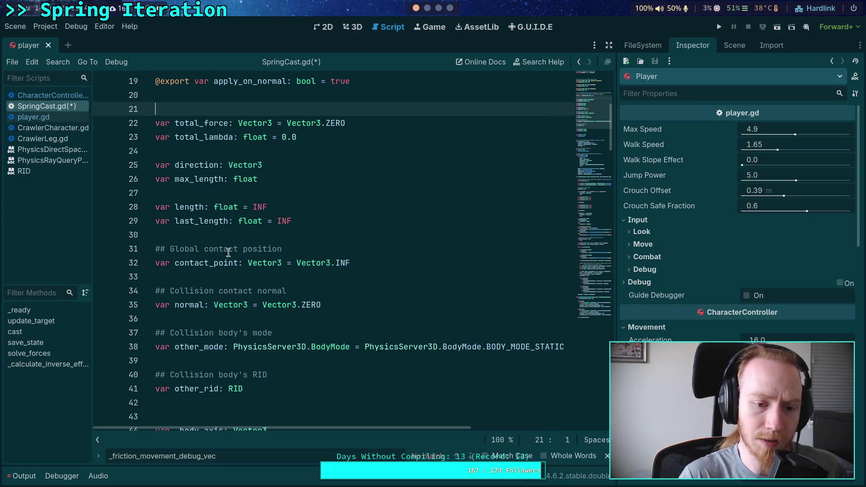
Step: Add '## Main body's RID' and 'var body_rid: RID' below the normal block, then save
left_click(289, 321)
key("Return")
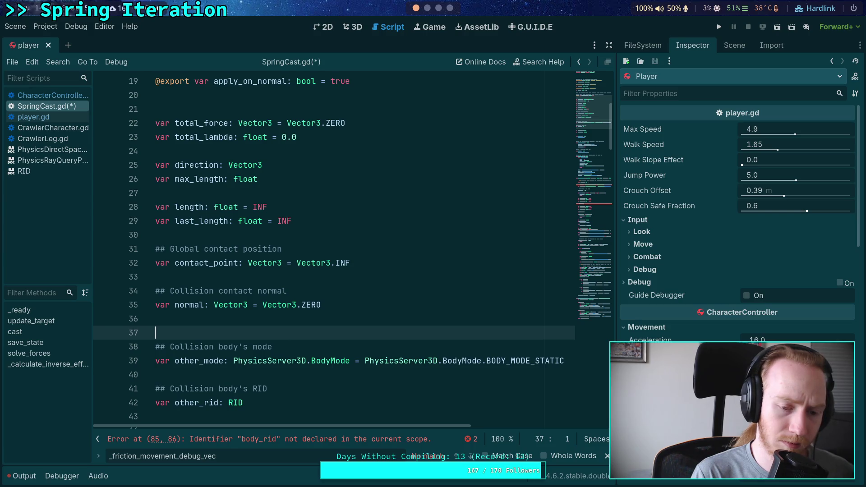
left_click(156, 318)
key("Return")
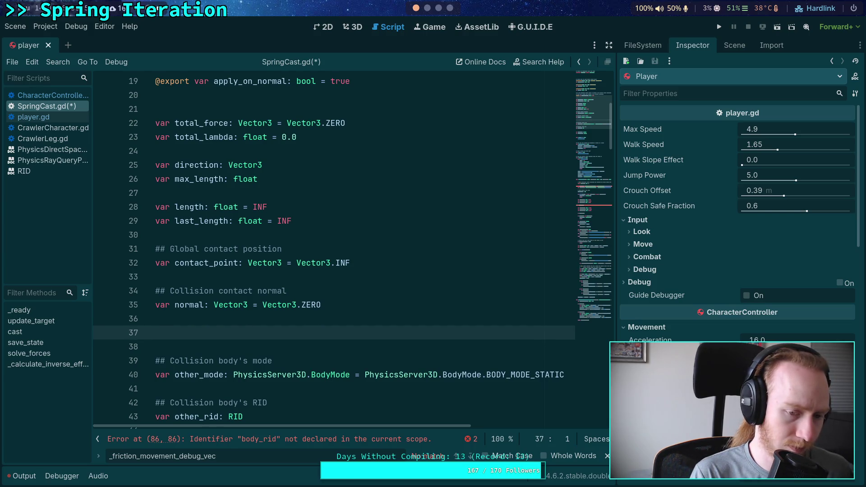
type("##")
key("Return")
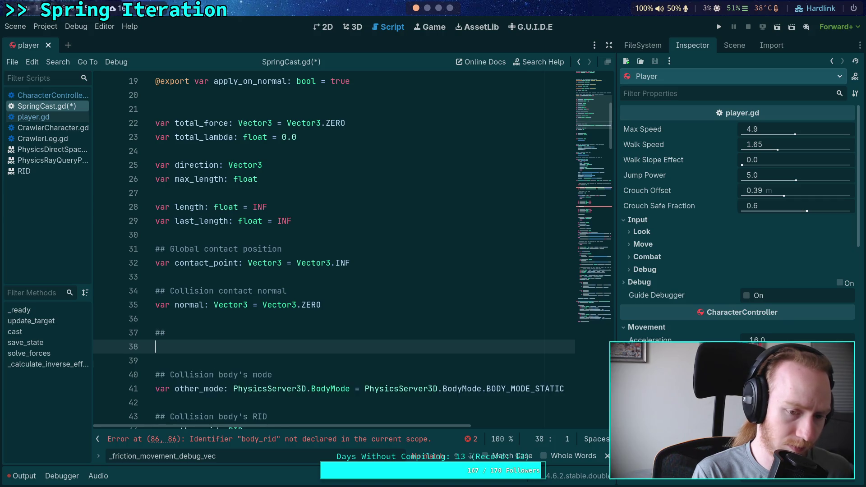
type("var body_rid: RID")
key("Up")
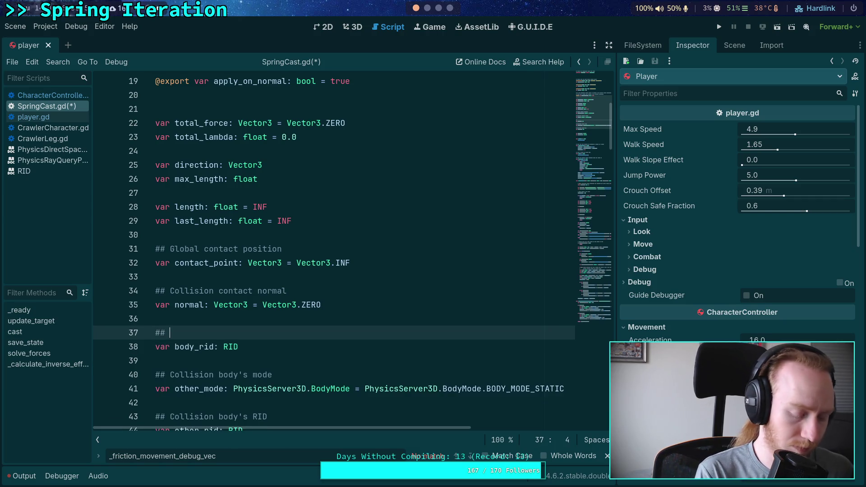
type("Main bod's")
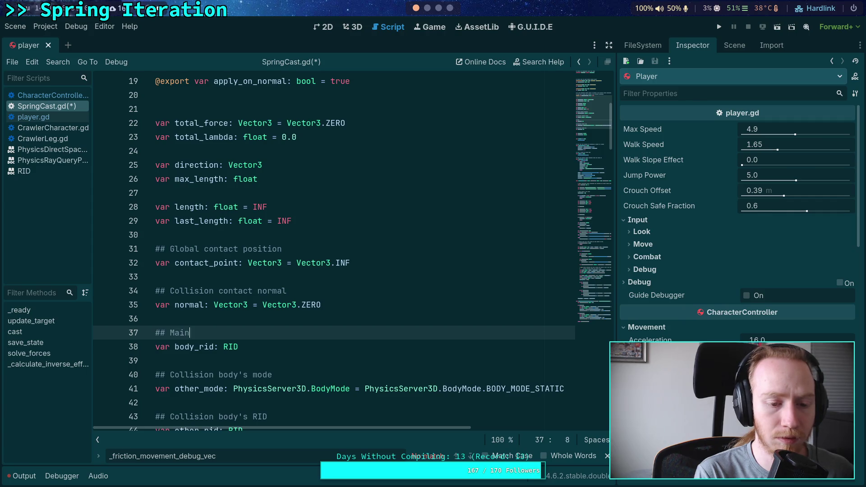
key("BackSpace")
key("BackSpace")
type("y'")
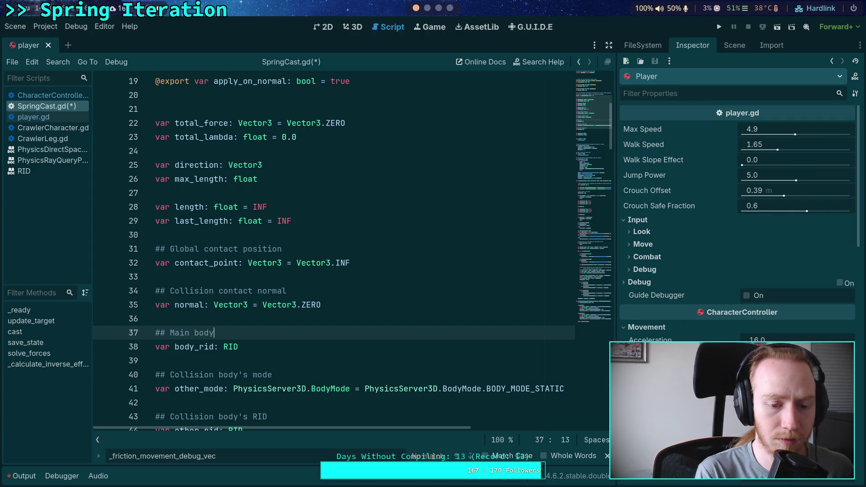
type("s RID")
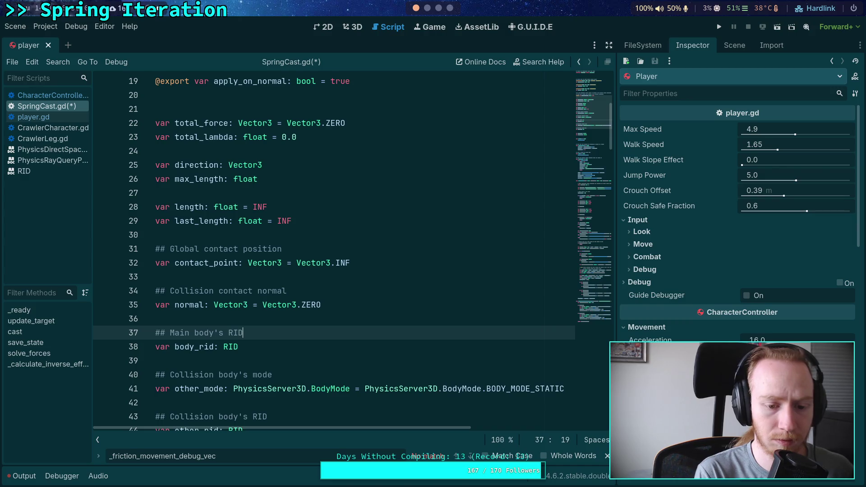
key("Escape")
key("ctrl+s")
Step: Select spring_cast in the Scene dock to show its properties, then run the game with F5
scroll(354, 319, "down", 2)
scroll(354, 319, "down", 2)
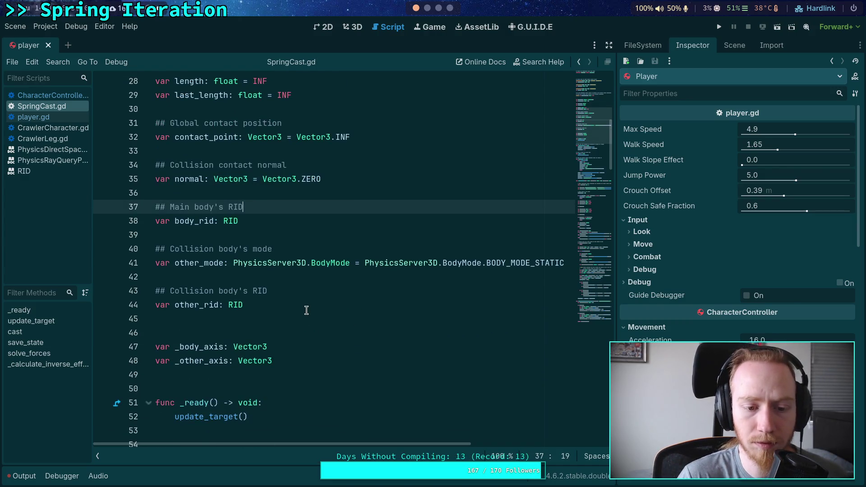
left_click(306, 319)
scroll(298, 311, "down", 2)
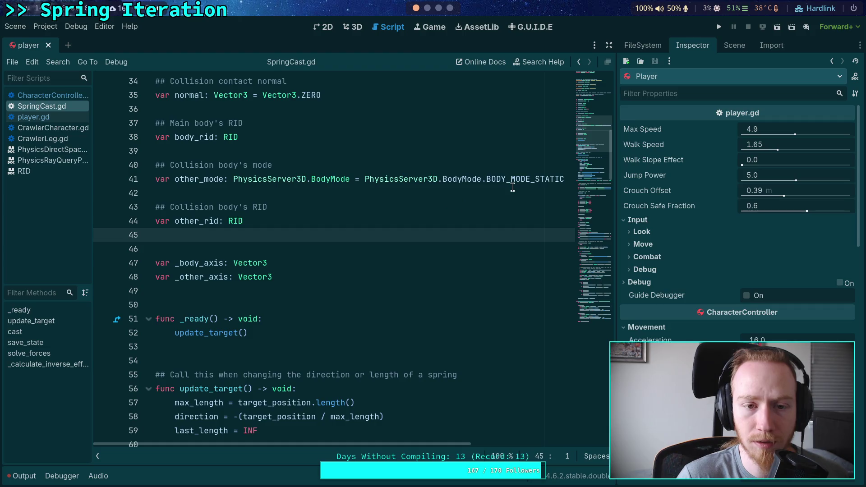
scroll(479, 226, "down", 3)
scroll(479, 226, "up", 2)
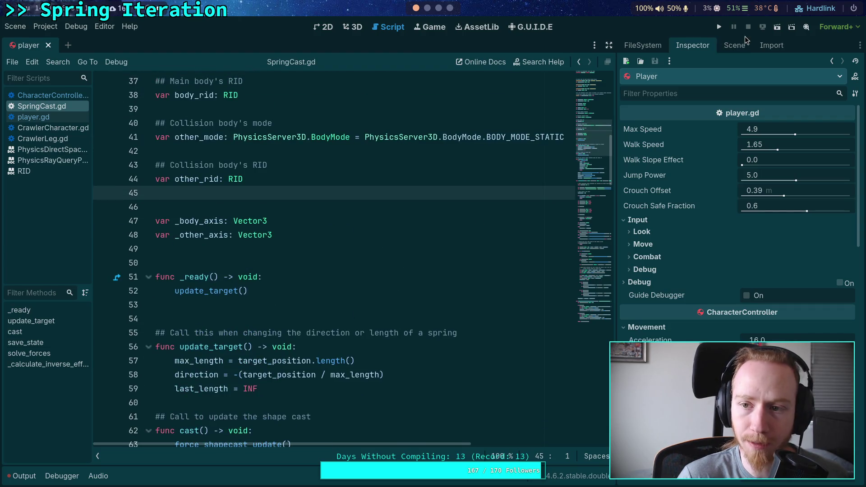
left_click(734, 46)
left_click(672, 116)
left_click(692, 47)
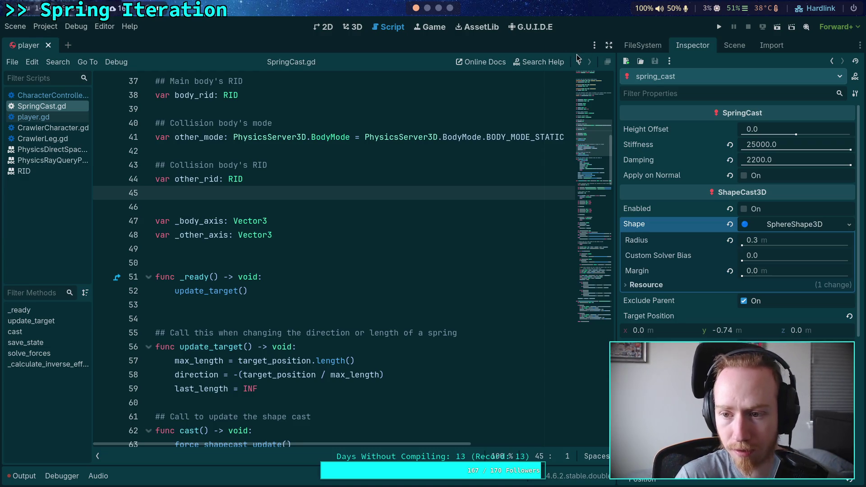
key("F5")
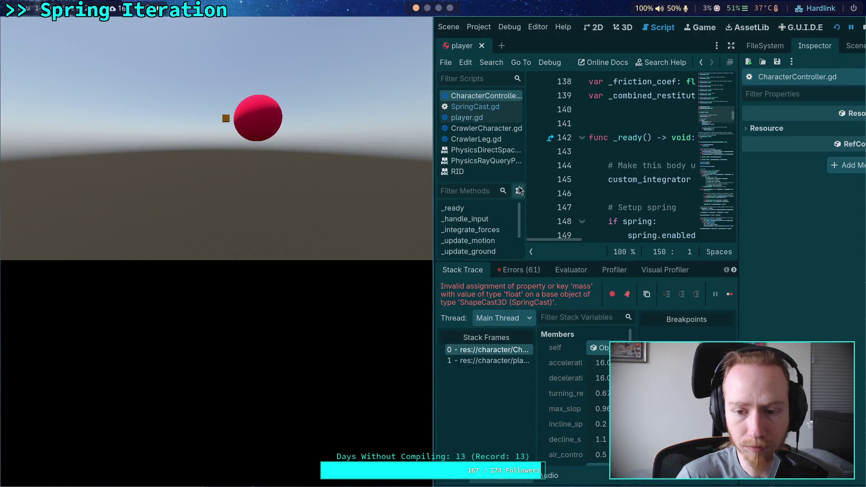
Step: Stop the game, check the spring setup in _ready, rerun and stop, then reopen SpringCast.gd
left_click(862, 27)
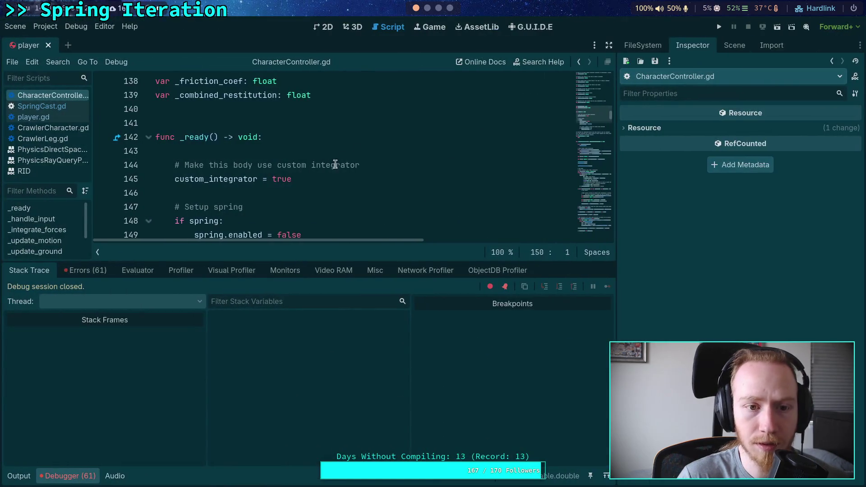
scroll(335, 165, "down", 2)
left_click(344, 150)
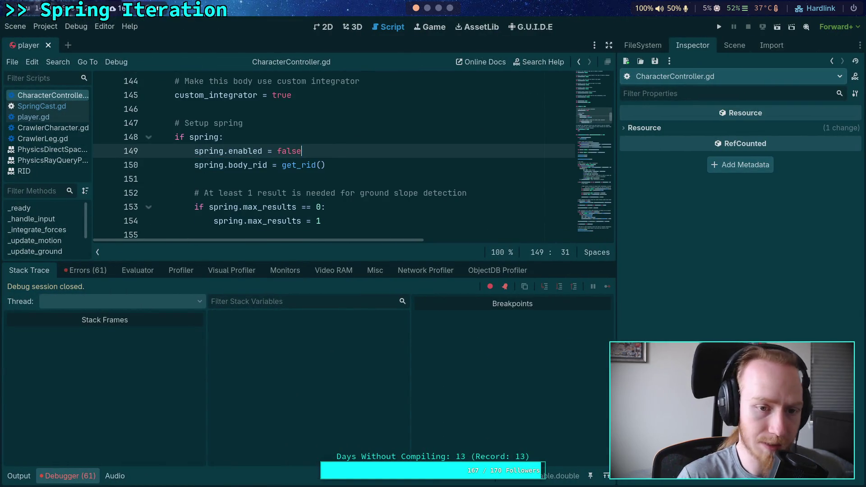
left_click(719, 26)
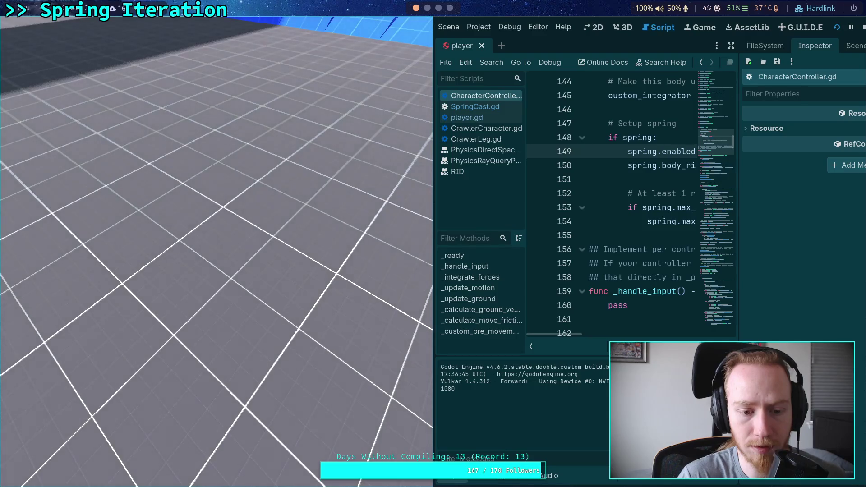
left_click(864, 28)
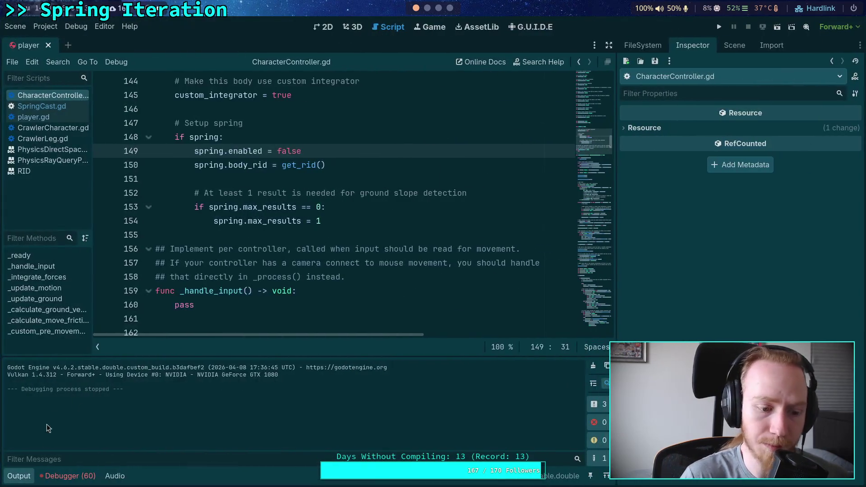
left_click(19, 476)
scroll(304, 234, "up", 5)
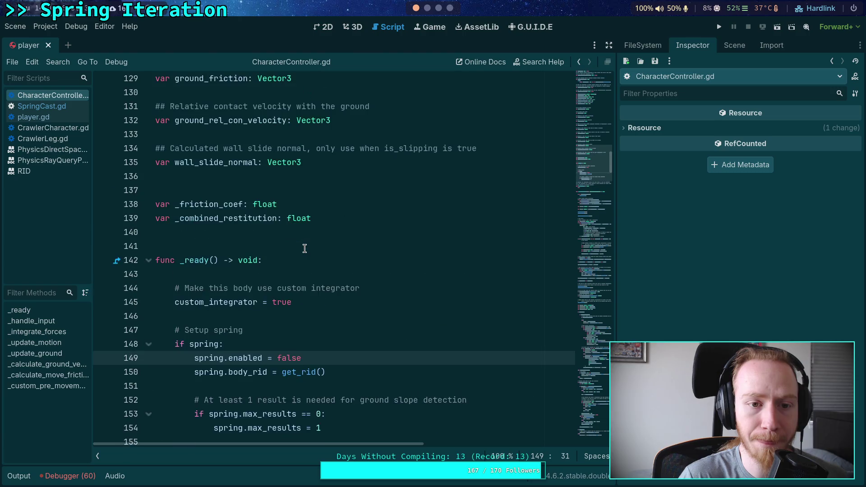
left_click(74, 106)
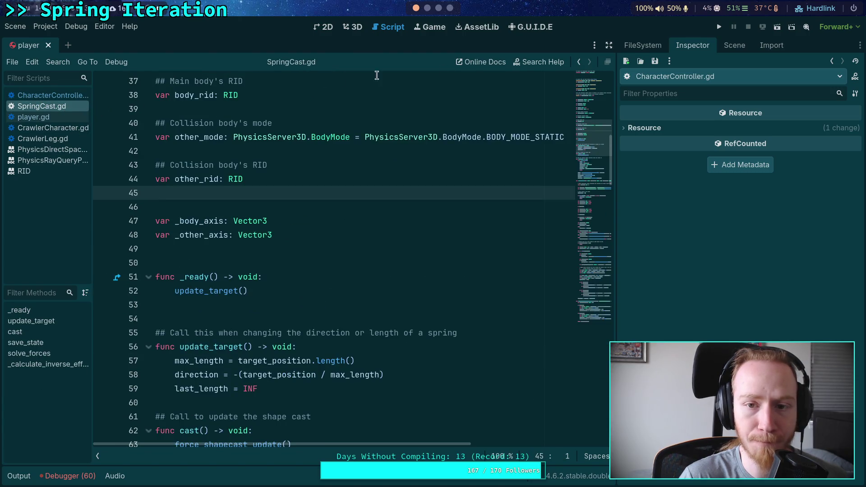
Step: Set spring_cast's Damping to 4000 and save the player scene
left_click(735, 47)
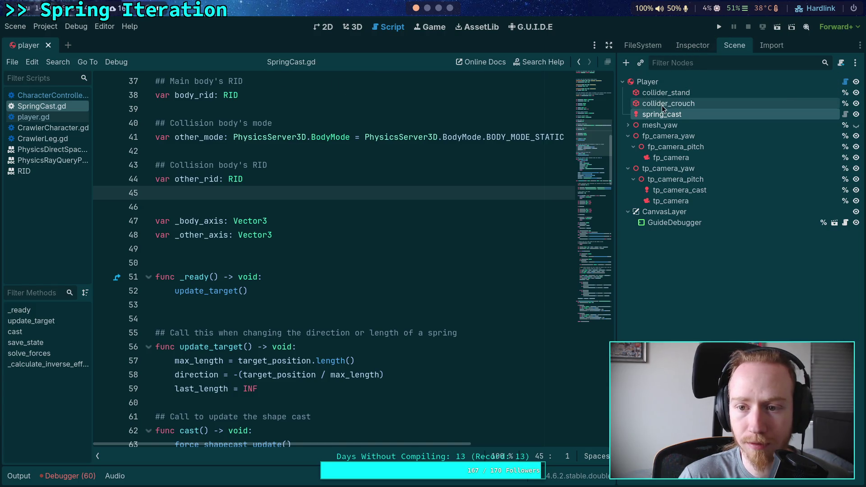
left_click(695, 46)
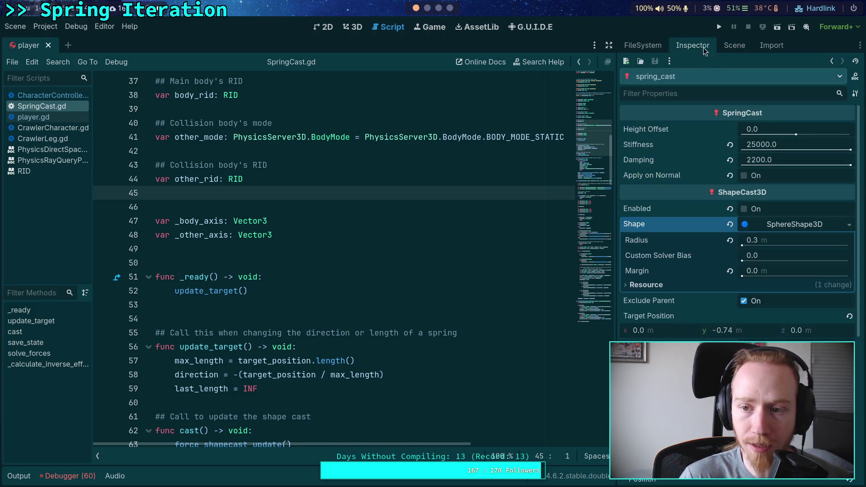
double_click(758, 161)
type("4000")
key("Return")
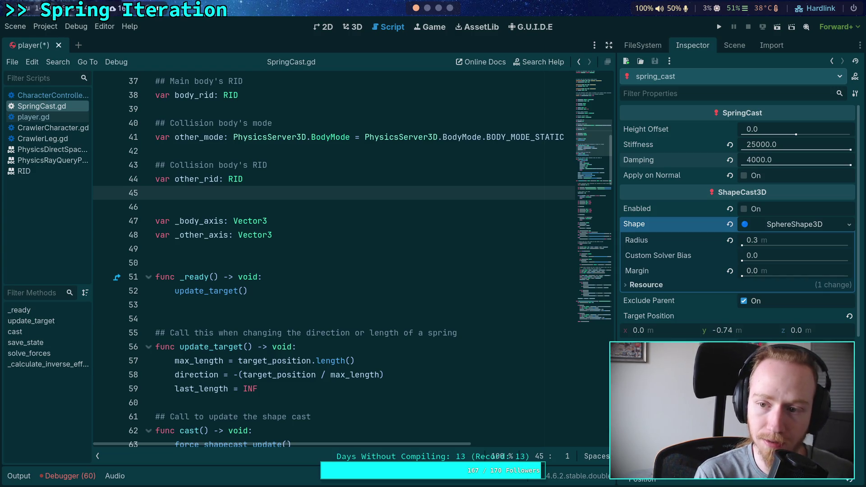
key("ctrl+s")
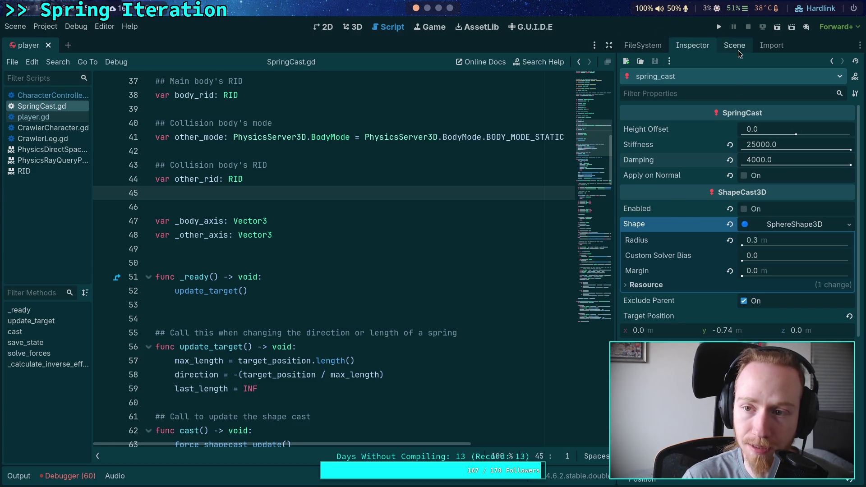
Step: Play the game, walk up and down the blue staircase past the spider, then stop
left_click(738, 50)
left_click(719, 27)
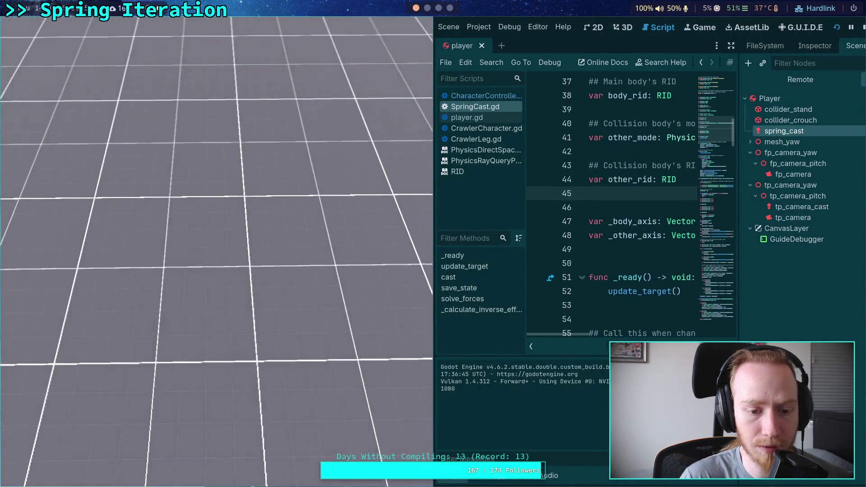
key("w")
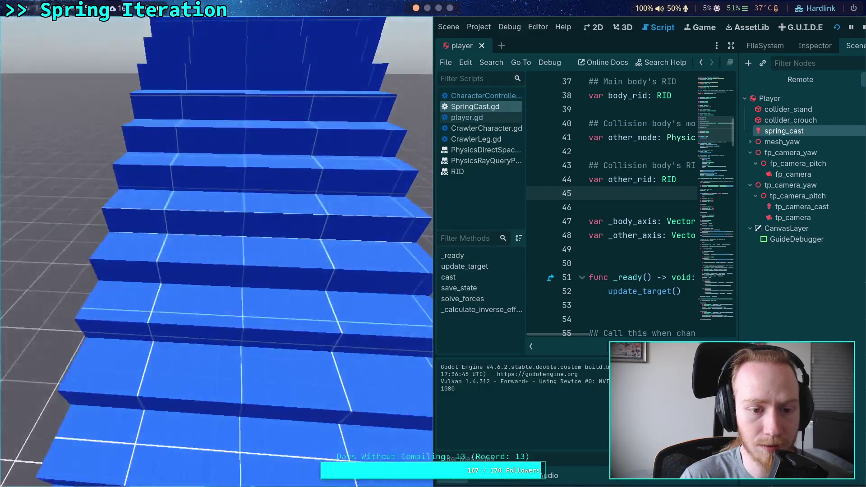
key("w")
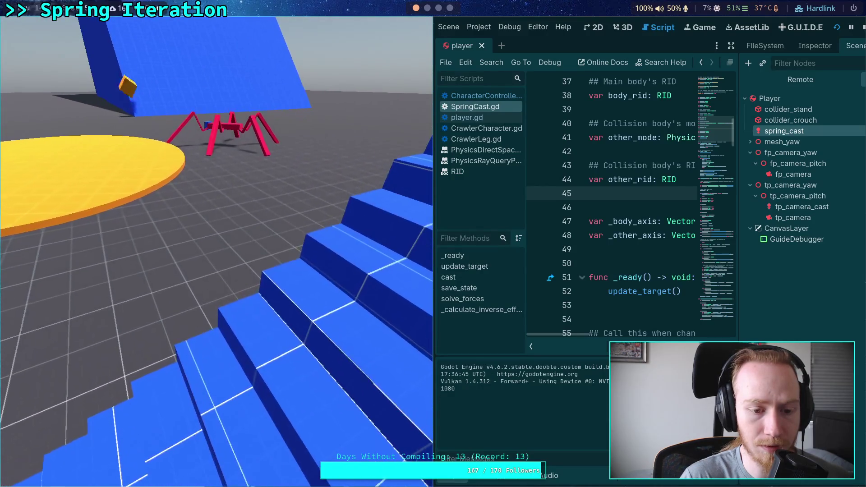
key("w")
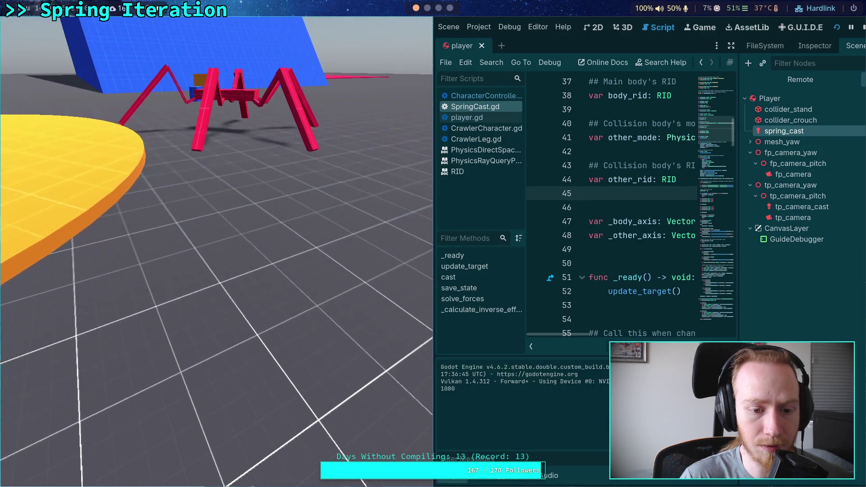
key("w")
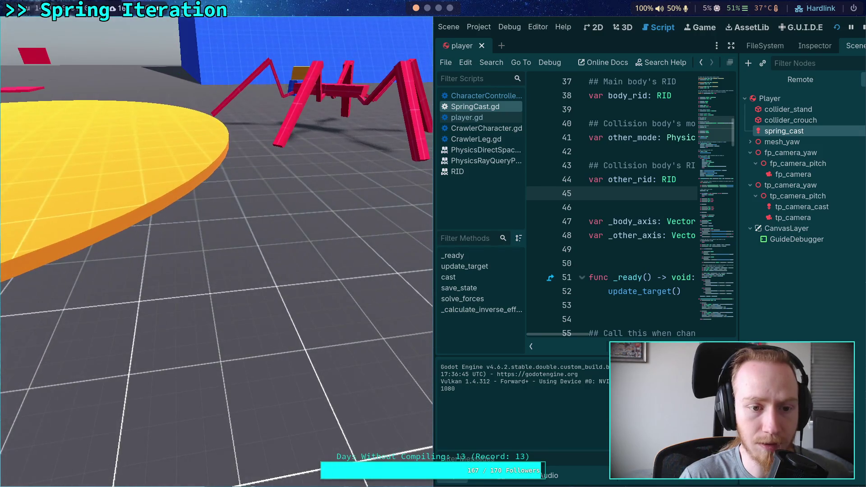
key("F8")
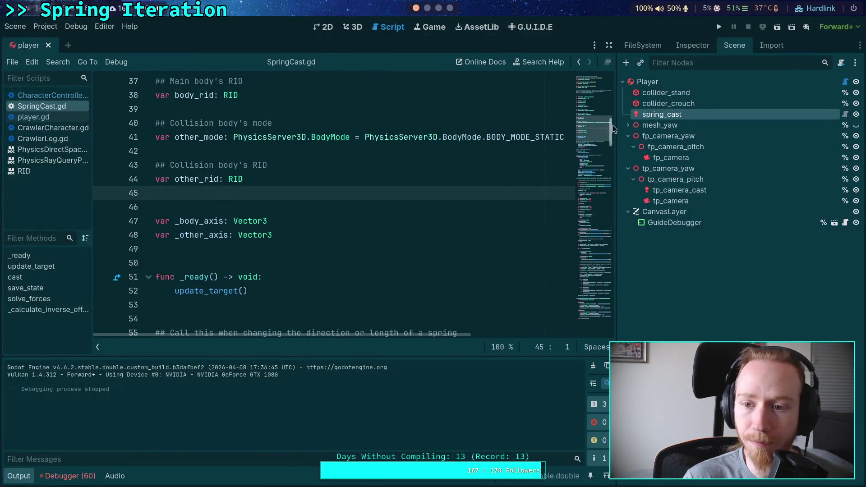
Step: Lower spring_cast's Damping to 3000 and run the game again
left_click(693, 45)
left_click(758, 161)
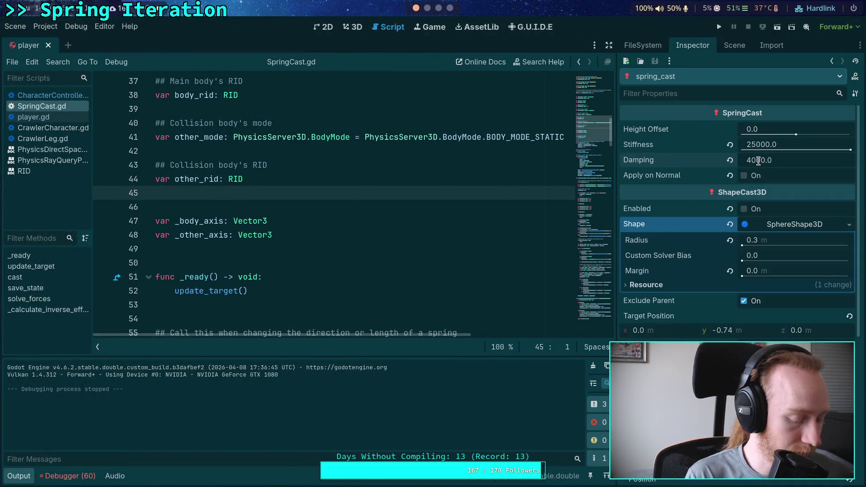
key("BackSpace")
type("3")
key("Return")
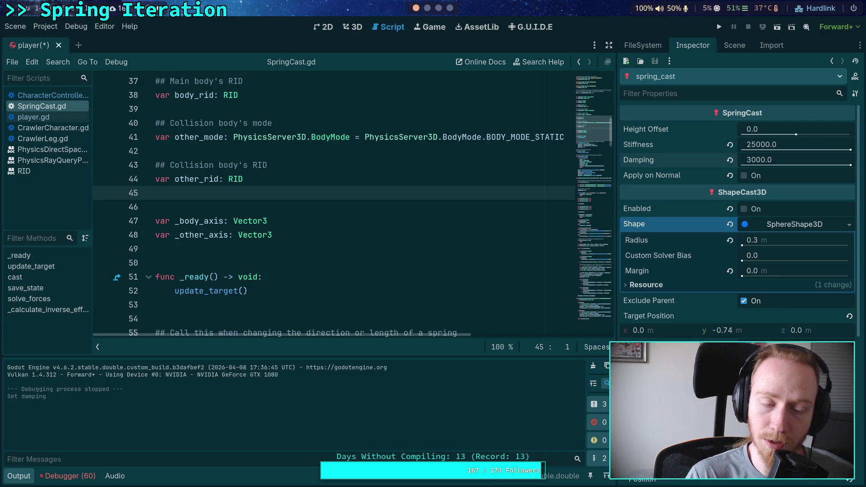
left_click(721, 29)
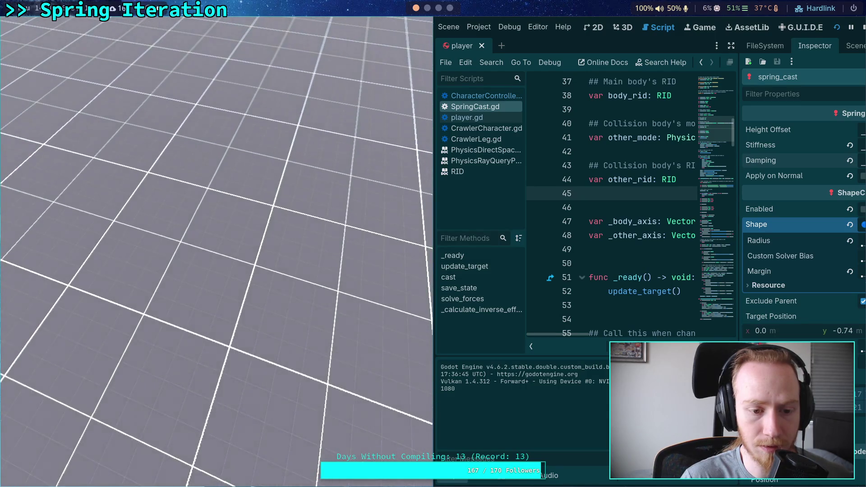
Step: Stop the game, set spring_cast Damping to 3400, and run it again to test
left_click(860, 27)
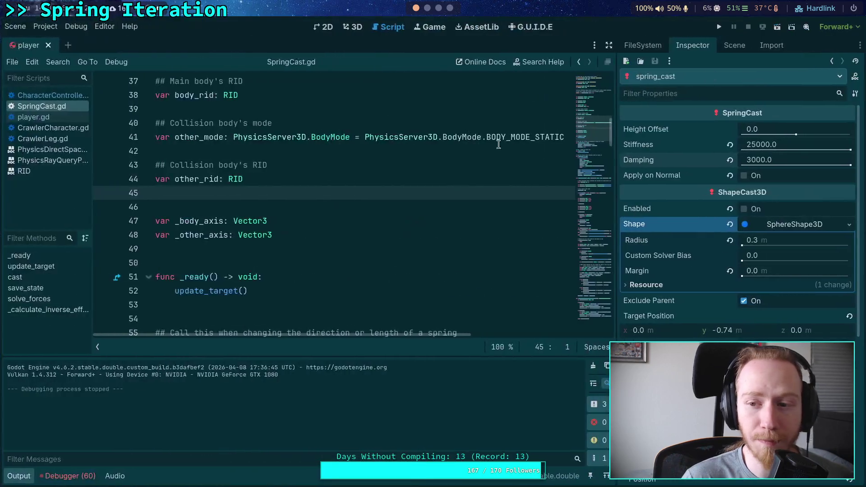
left_click(757, 161)
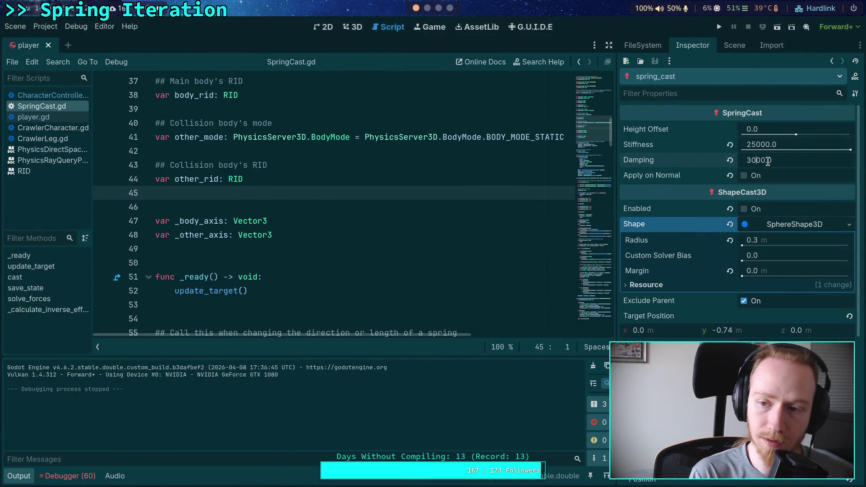
key("Return")
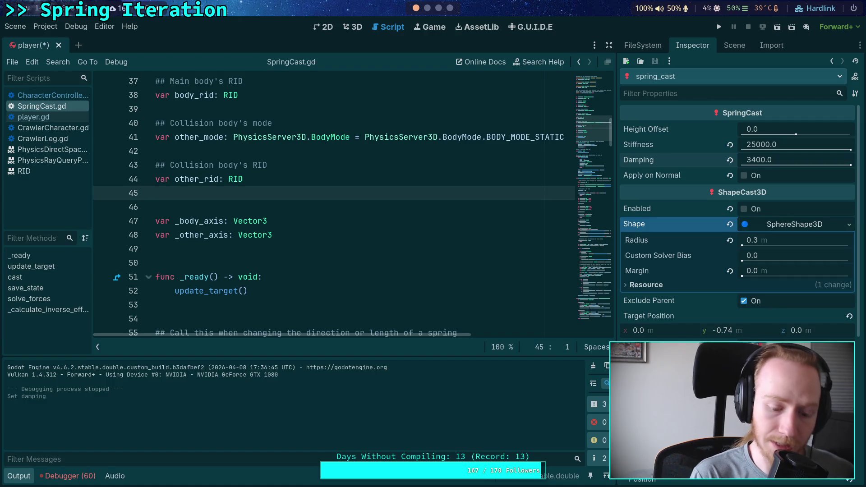
left_click(719, 27)
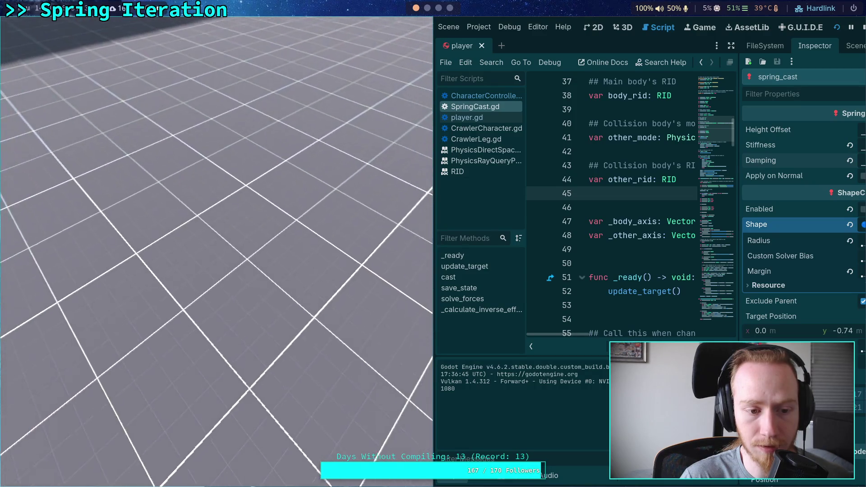
Step: Raise Damping to 3700 and run the game to test it
left_click(863, 27)
left_click(756, 161)
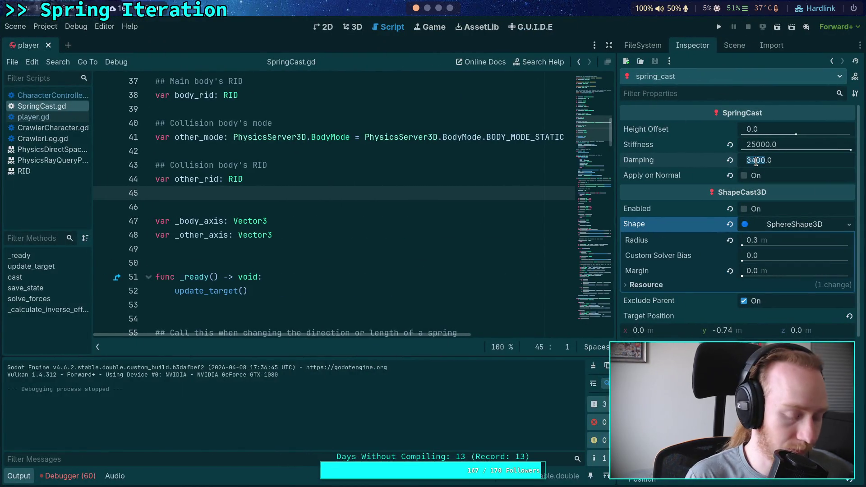
type("340")
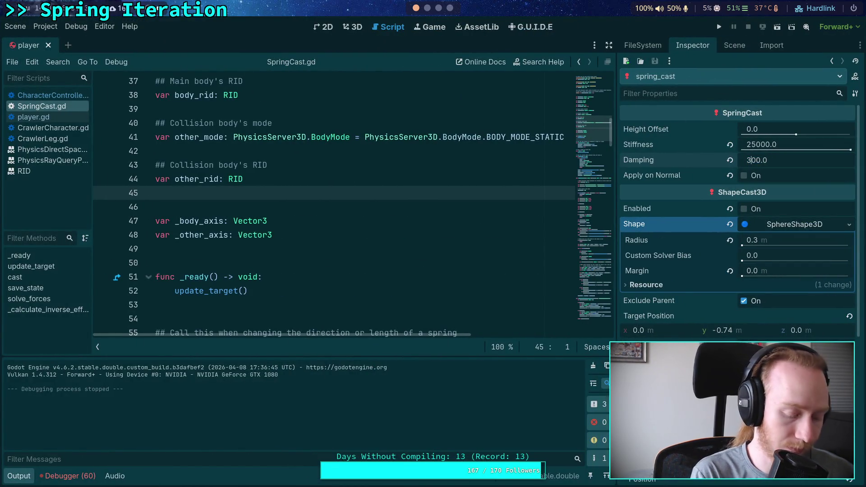
key("Return")
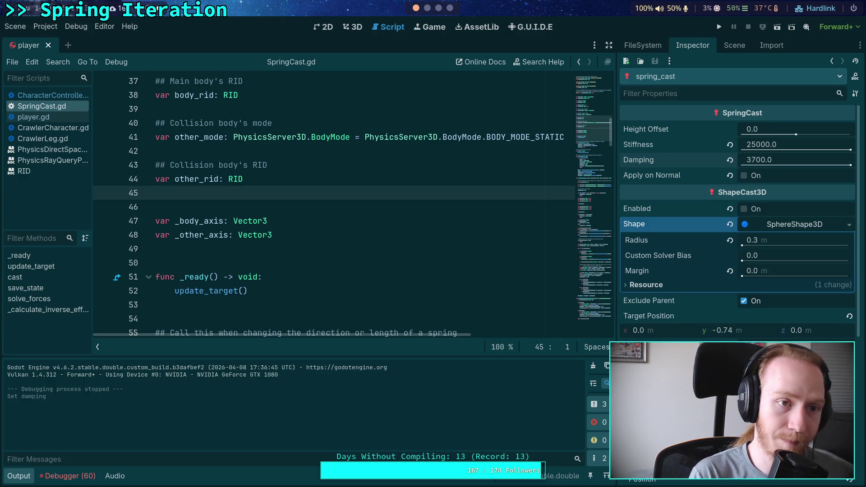
left_click(719, 27)
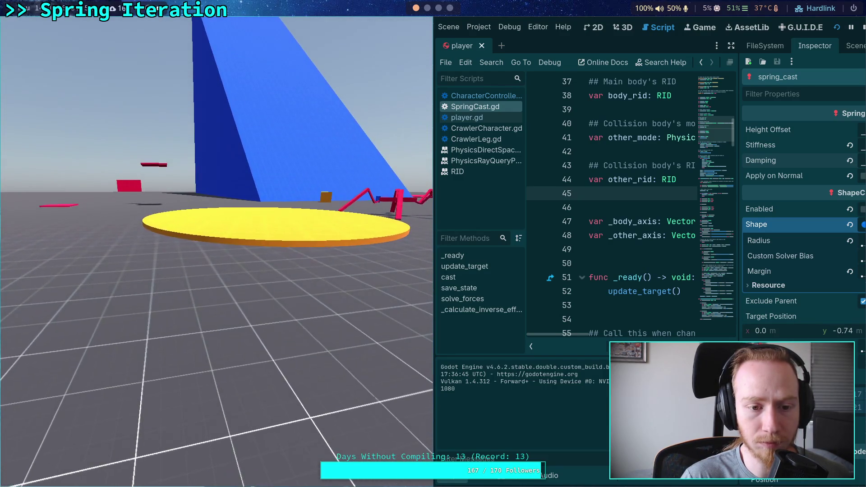
Step: Stop the game and lower Stiffness from 25000 to 20000
left_click(863, 27)
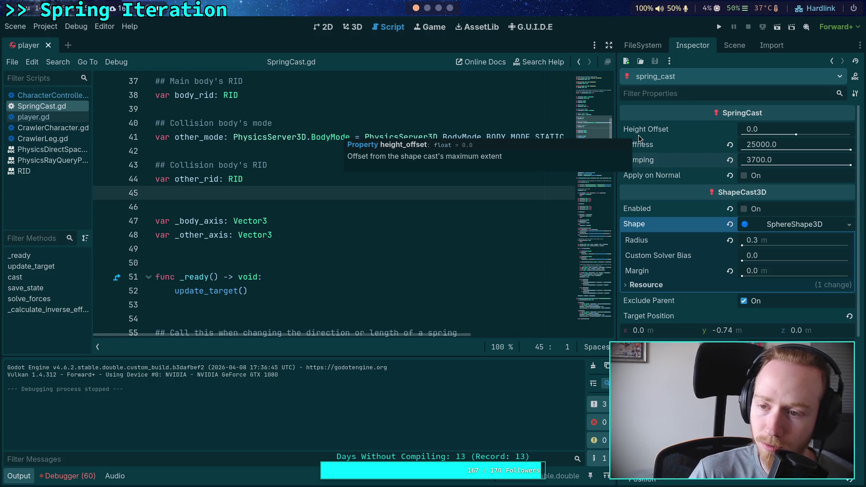
left_click(759, 145)
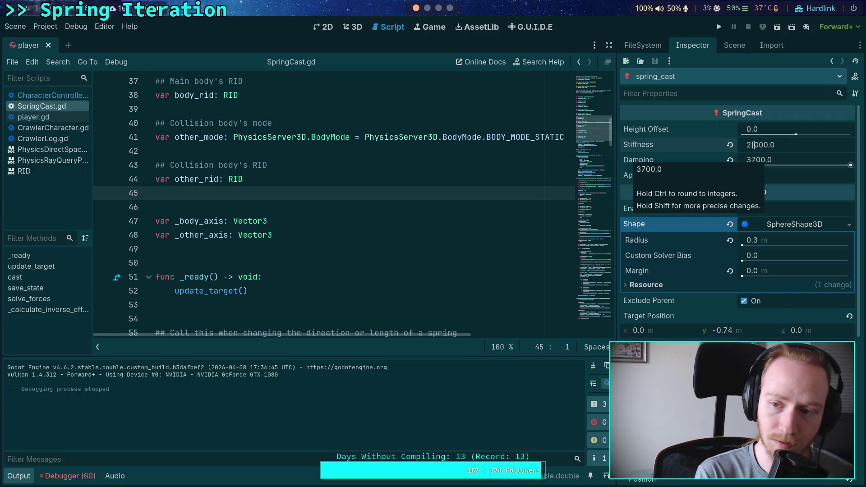
key("Return")
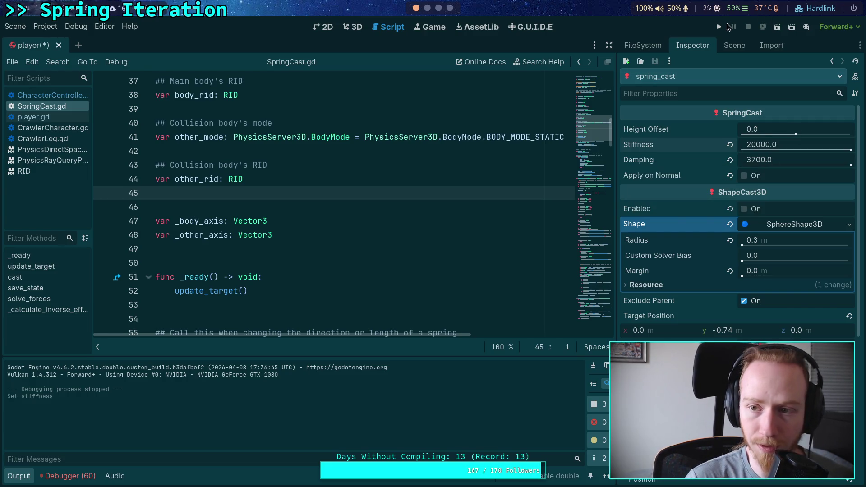
Step: Save and run the game, collapse the script list, float the game window, and edit Stiffness
left_click(727, 27)
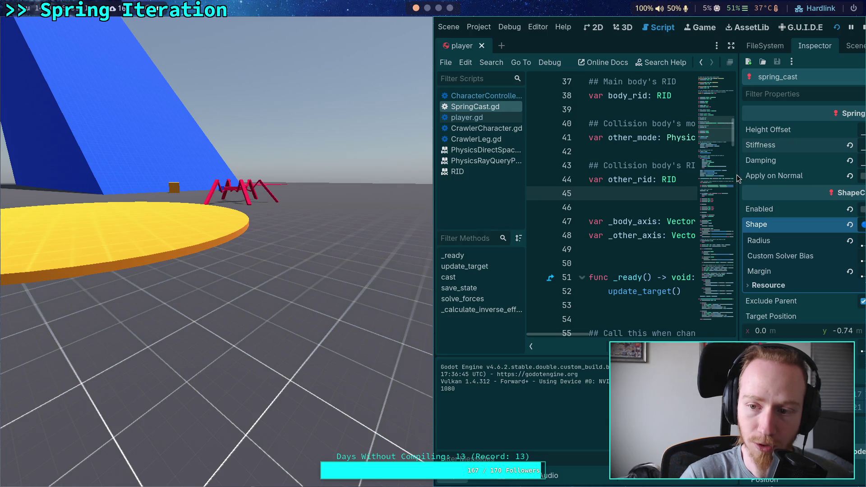
left_click(533, 346)
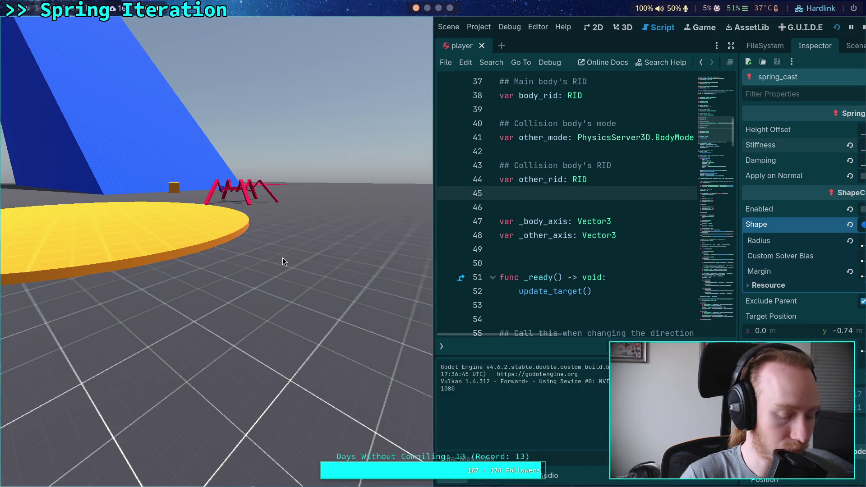
mouse_move(283, 258)
left_mouse_down("super")
mouse_move(361, 211)
mouse_move(342, 180)
left_mouse_up("super")
left_click(755, 145)
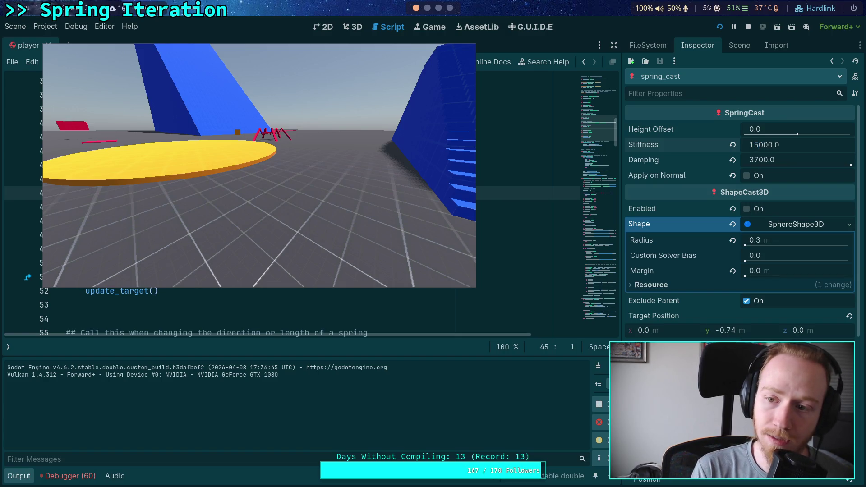
Step: Apply Stiffness 15000 to the running game, then stop it after play-testing
key("Return")
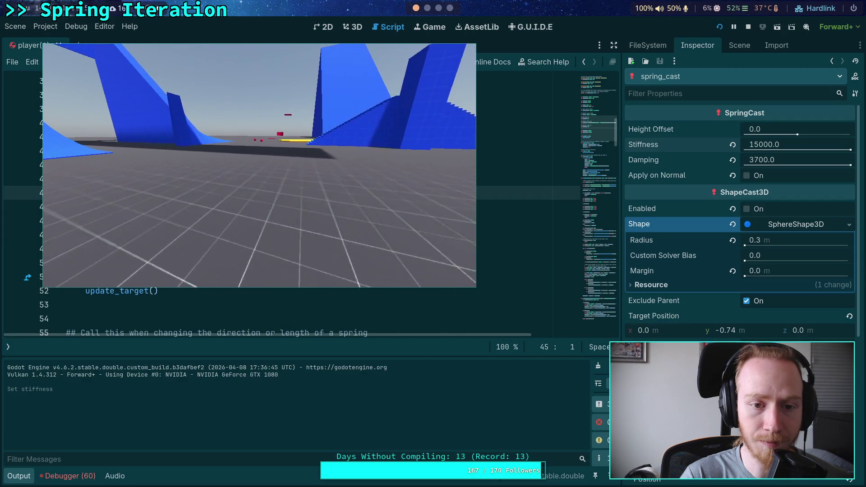
left_click(749, 26)
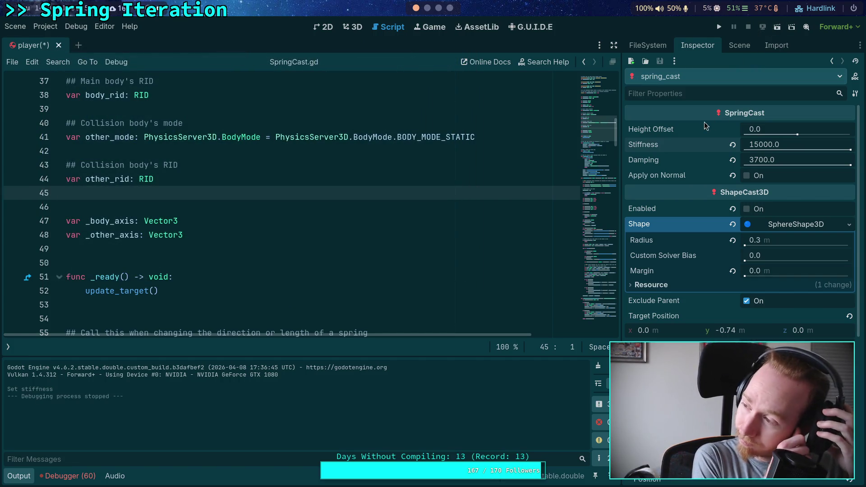
Step: Change spring_cast Damping back to 3400 and run the game with F5
left_click(758, 161)
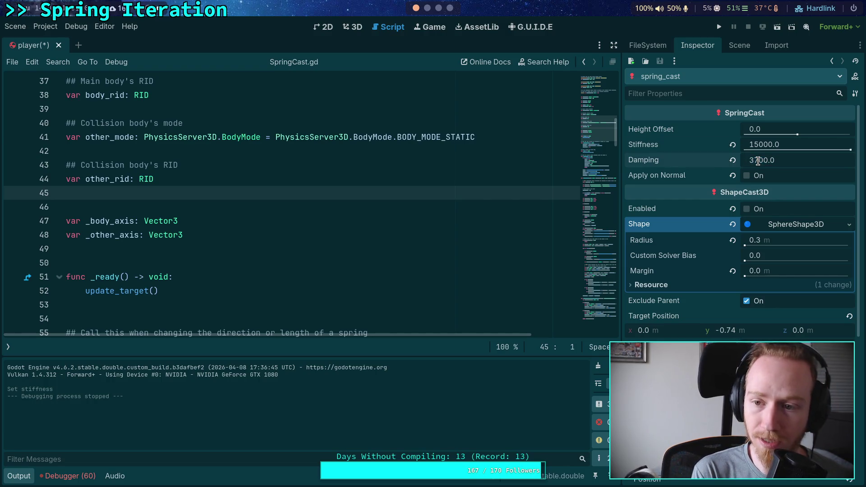
key("BackSpace")
type("3")
key("BackSpace")
type("4")
key("Return")
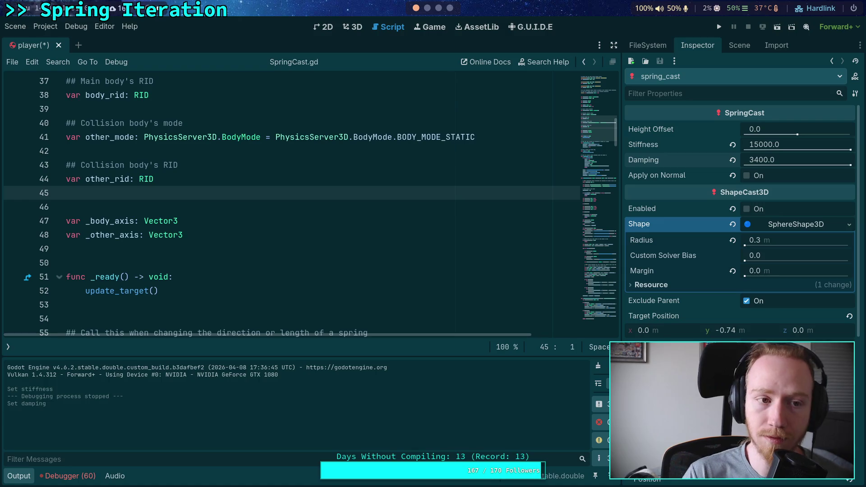
key("F5")
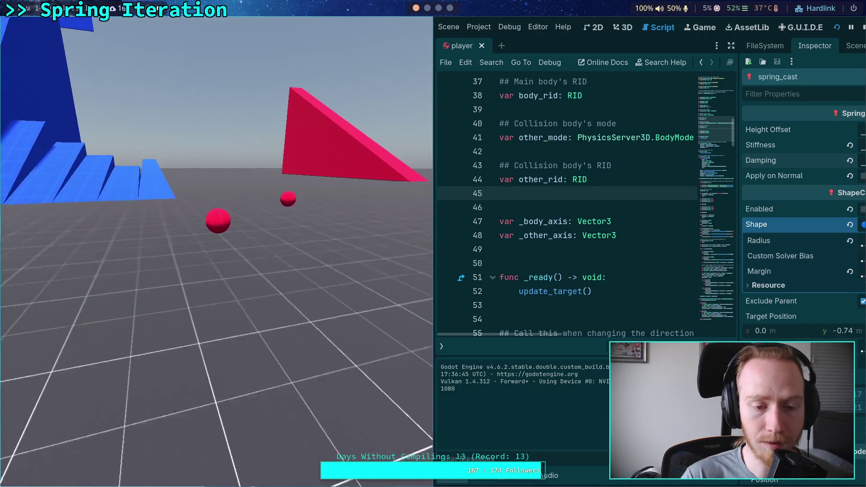
key("super+1")
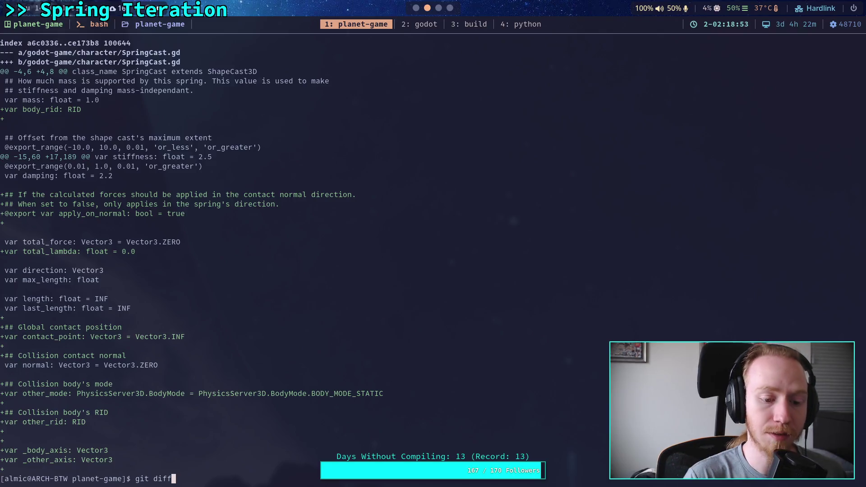
Step: Stage godot-game/character/CharacterController.gd with git add, using Tab completion for the path
key("Return")
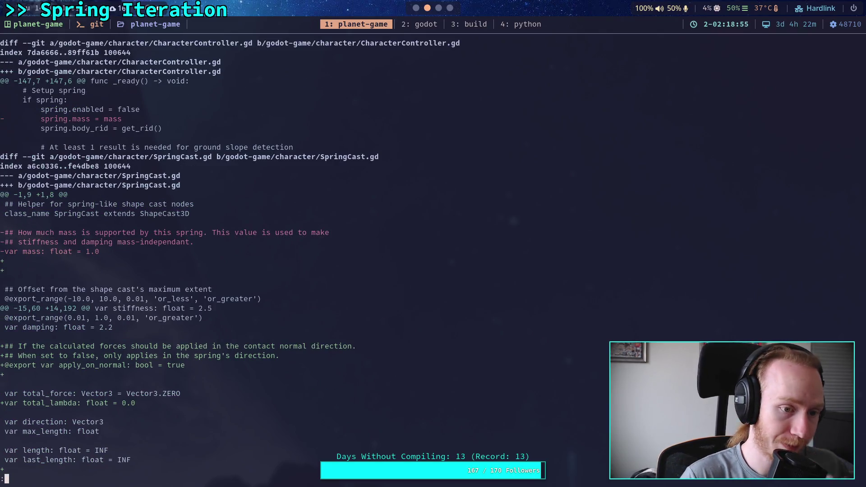
type("qgit add ")
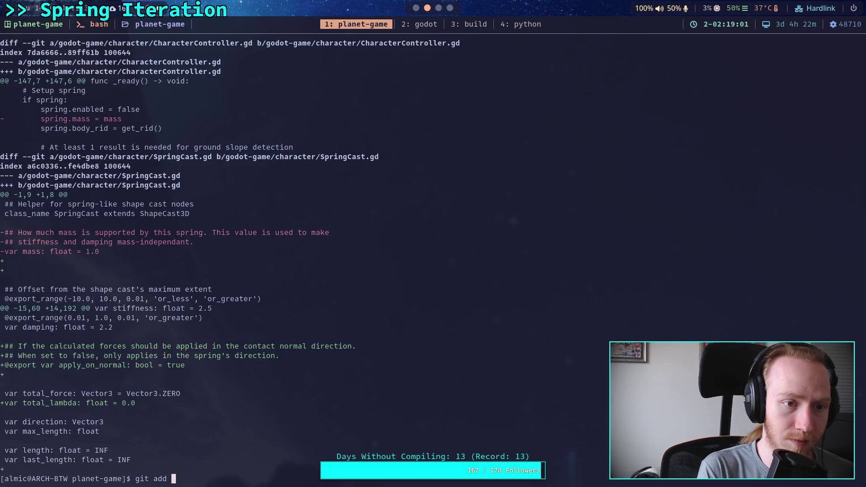
type("god")
key("Tab")
type("c")
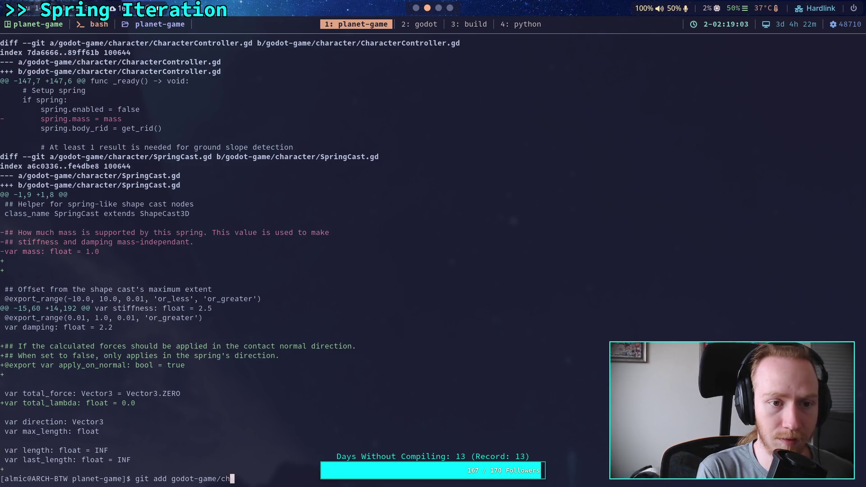
key("Tab")
type("C")
key("Tab")
key("Return")
Step: Run git diff to show the remaining unstaged SpringCast.gd changes
type("git ")
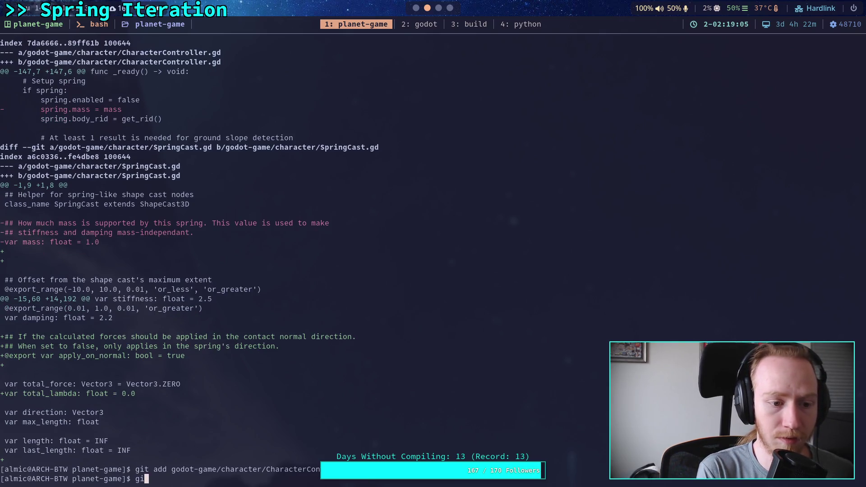
type("add")
key("BackSpace")
key("BackSpace")
key("BackSpace")
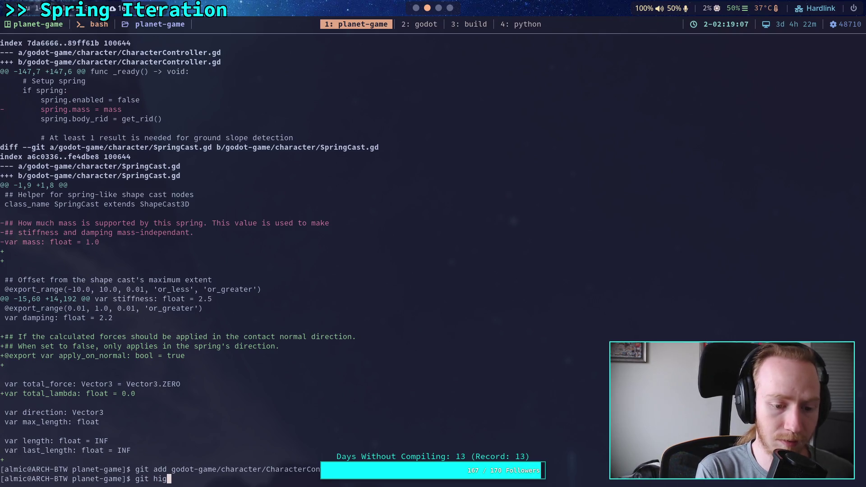
type("d")
type("iff")
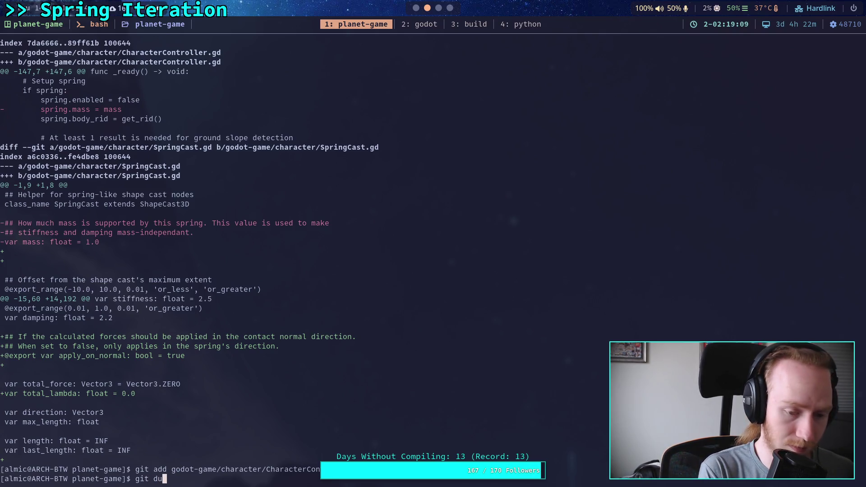
key("Return")
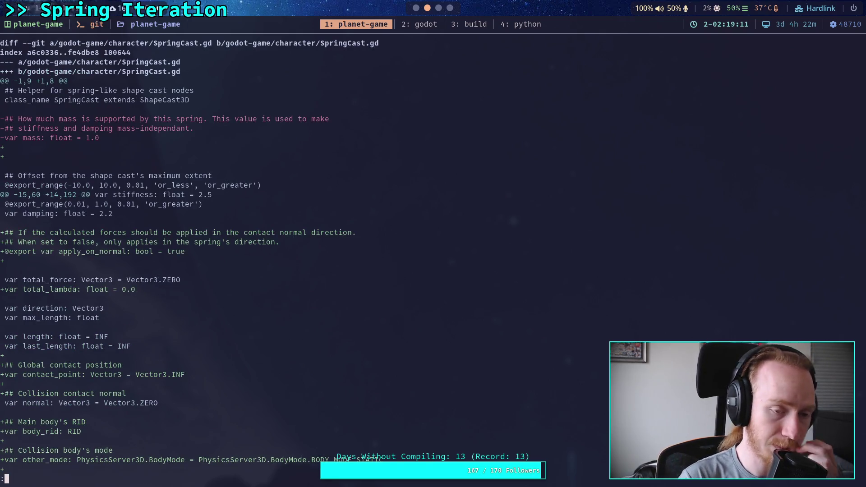
Step: Scroll through the SpringCast.gd diff down to the new solve_forces function
scroll(335, 256, "down", 7)
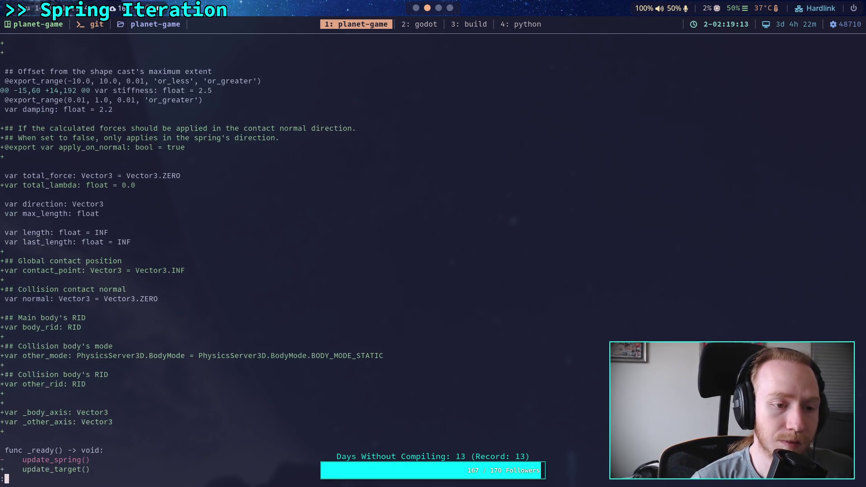
scroll(335, 256, "down", 4)
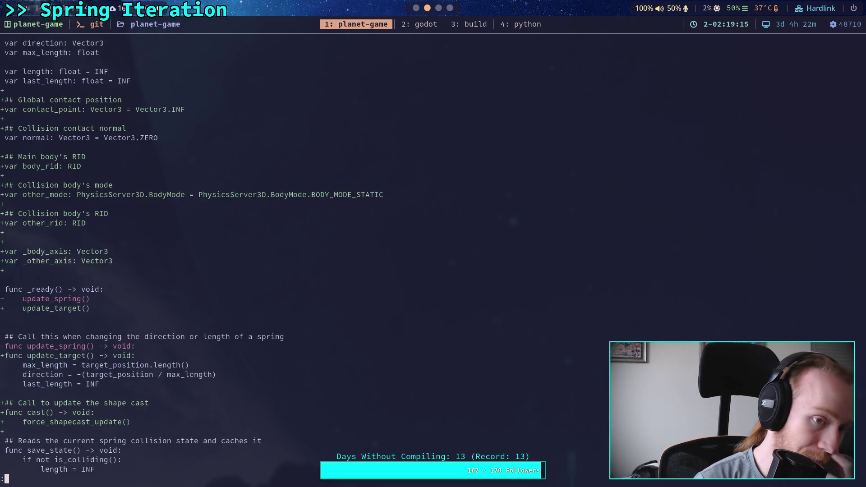
scroll(335, 256, "down", 1)
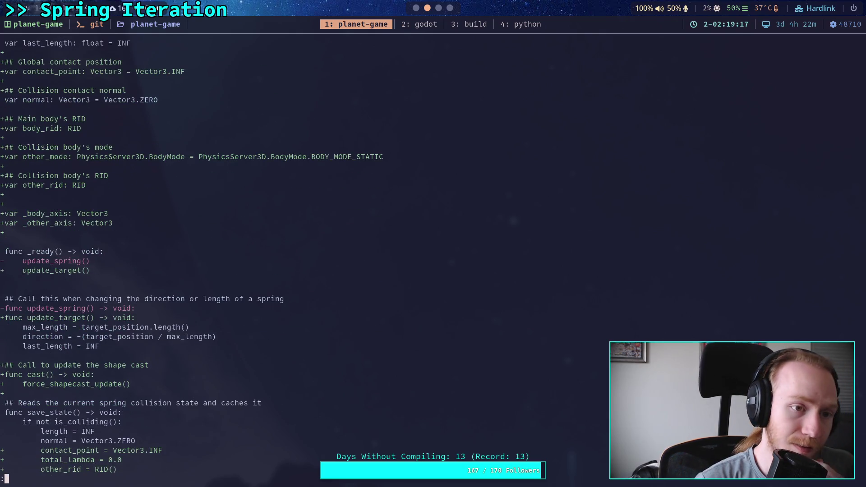
scroll(335, 256, "down", 4)
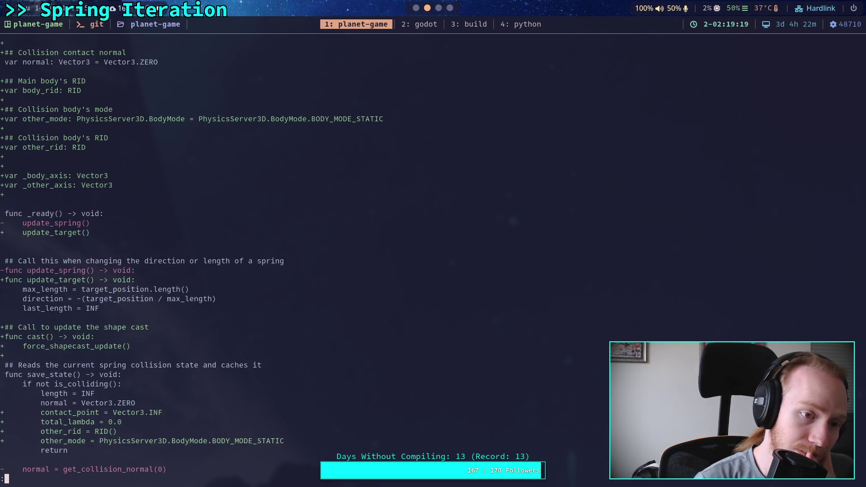
scroll(335, 256, "down", 2)
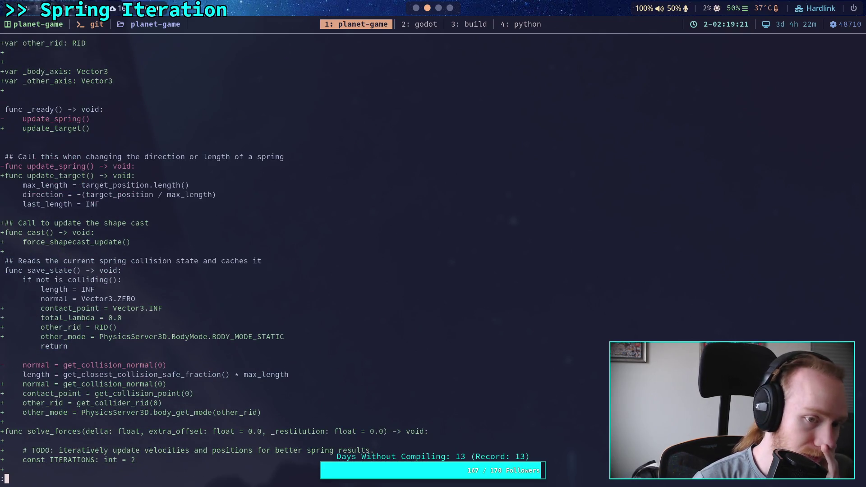
scroll(336, 255, "down", 3)
scroll(335, 256, "down", 2)
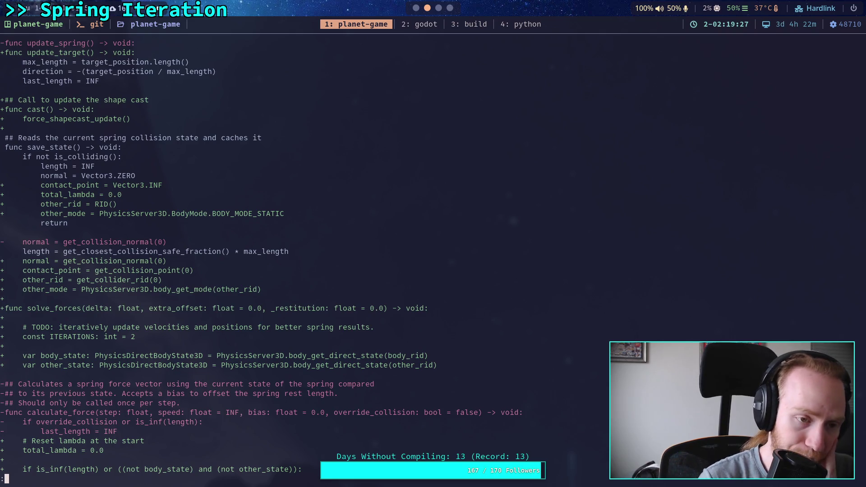
scroll(336, 256, "down", 2)
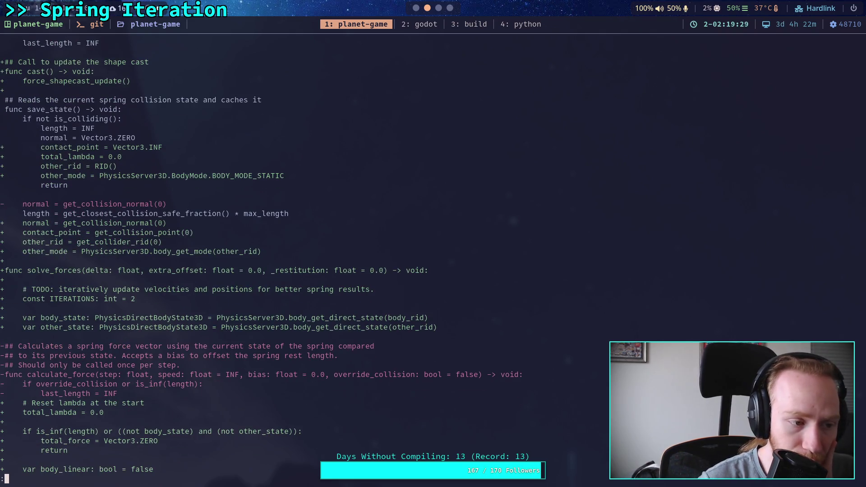
scroll(259, 256, "down", 2)
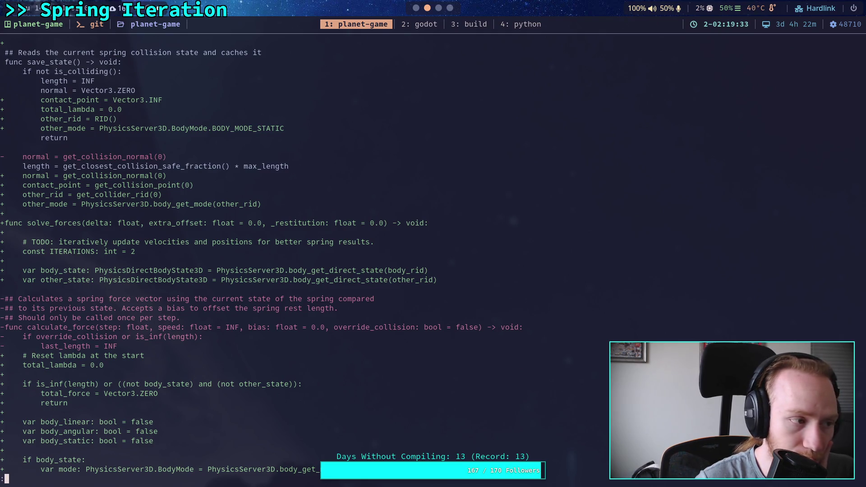
scroll(259, 256, "down", 2)
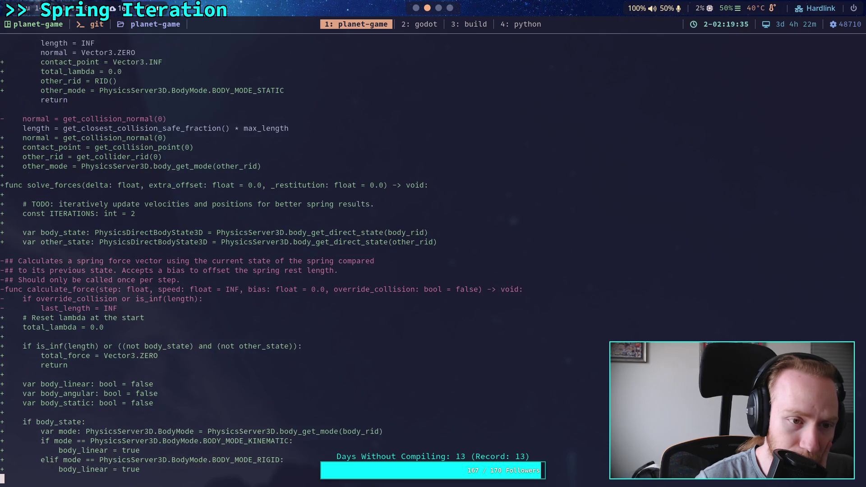
scroll(259, 257, "down", 1)
scroll(259, 256, "up", 3)
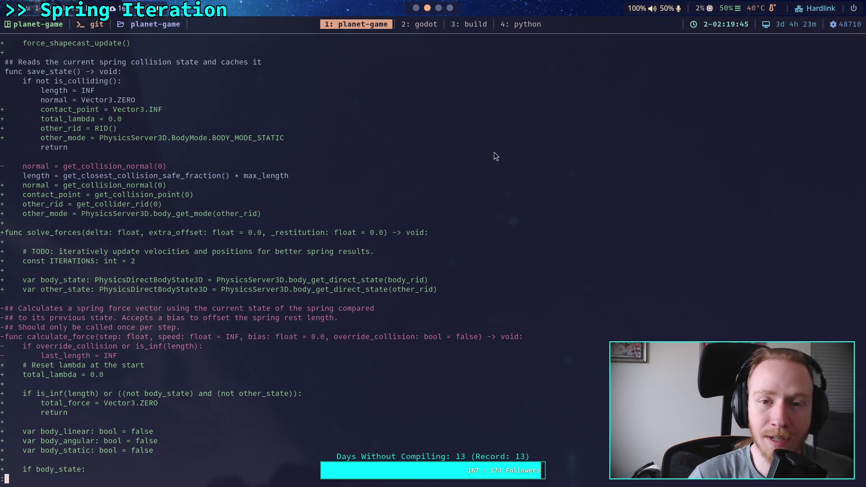
Step: In SpringCast.gd, move the normal = get_collision_normal(0) line back above the length line
left_click(415, 8)
scroll(139, 229, "down", 5)
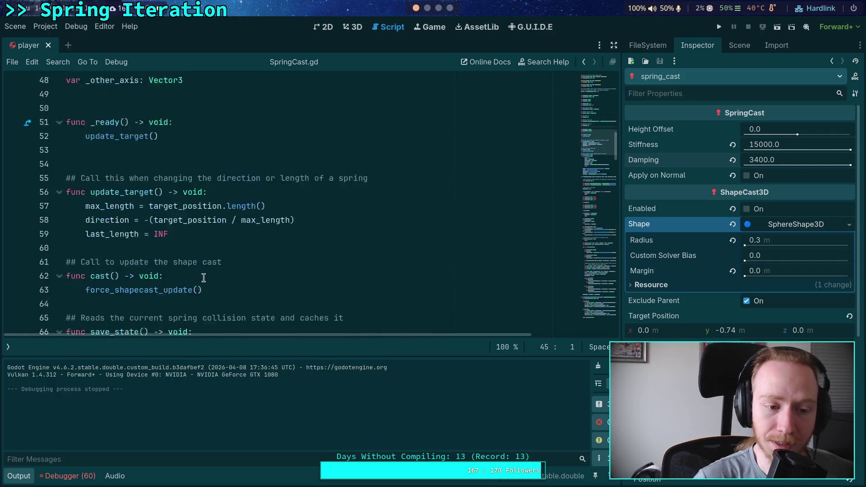
left_click(22, 476)
scroll(14, 456, "down", 3)
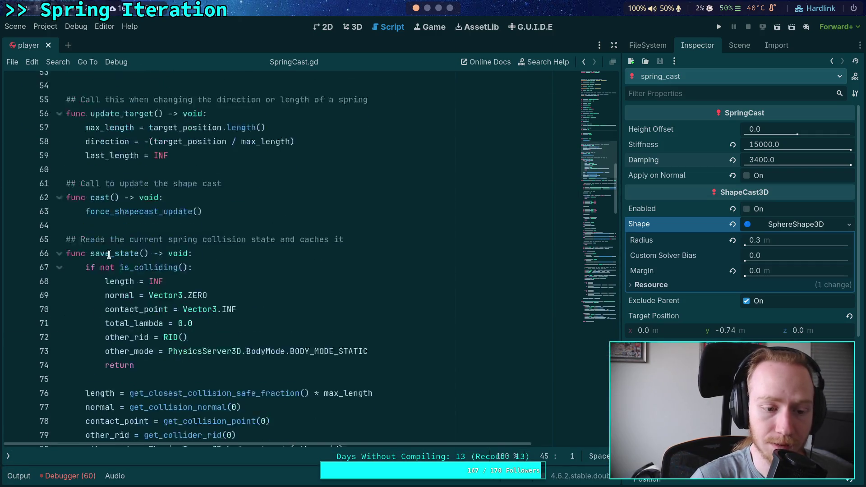
left_click(114, 305)
key("alt+Up")
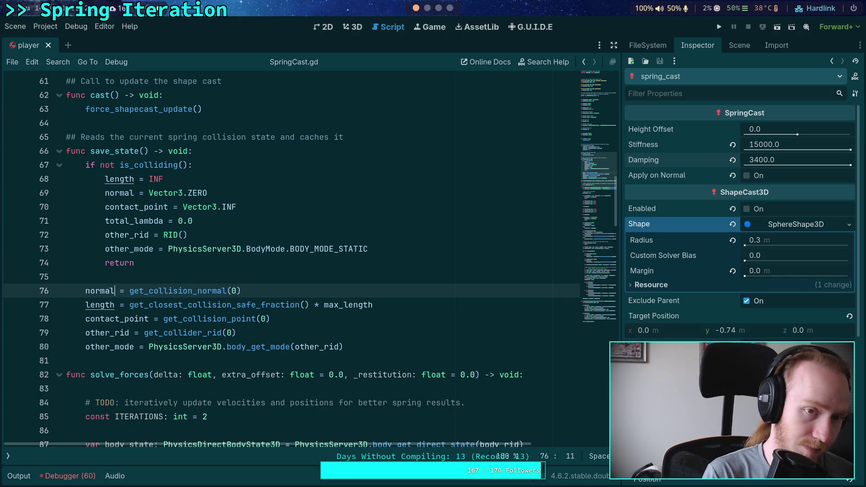
key("super+1")
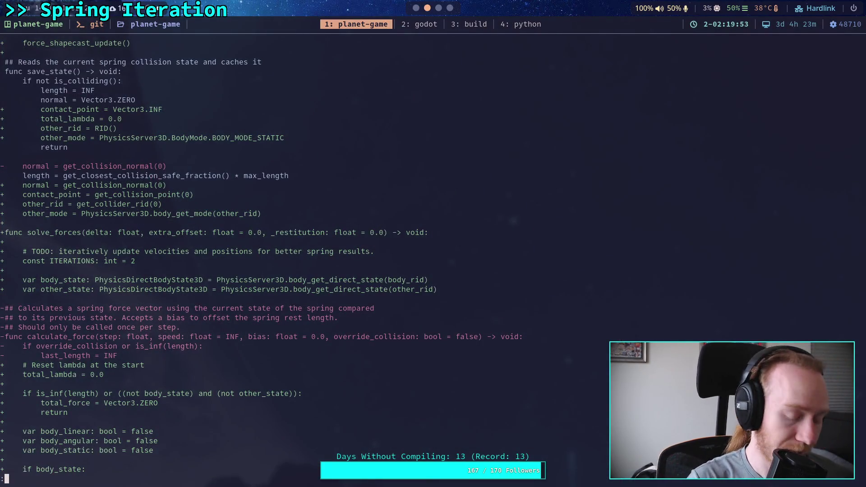
Step: Rerun git diff and page through the refreshed SpringCast.gd changes
key("q")
key("Up")
key("Return")
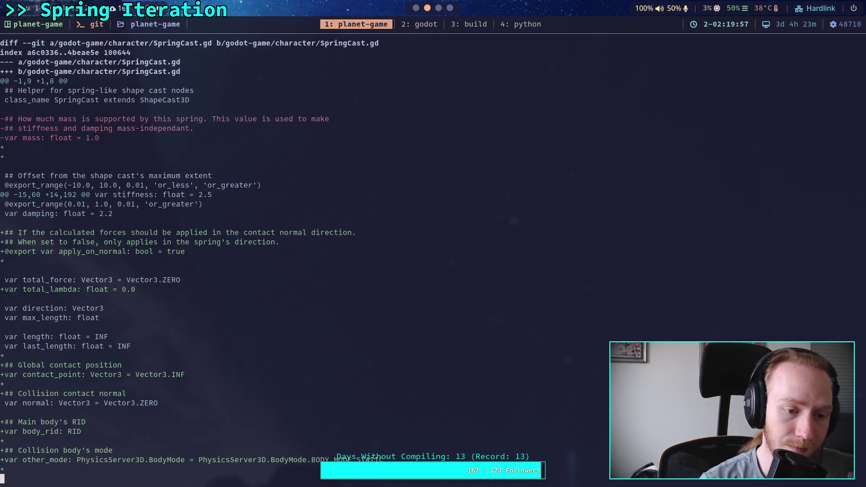
key("space")
scroll(212, 257, "down", 4)
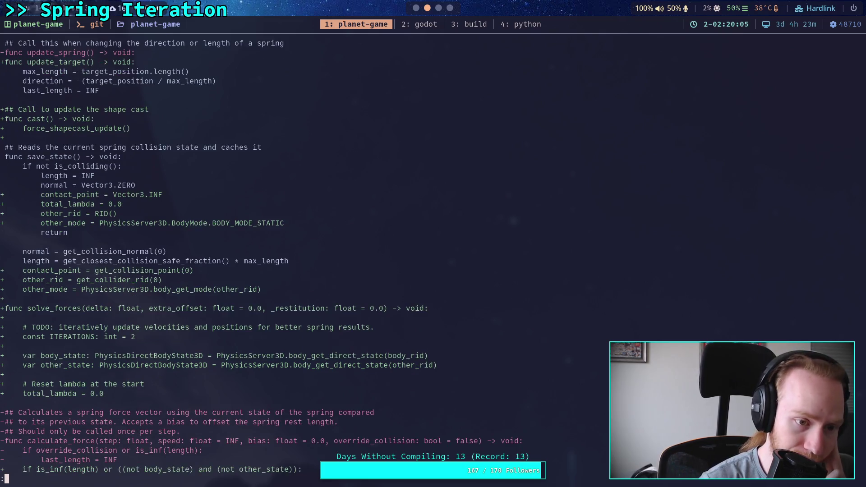
scroll(336, 256, "down", 1)
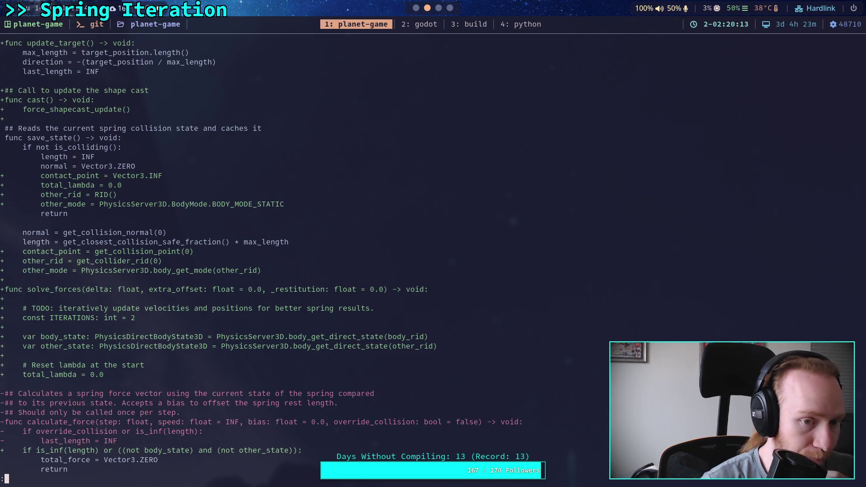
scroll(259, 255, "down", 5)
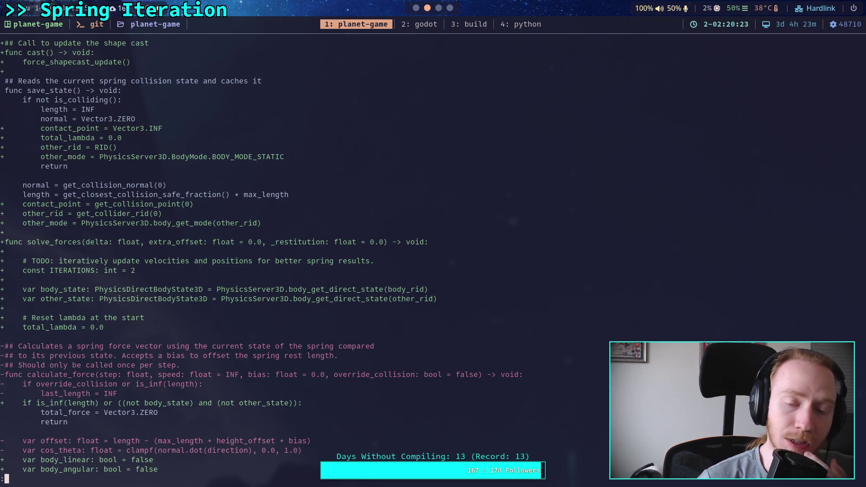
left_click(412, 18)
Step: Delete the 'total_lambda = 0.0' line from save_state's early-return branch
left_click_drag(215, 223, 274, 206)
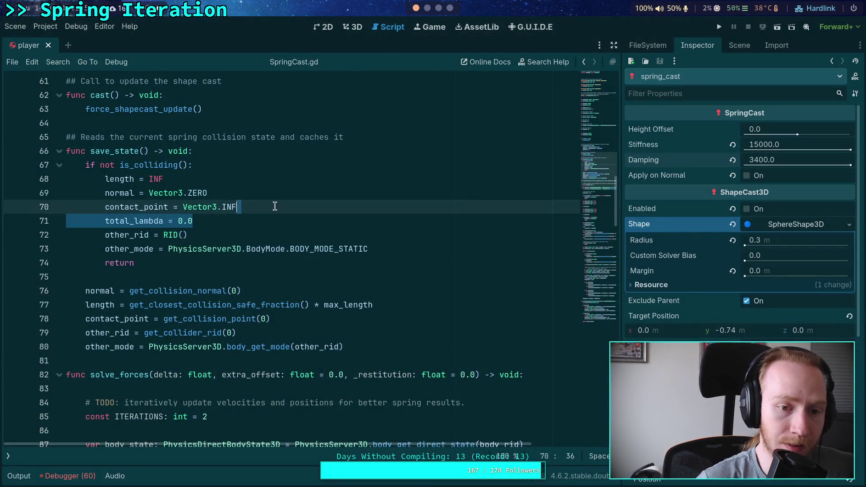
key("BackSpace")
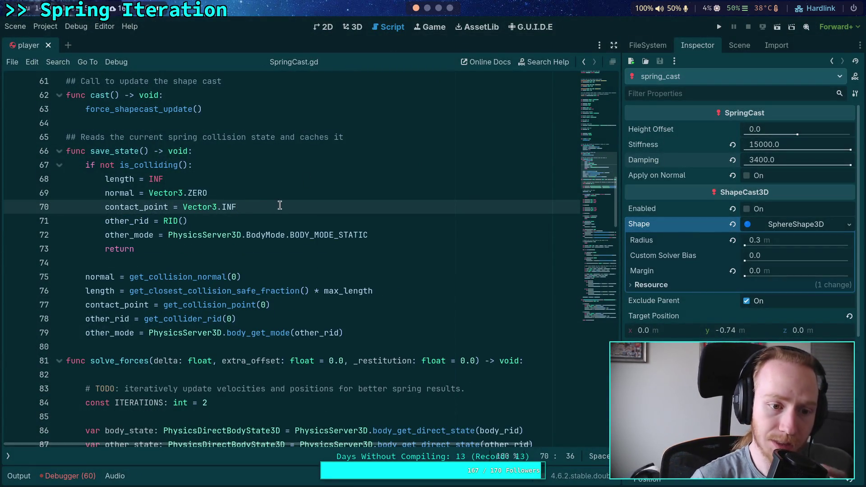
scroll(305, 208, "down", 4)
left_click(129, 319)
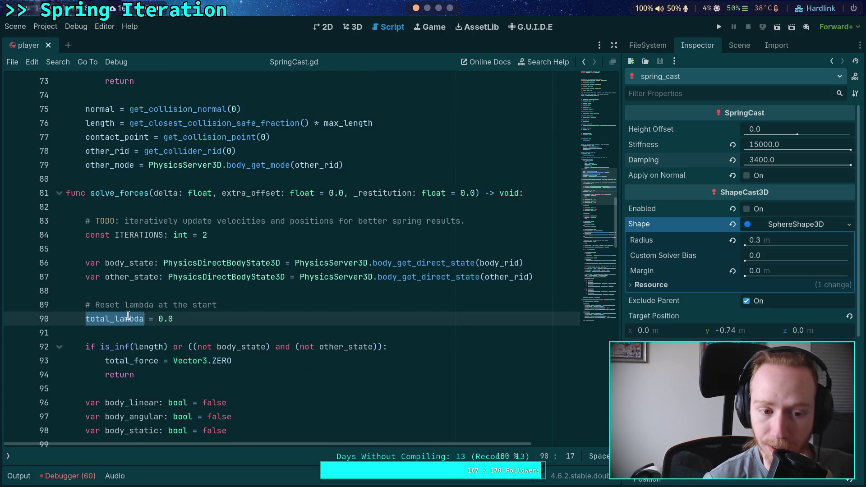
Step: Review solve_forces' total_force code, then return to the terminal diff
scroll(149, 275, "up", 2)
scroll(149, 275, "down", 5)
double_click(129, 242)
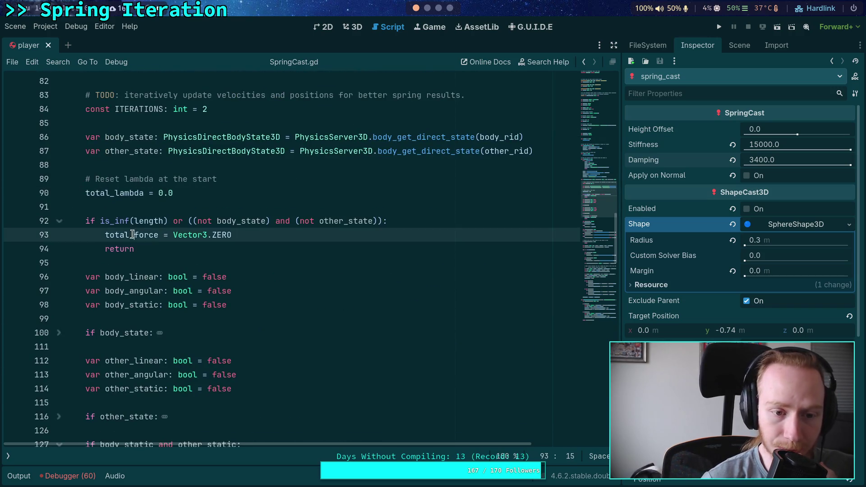
scroll(257, 257, "down", 5)
scroll(257, 258, "down", 9)
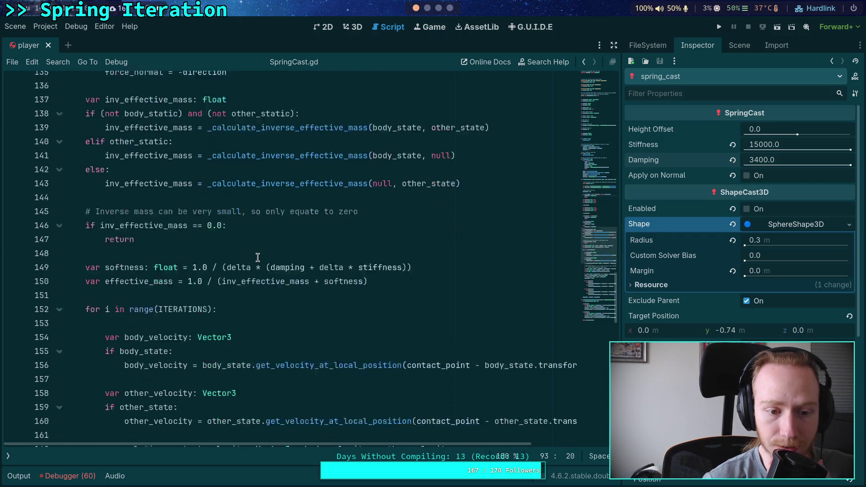
scroll(250, 253, "up", 9)
scroll(250, 252, "up", 9)
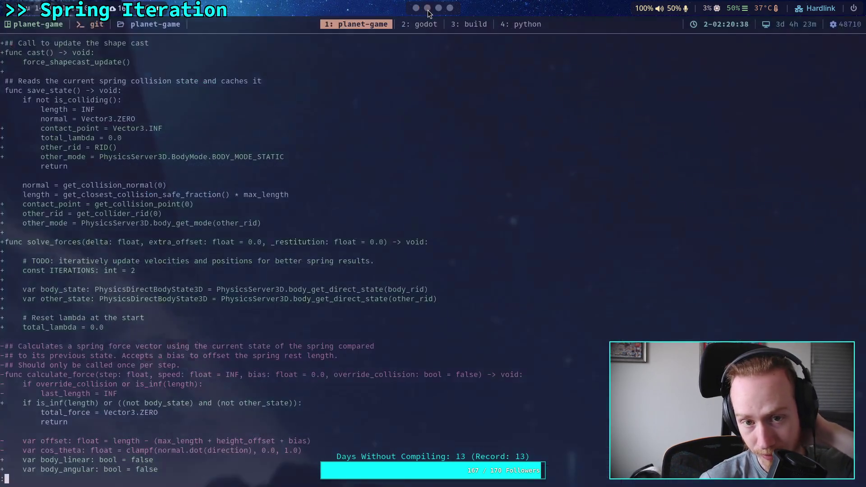
left_click(427, 8)
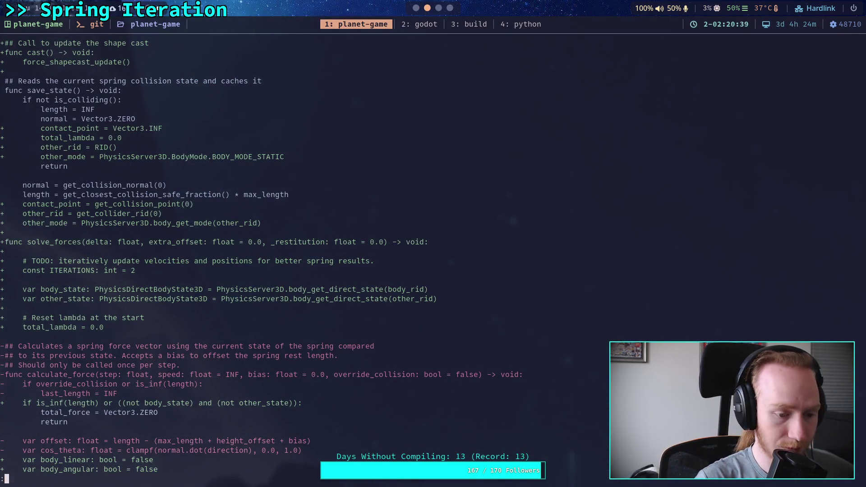
Step: Rerun git diff and step through the new solve_forces solver and body mode checks
key("q")
key("Up")
key("Return")
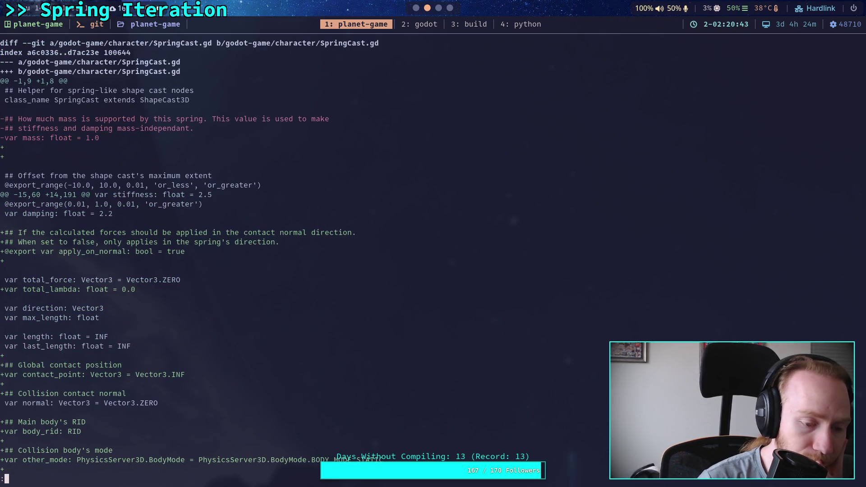
key("space")
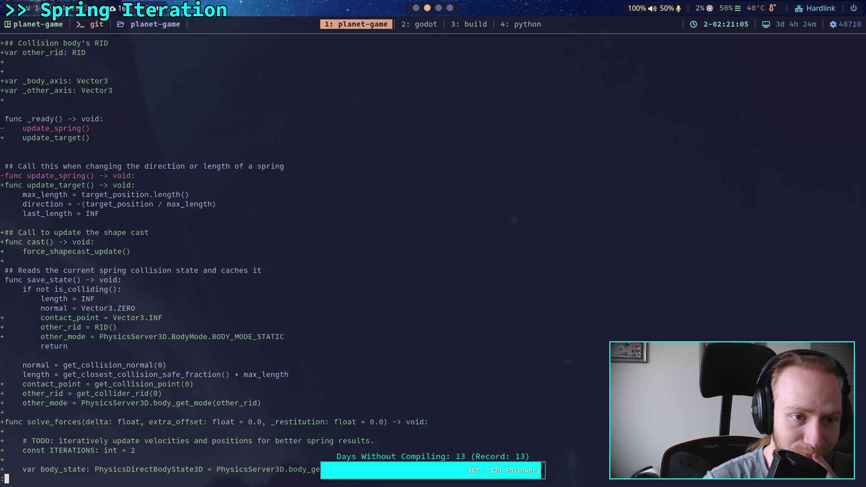
key("j")
key("j")
key("j")
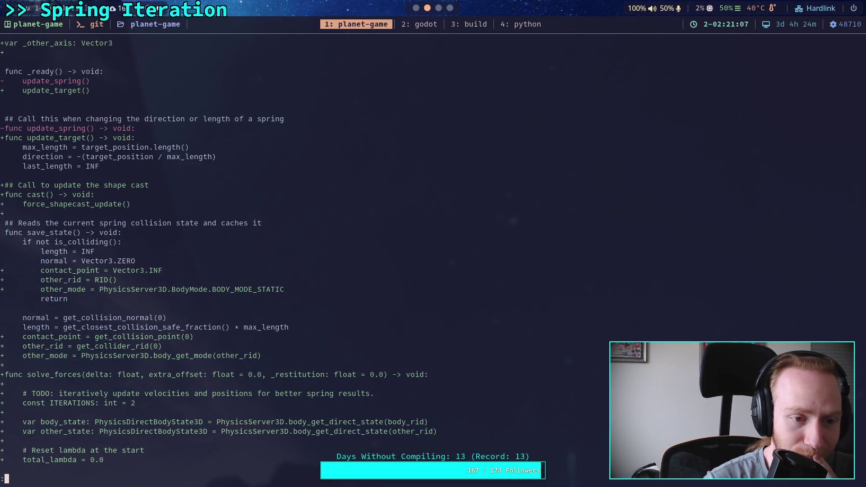
key("j")
key("j")
key("j")
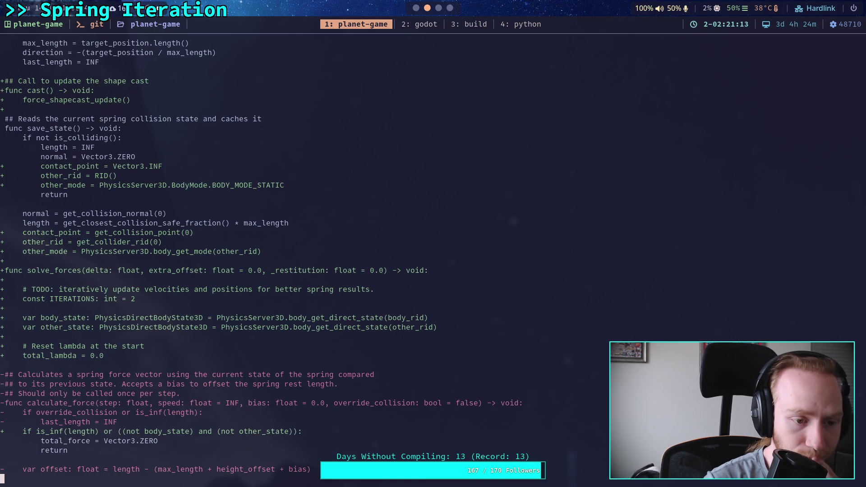
key("j")
key("j")
key("j")
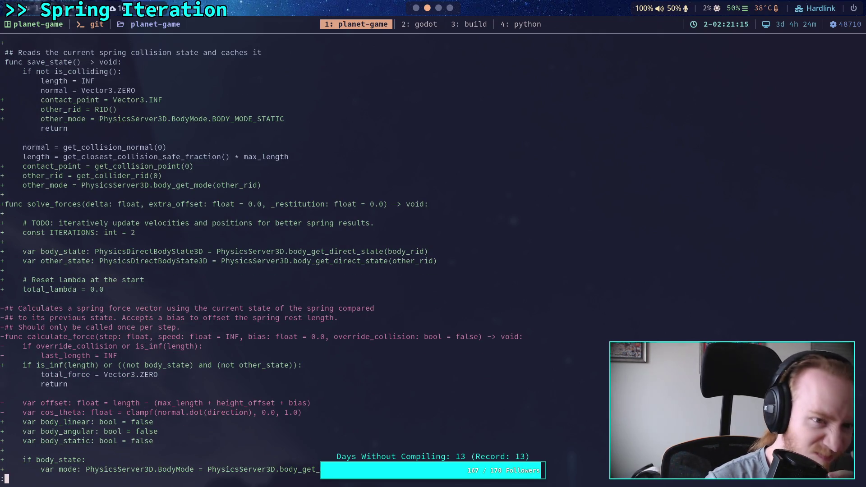
key("j")
key("j")
key("j")
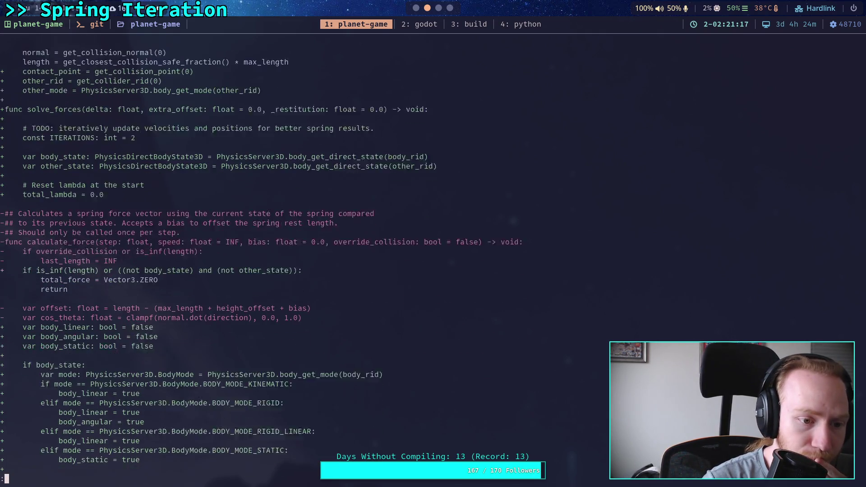
key("j")
key("j")
key("j")
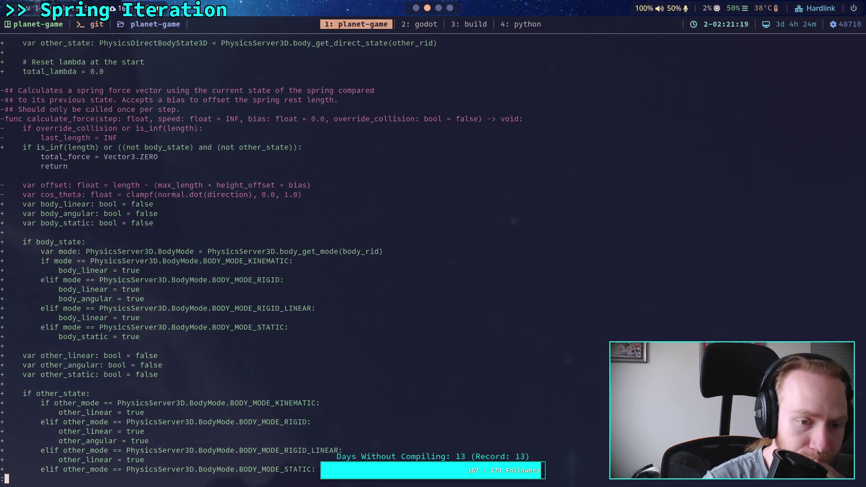
key("j")
key("j")
key("j")
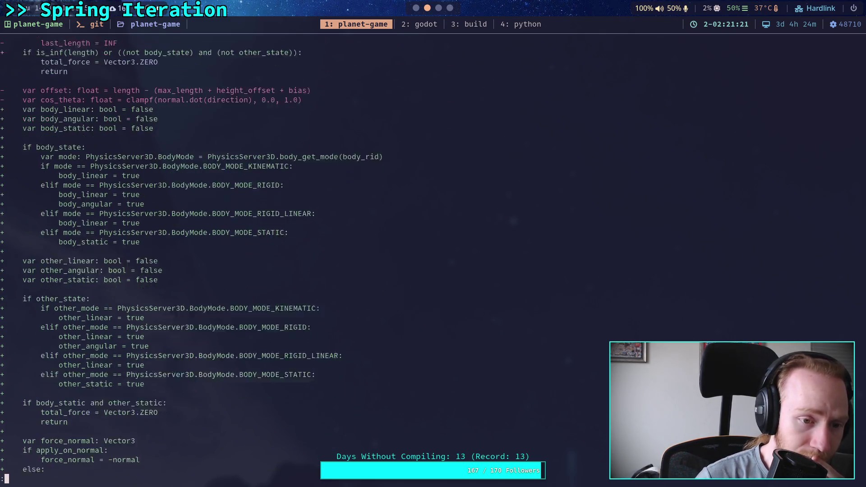
key("k")
key("k")
key("k")
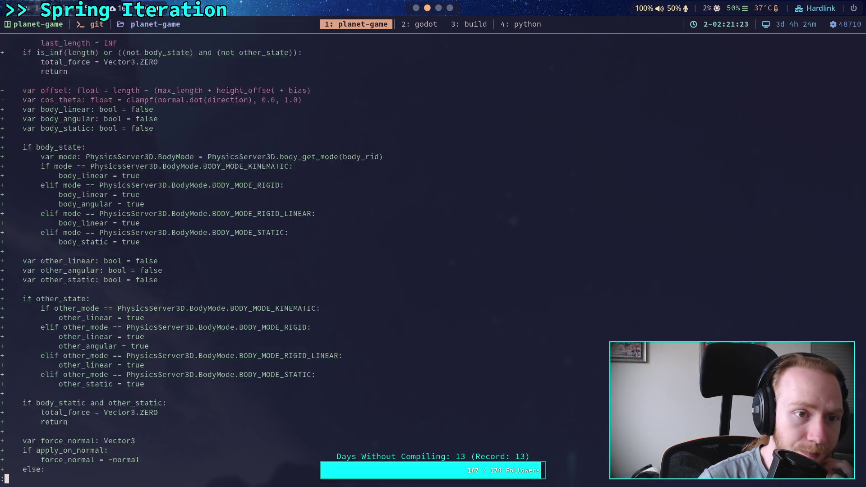
key("k")
key("k")
key("k")
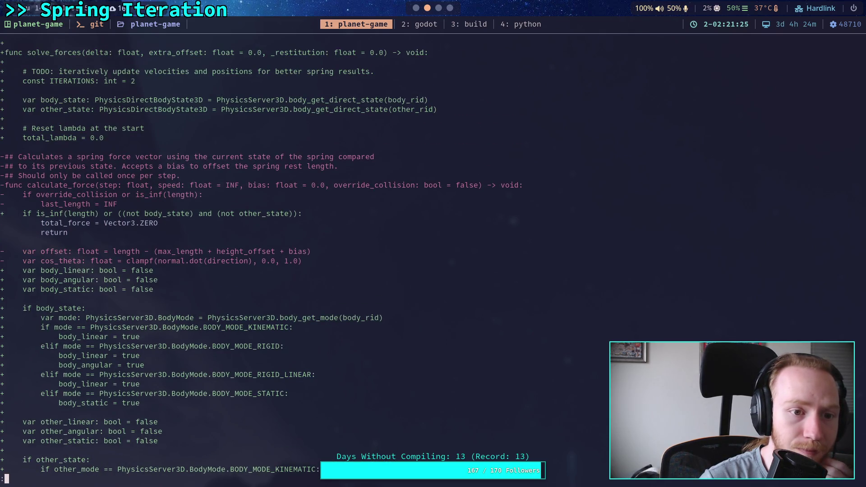
Step: Scroll on to the new _calculate_inverse_effective_mass function replacing the speed and last_length code
scroll(259, 256, "down", 10)
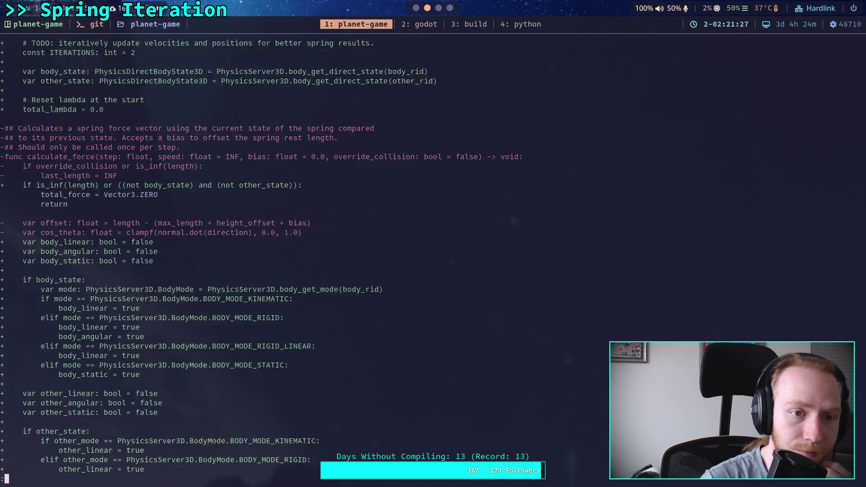
scroll(260, 256, "down", 9)
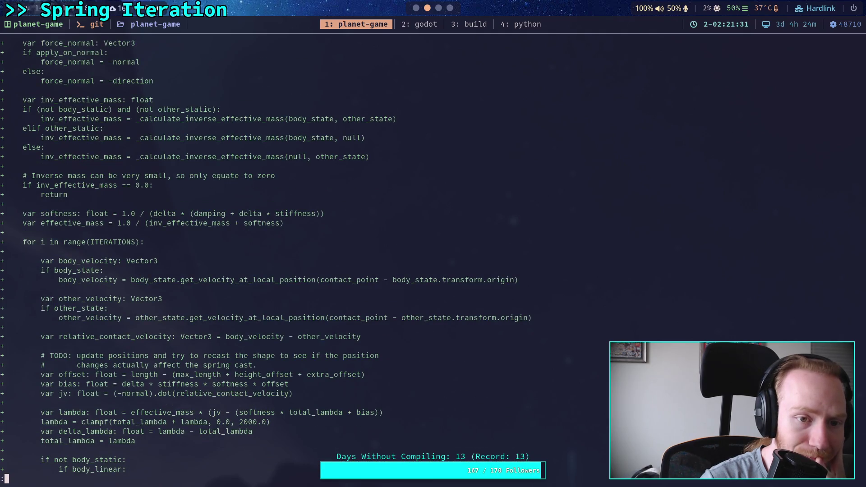
scroll(259, 257, "up", 7)
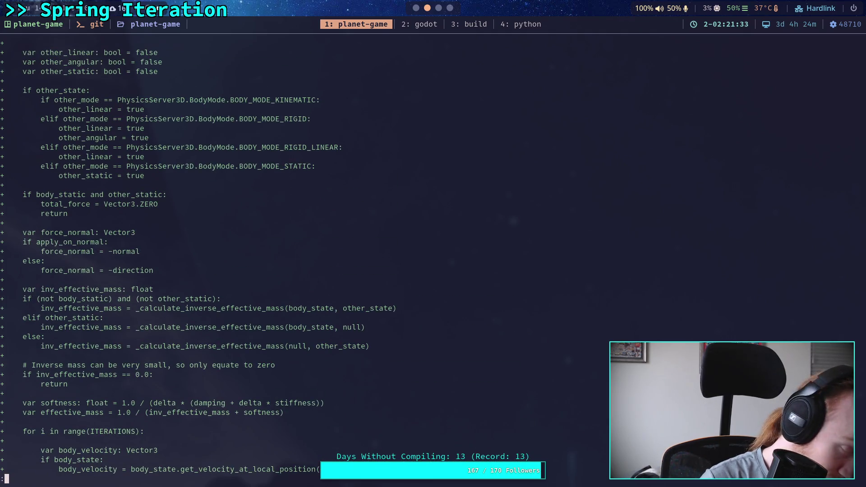
scroll(260, 257, "down", 3)
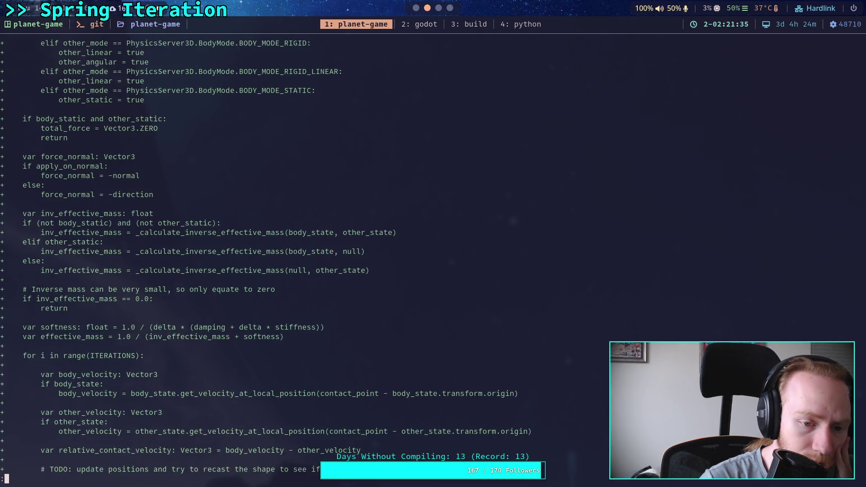
scroll(259, 256, "down", 4)
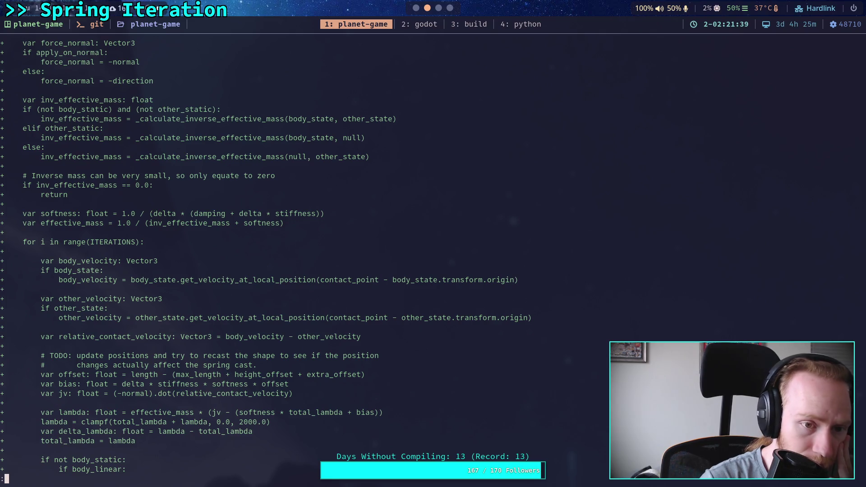
scroll(259, 256, "down", 5)
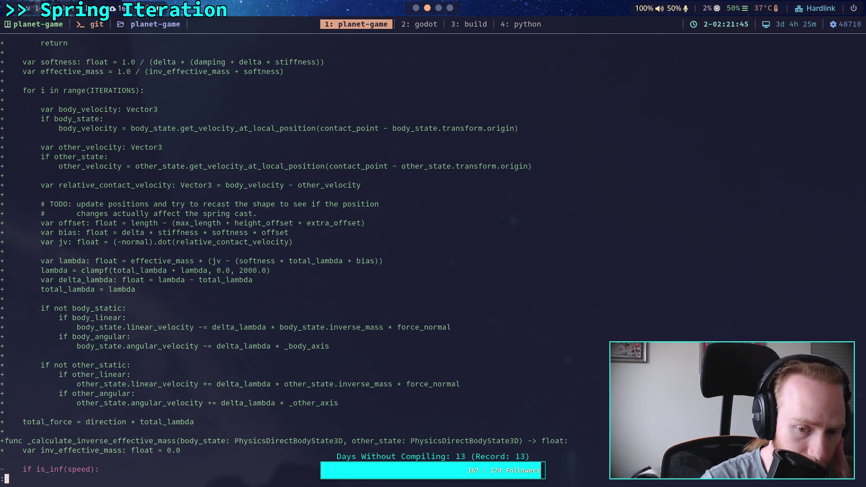
scroll(259, 256, "down", 3)
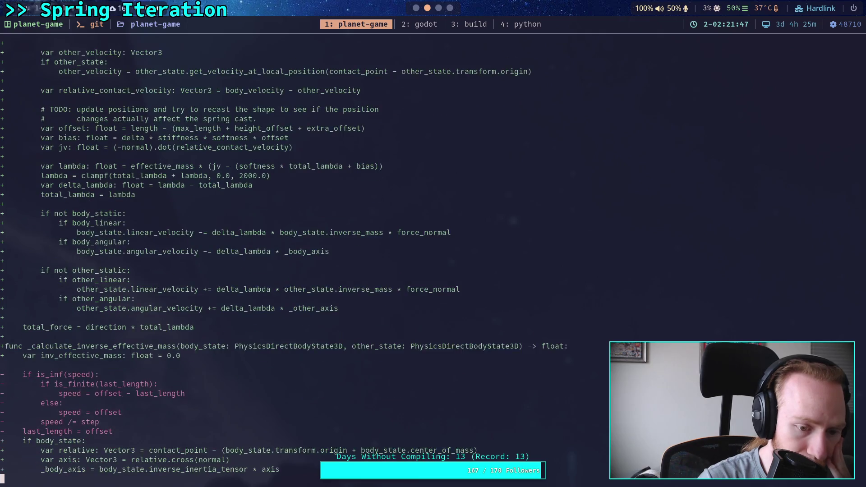
scroll(286, 257, "down", 1)
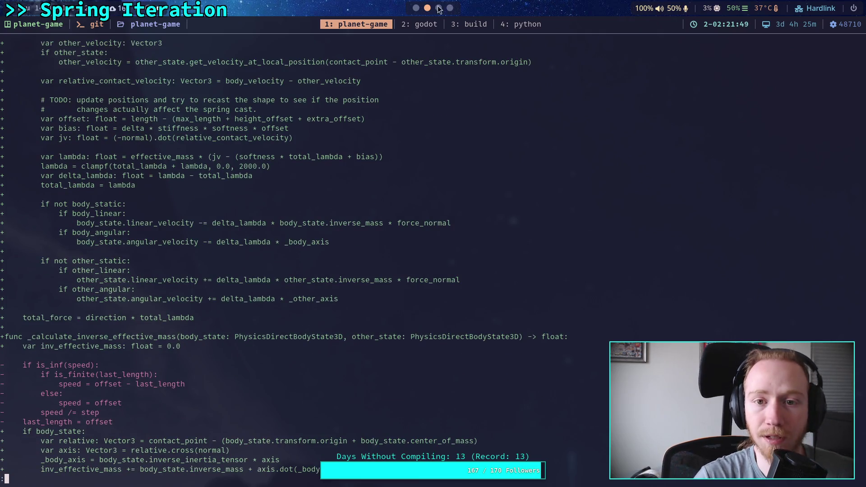
Step: Add '## Solves spring forces and applies accelerations to the main and colliding body' above solve_forces
key("super+2")
scroll(262, 211, "down", 3)
scroll(261, 210, "up", 3)
left_click(261, 179)
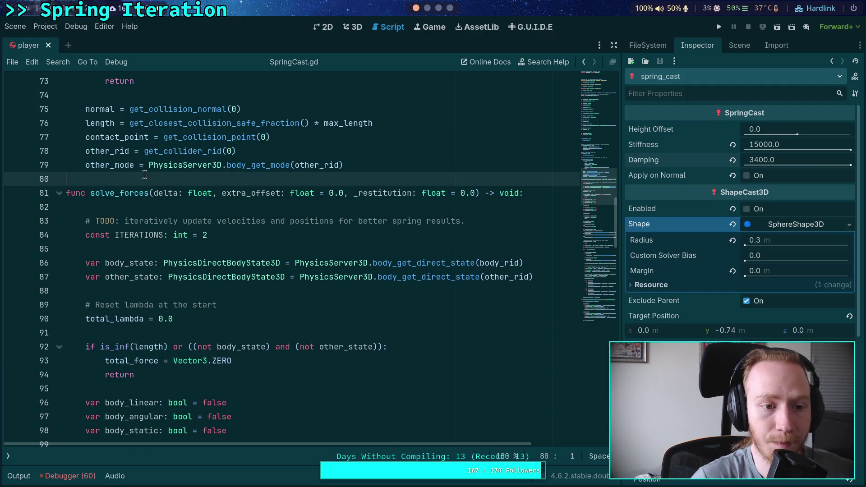
key("Return")
type("## ")
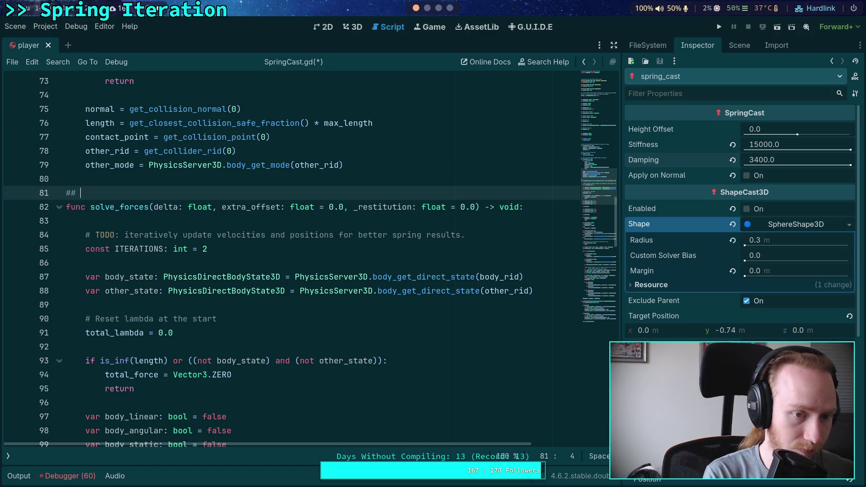
type("Solves ve")
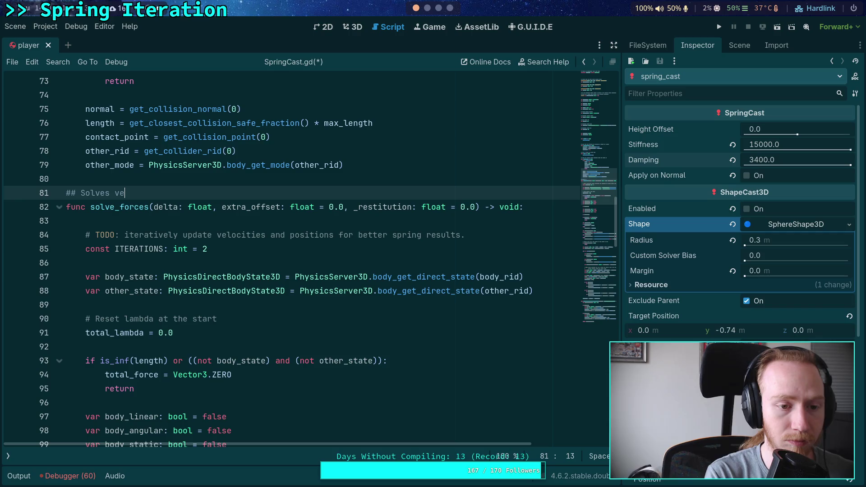
key("BackSpace")
key("BackSpace")
type("spring ")
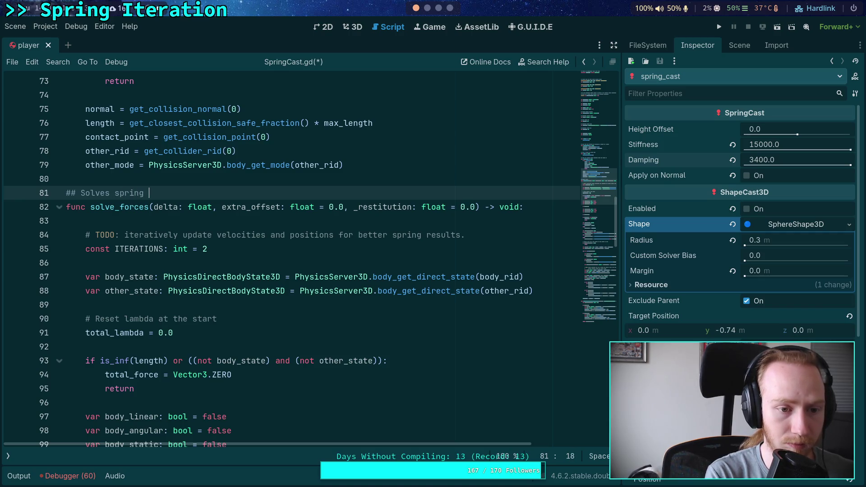
type("forces and applie")
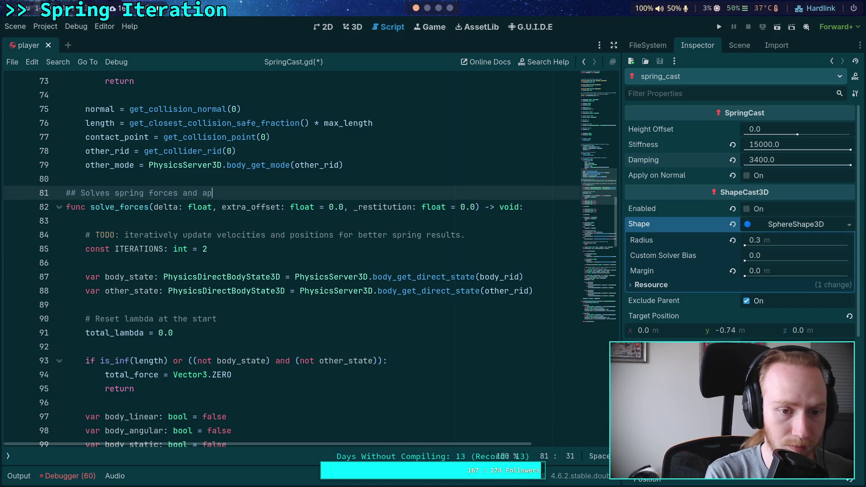
type("s velocity")
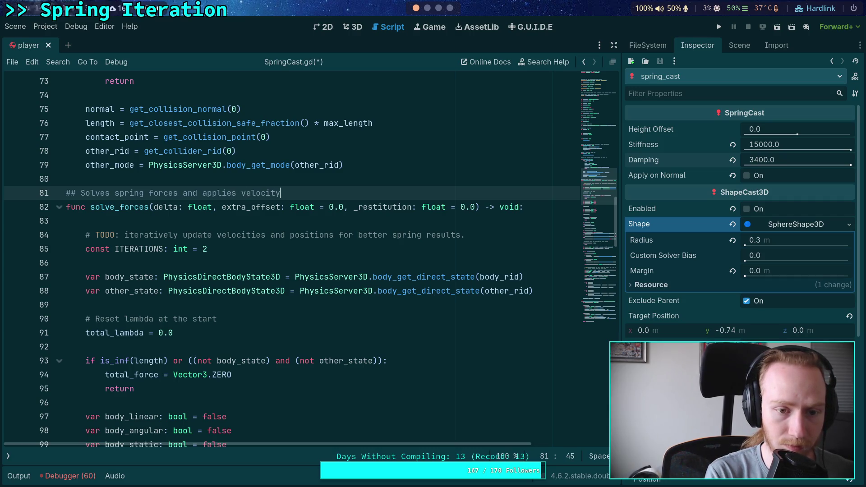
key("BackSpace")
key("BackSpace")
key("BackSpace")
type("accelerat")
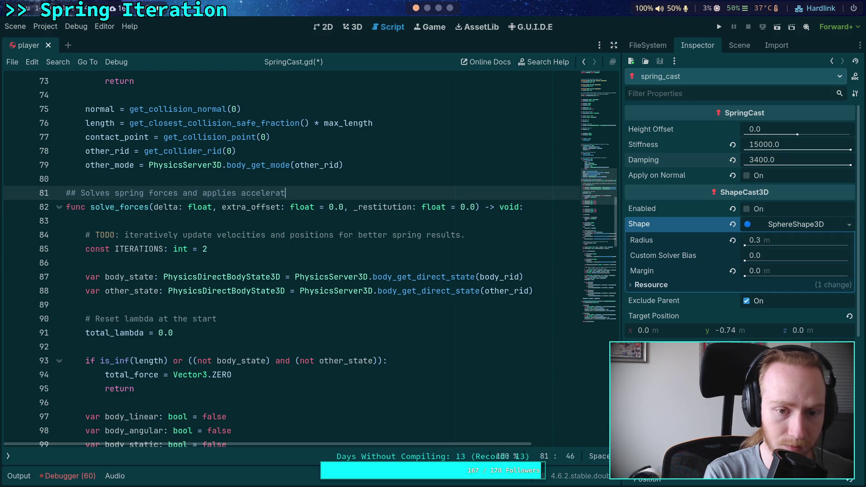
type("ions to ")
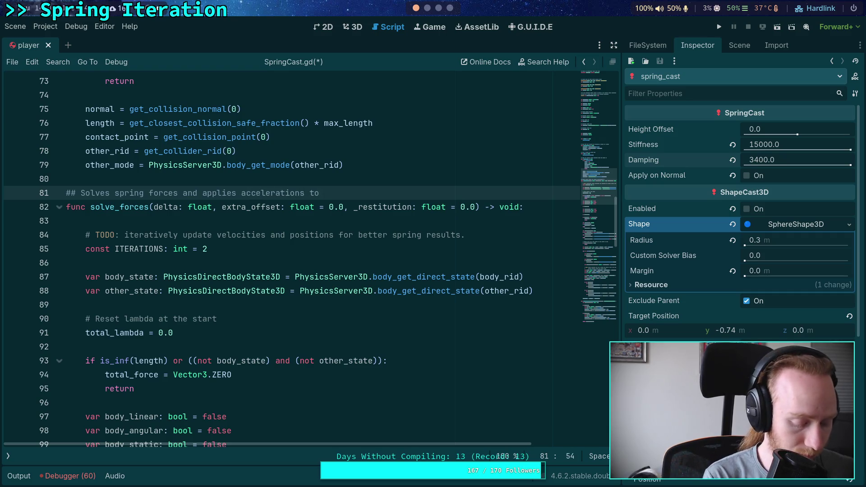
type("the main and")
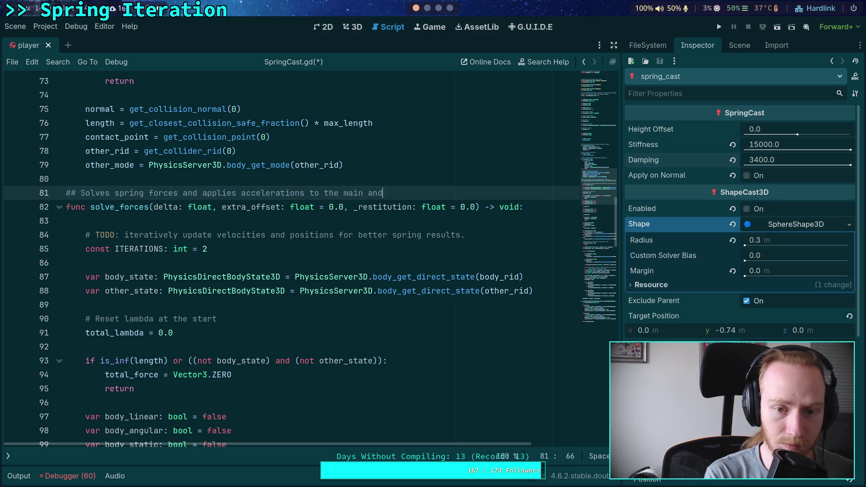
type(" colliding bo")
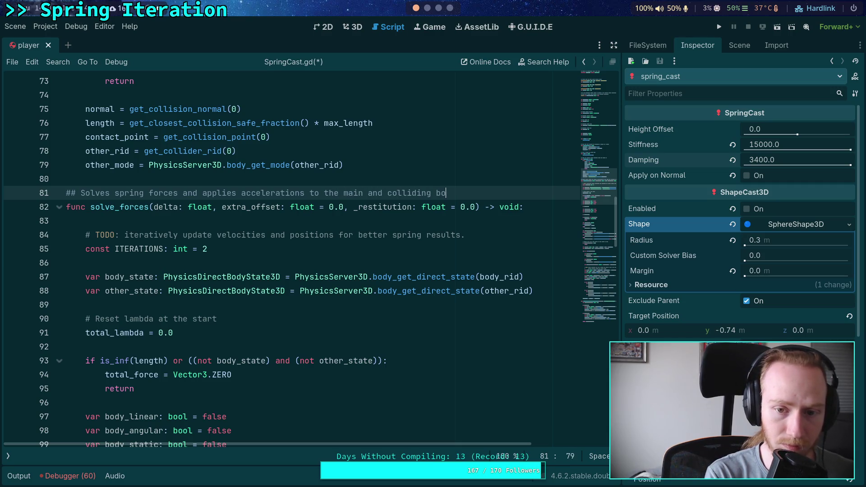
type("dy")
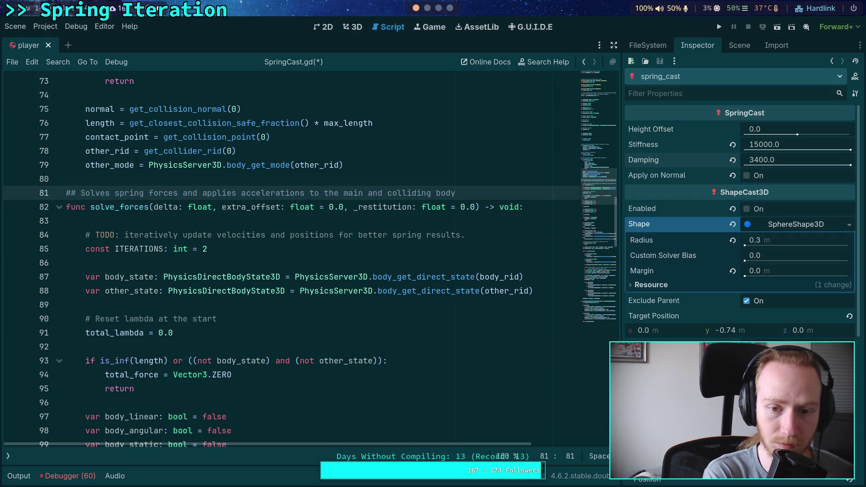
left_click(59, 207)
left_click(73, 221)
Step: Write a two-line ## doc comment above _calculate_inverse_effective_mass on summed inverse masses and the rotation axis
key("Return")
type("## ")
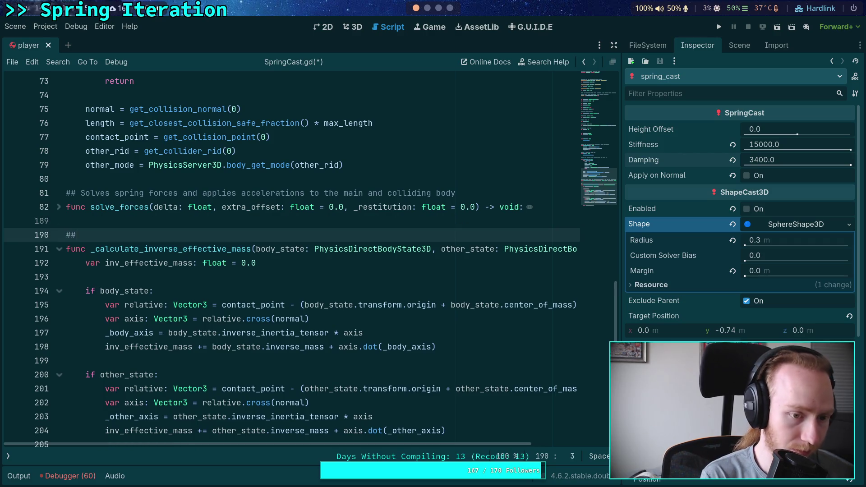
type("Calcul")
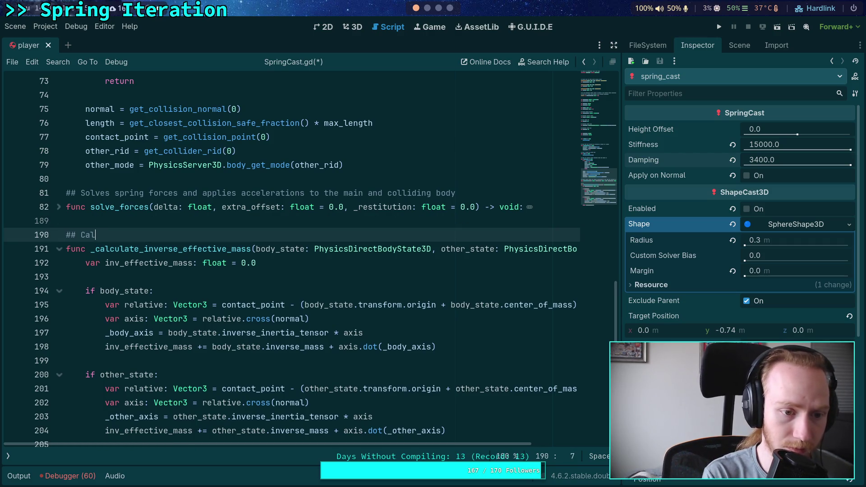
type("ates an e")
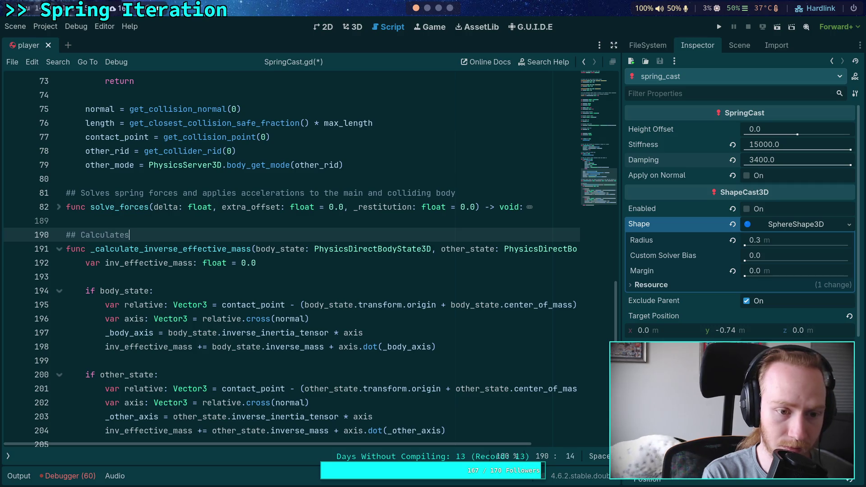
type("ffective in")
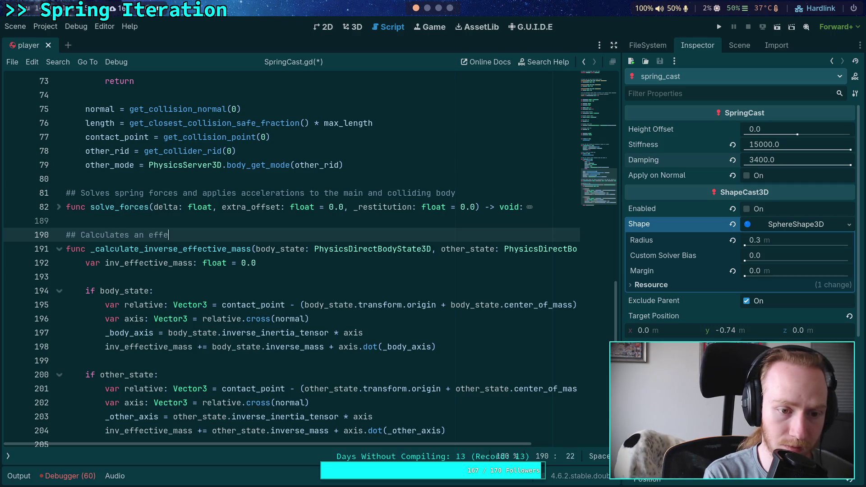
type("verse mass")
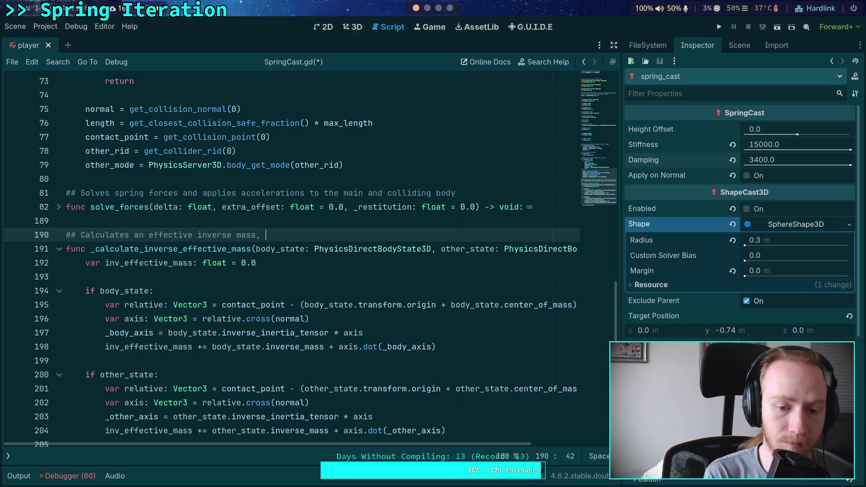
type(", which is ")
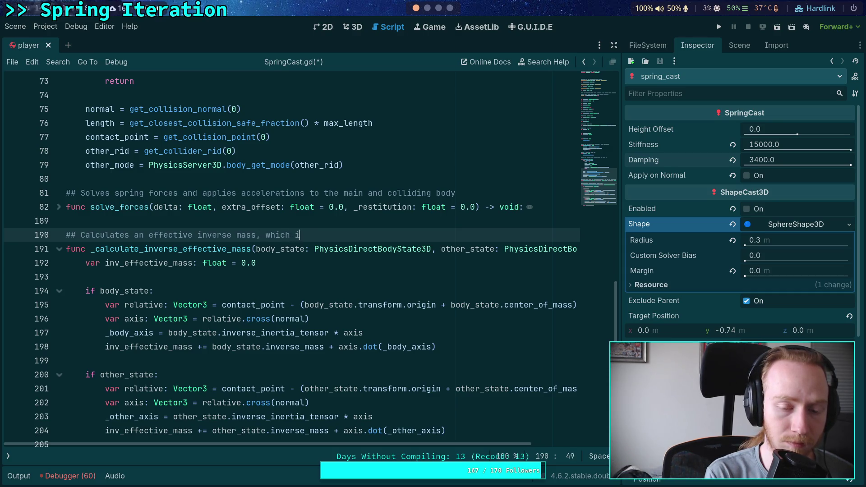
type("the sum of")
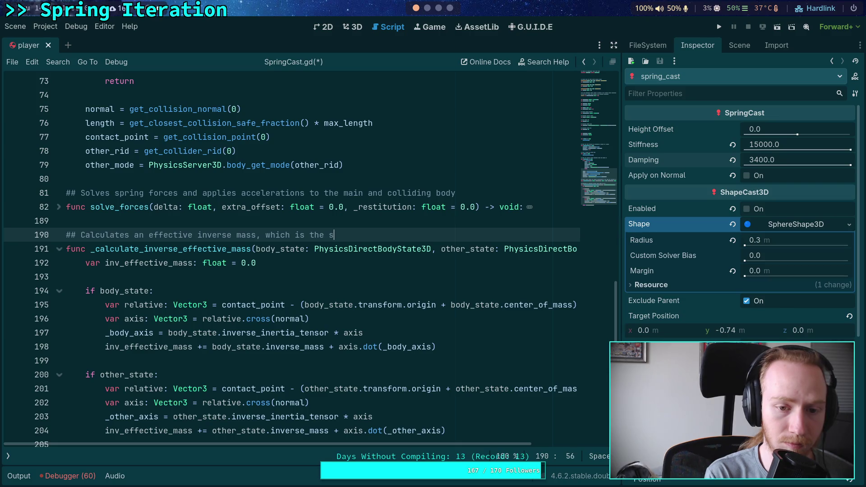
type(" both ")
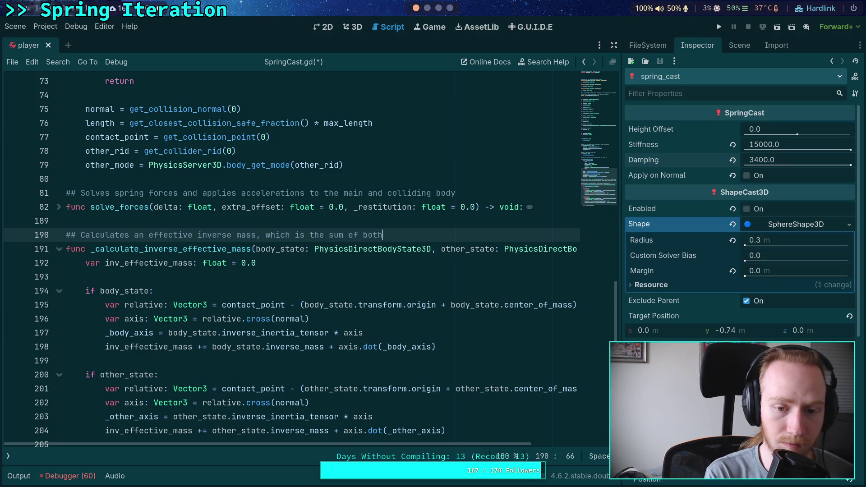
type("inverse mas")
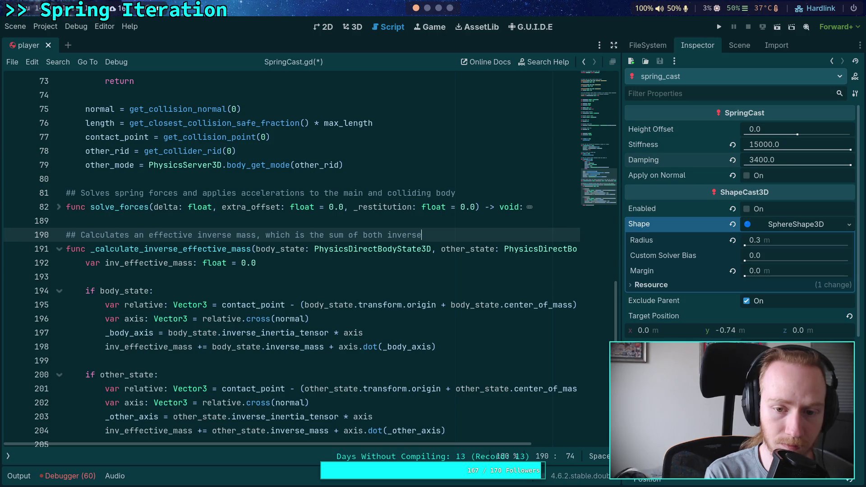
type("ses and their ")
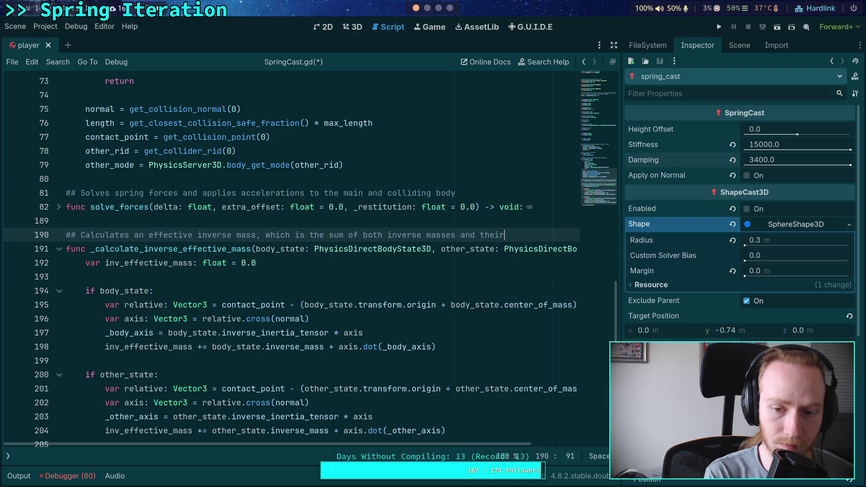
type("inertia")
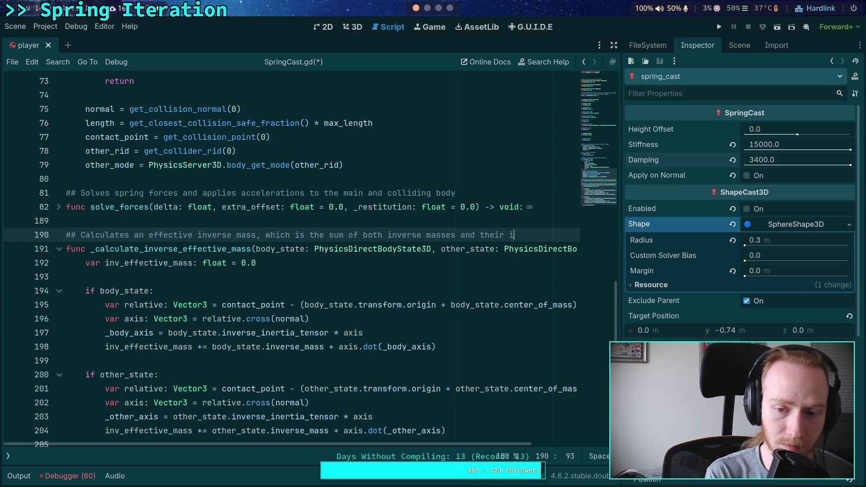
key("Return")
type("## at ")
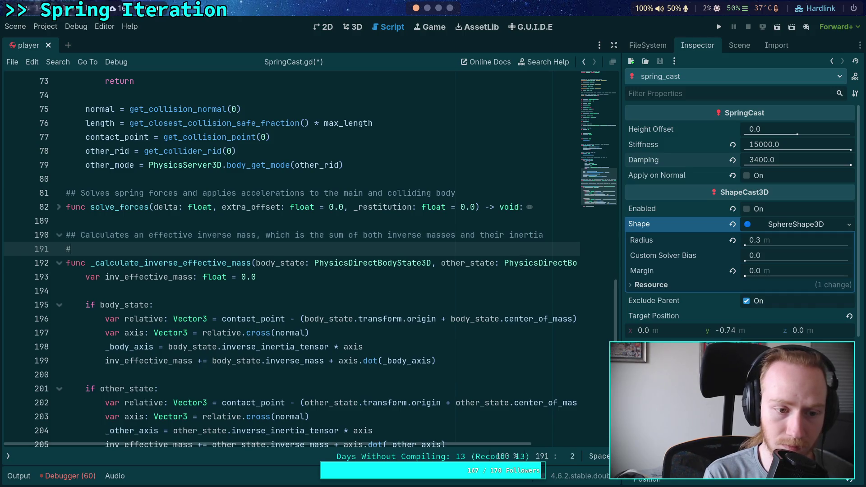
type("the point of co")
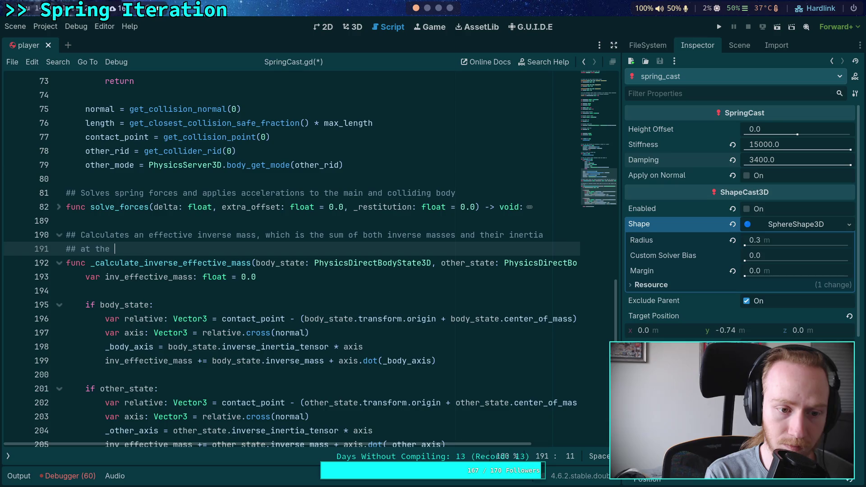
type("nta")
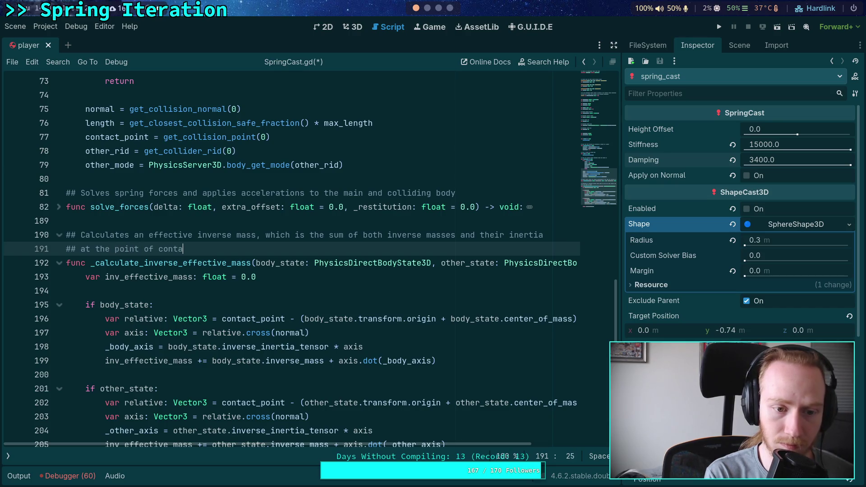
key("BackSpace")
key("BackSpace")
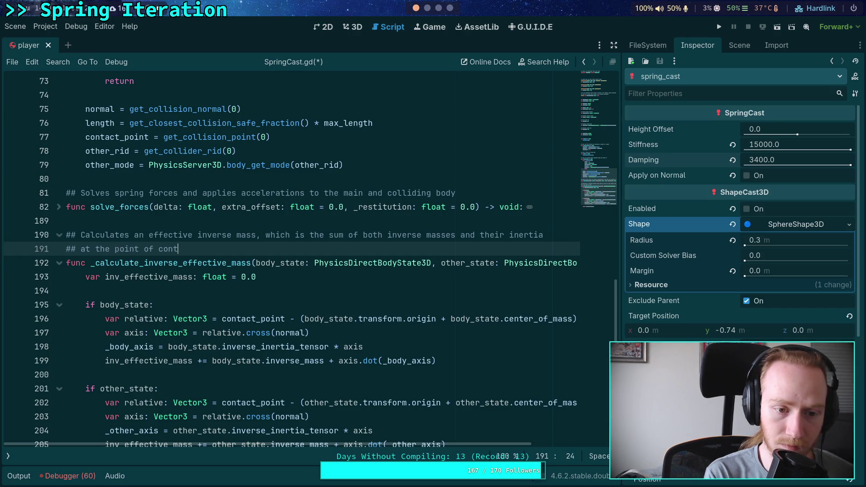
key("BackSpace")
key("BackSpace")
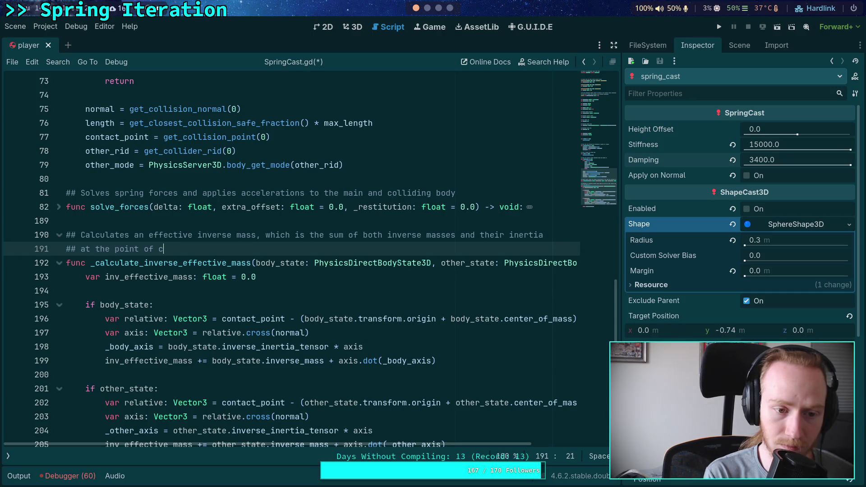
key("BackSpace")
key("BackSpace")
key("BackSpace")
type("collisi")
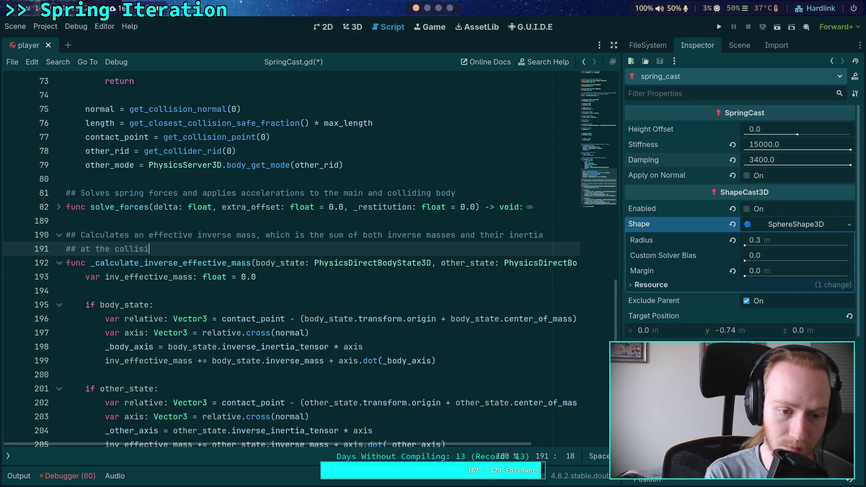
type("on point. I")
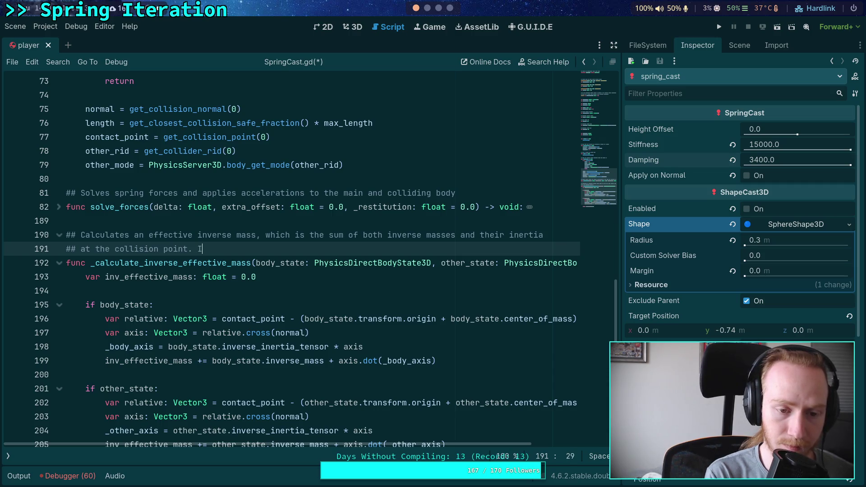
type("his also ")
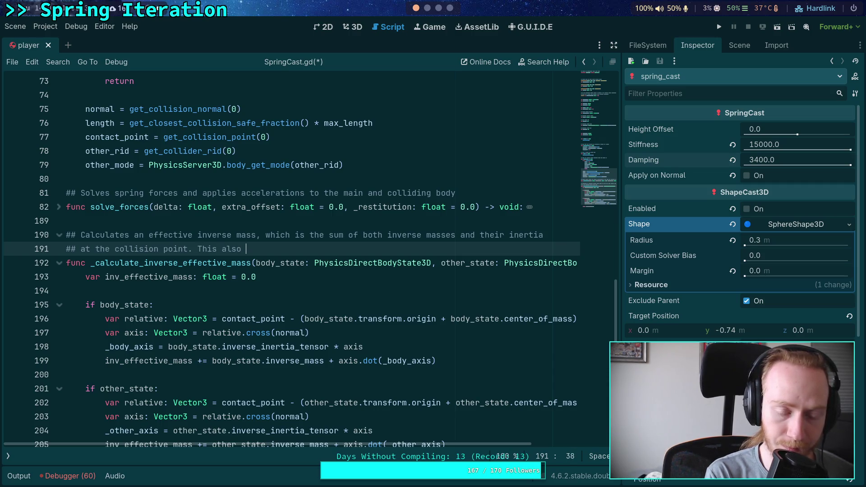
type("updatesa rotation ")
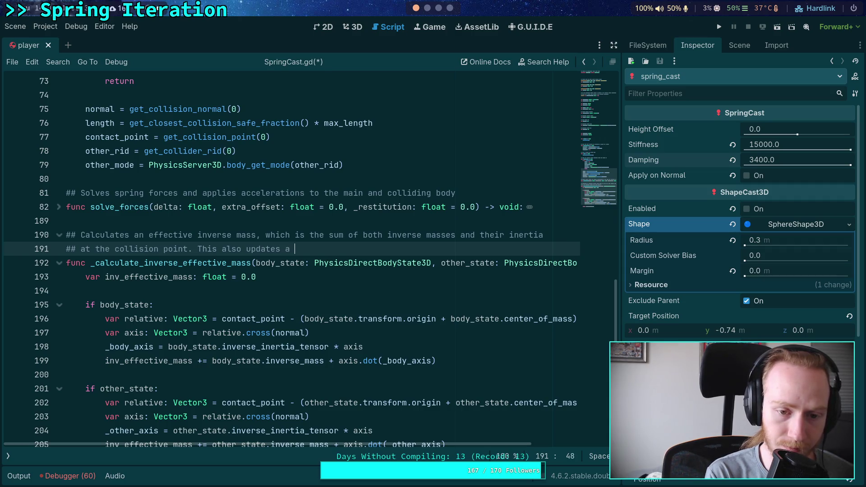
type("axis ")
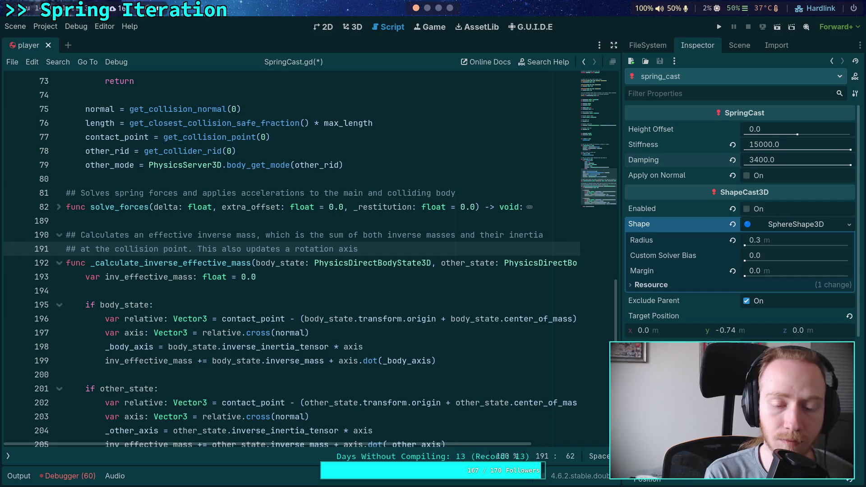
type("used to apply")
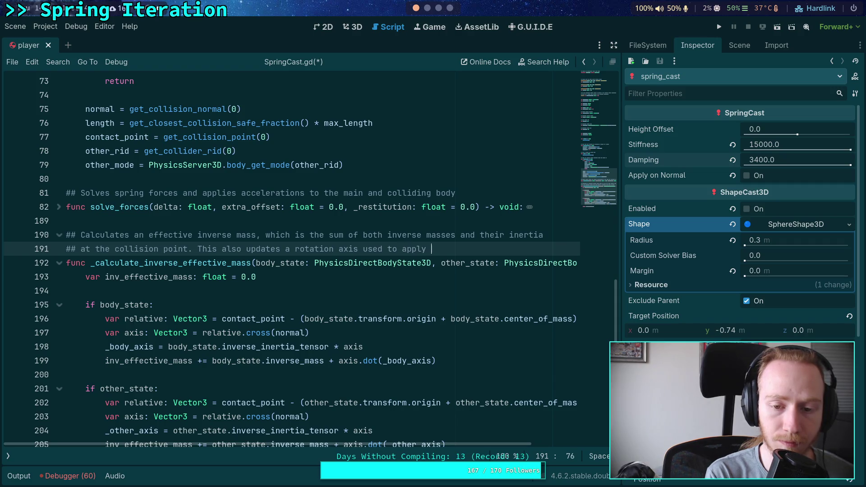
type(" angular acceleration")
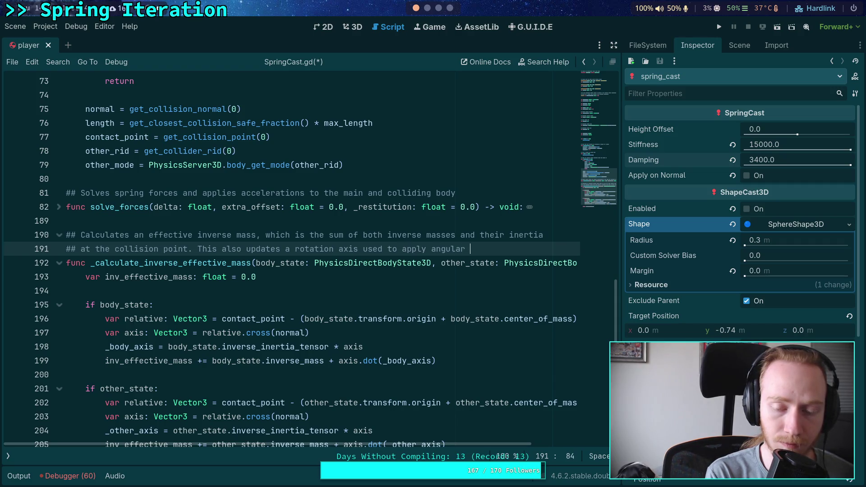
type(".")
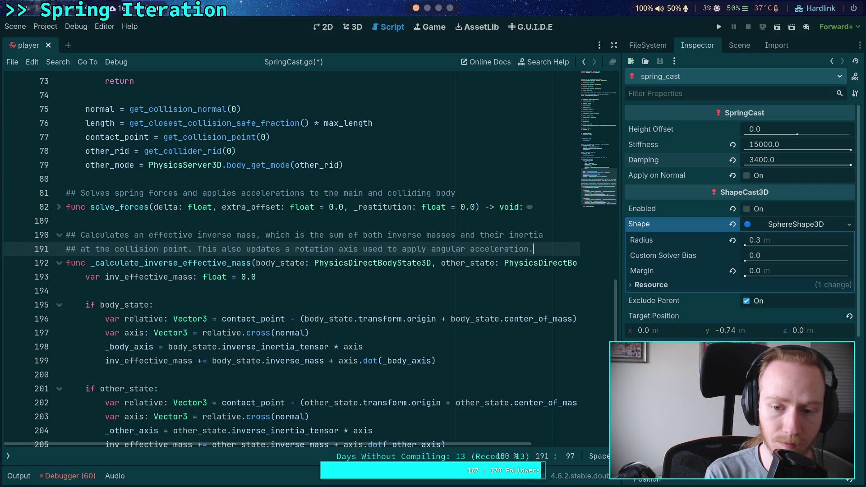
Step: Save SpringCast.gd and bring the git diff terminal back to the front
key("ctrl+s")
scroll(138, 223, "down", 2)
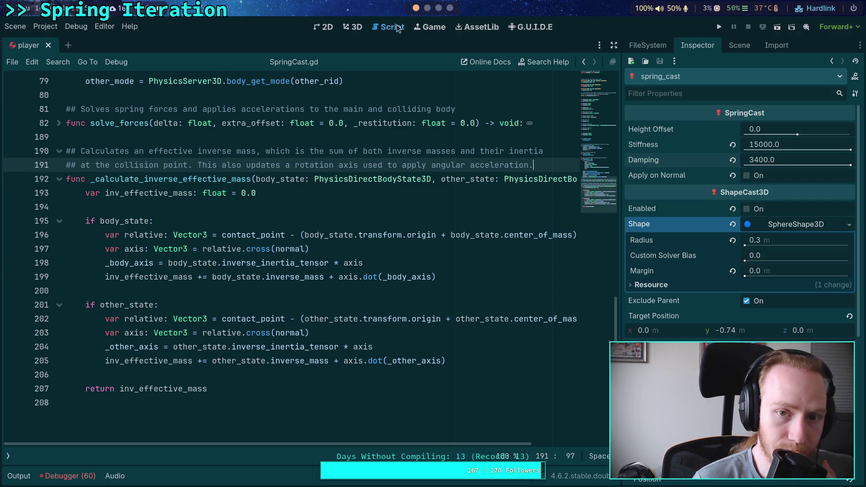
left_click_drag(548, 163, 202, 161)
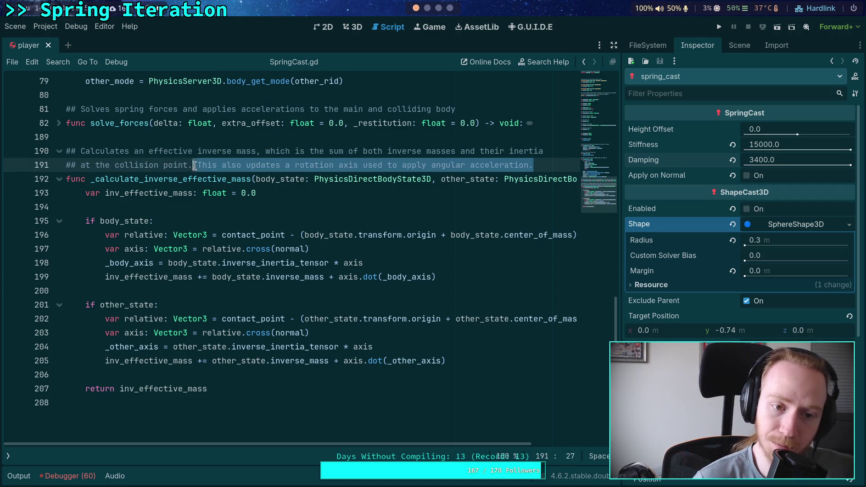
left_click(428, 9)
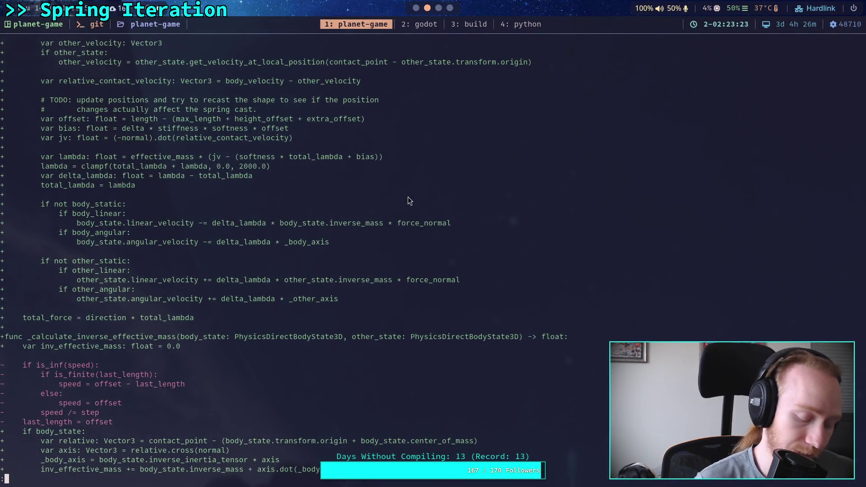
Step: Rerun git diff and page down to the new effective-mass comment and the CrawlerCharacter.gd changes
type("qgit diff")
key("Return")
key("space")
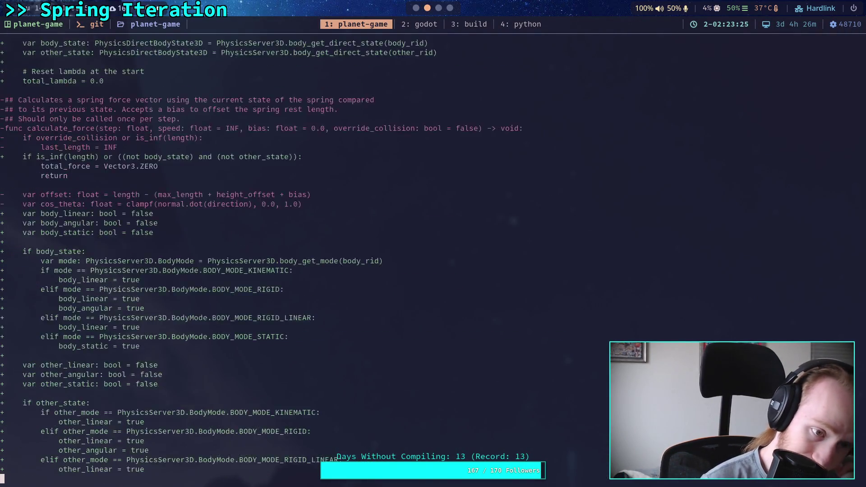
key("space")
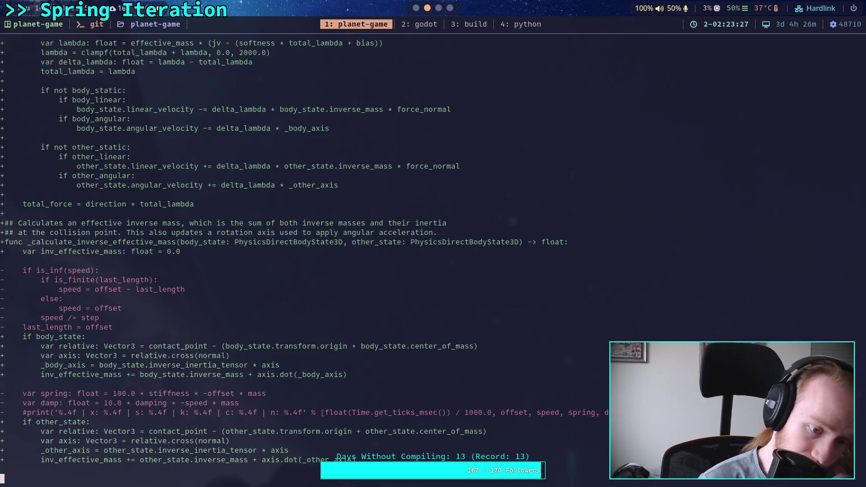
scroll(336, 260, "down", 5)
scroll(336, 259, "up", 2)
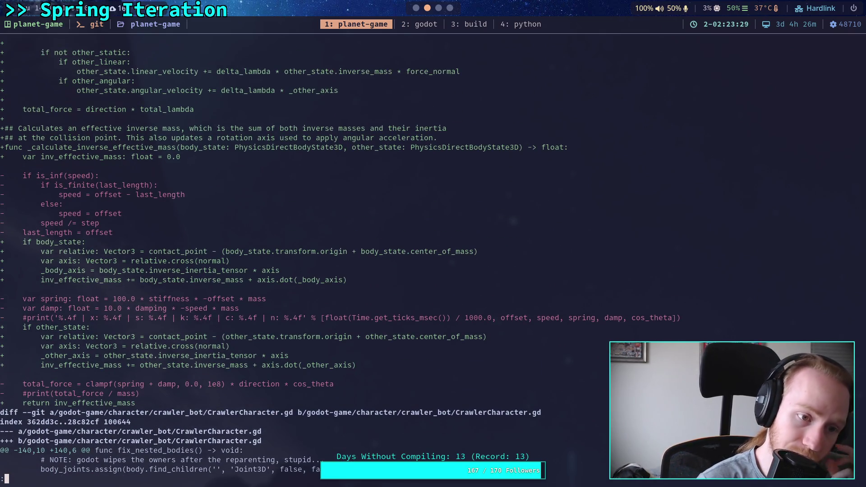
scroll(336, 259, "down", 7)
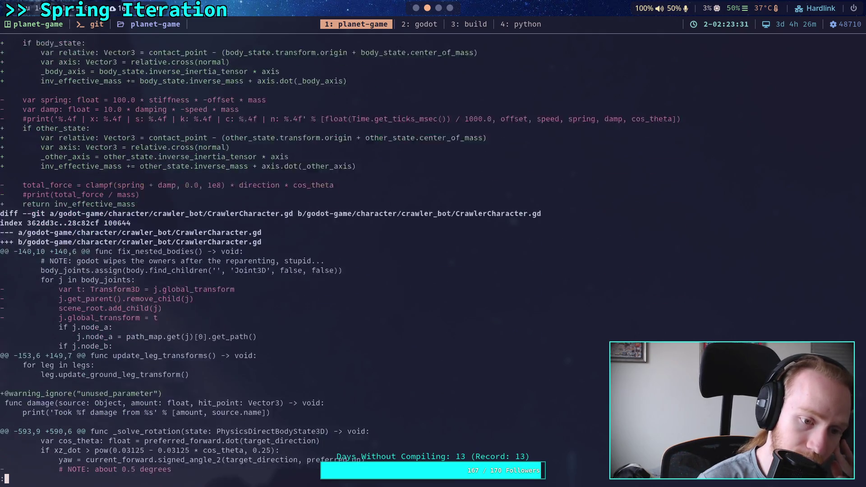
scroll(336, 260, "down", 1)
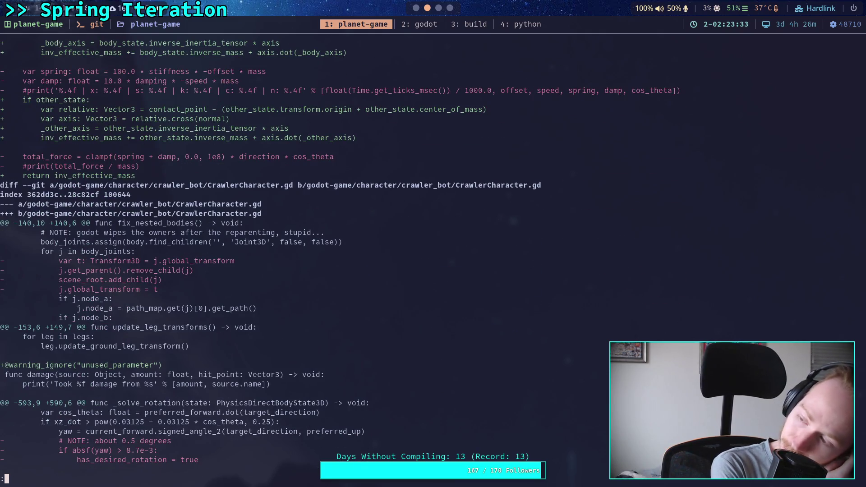
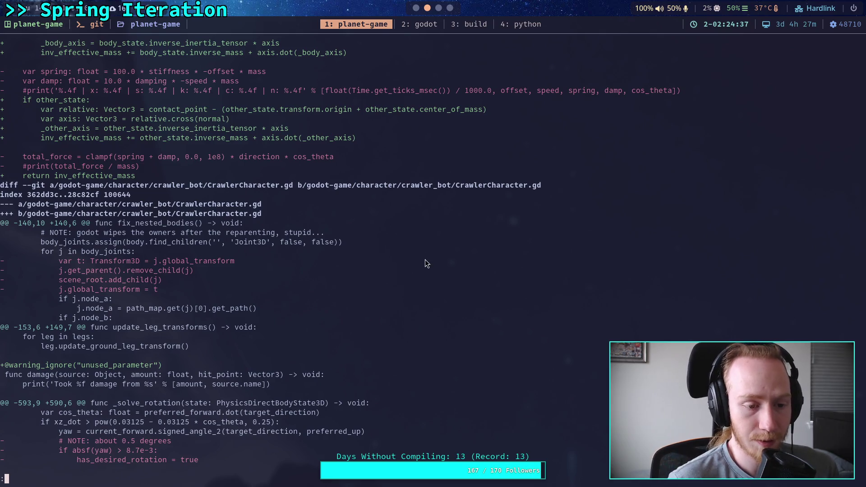
Step: Leave the terminal git diff and bring up the Future TODOs note in Obsidian
left_click(439, 8)
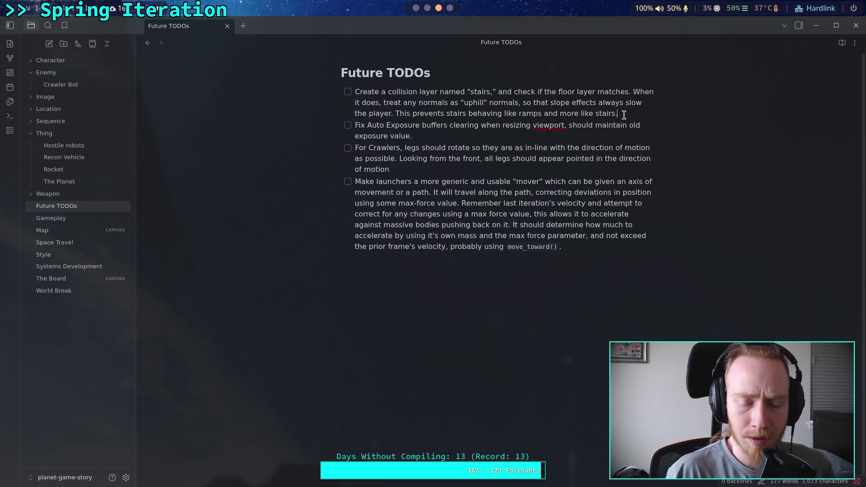
Step: Start a new TODO below the stairs item: 'Incorporate "inverse effective mass" when applying'
key("Return")
type("Incoro")
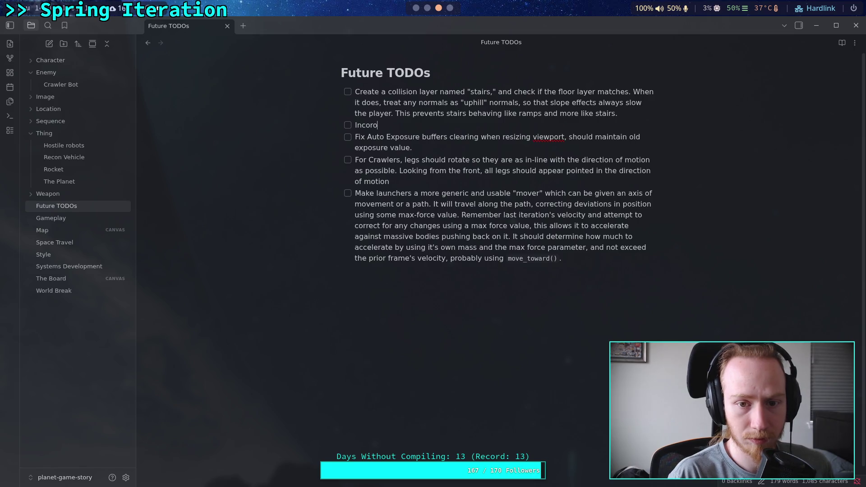
key("BackSpace")
type("porate")
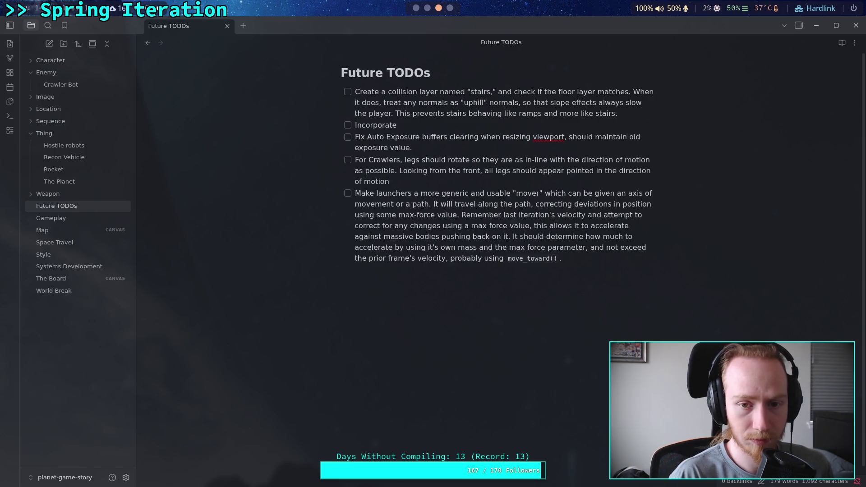
type("\"inverse ef")
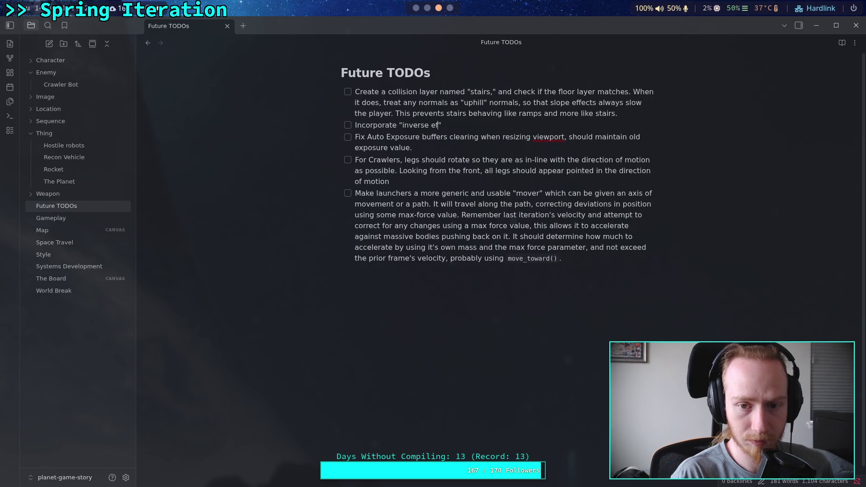
type("fective mass\"")
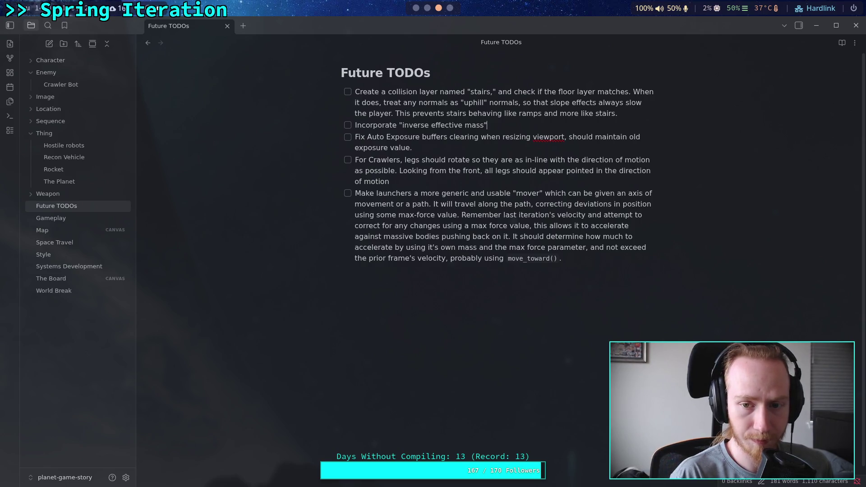
type(" whe")
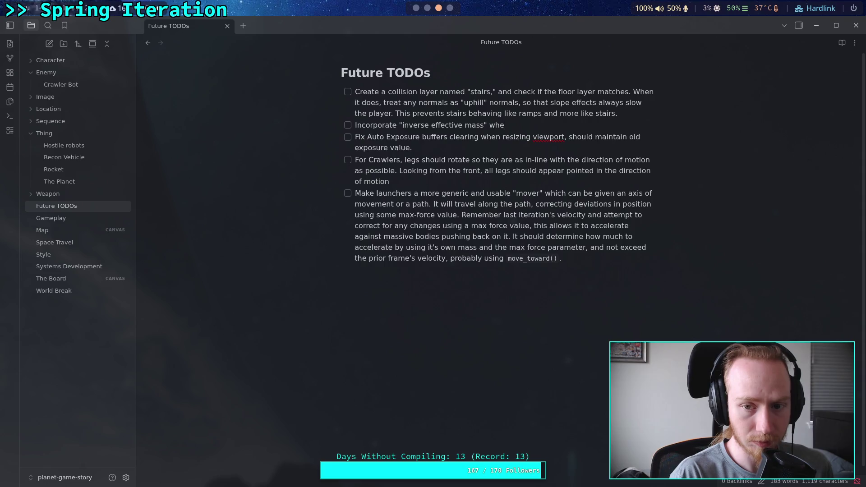
type("n applin")
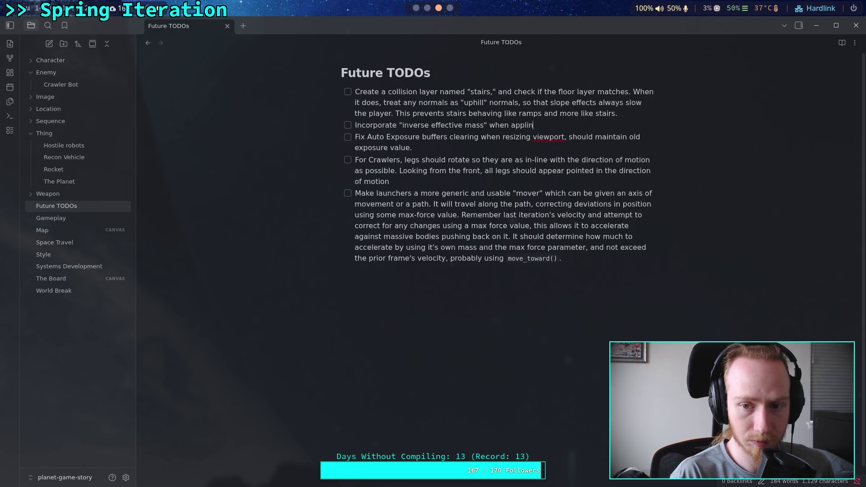
key("BackSpace")
key("BackSpace")
type("ying ac")
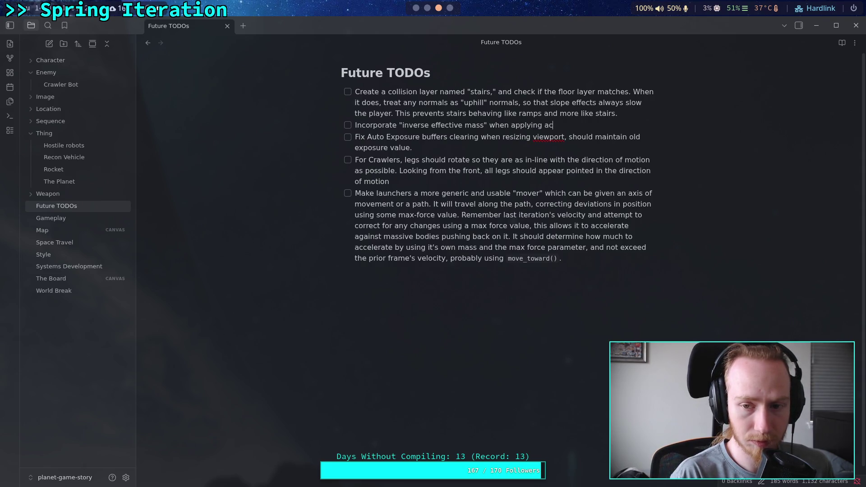
type("celeration for")
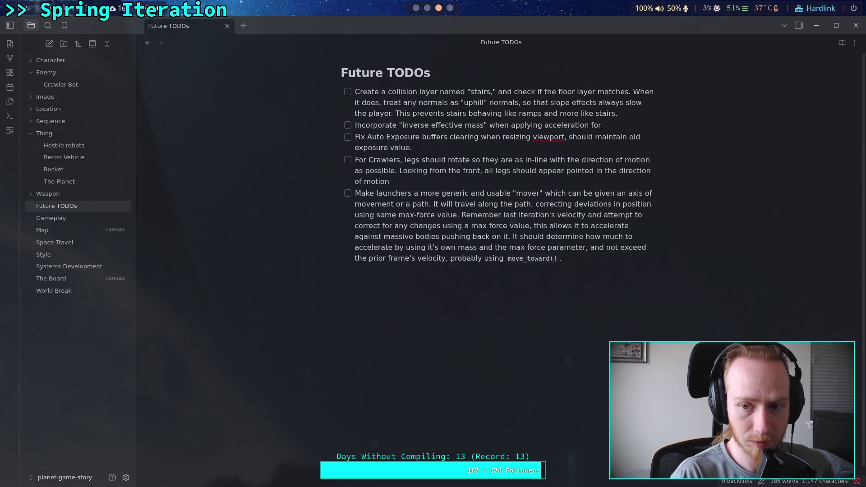
type("ces")
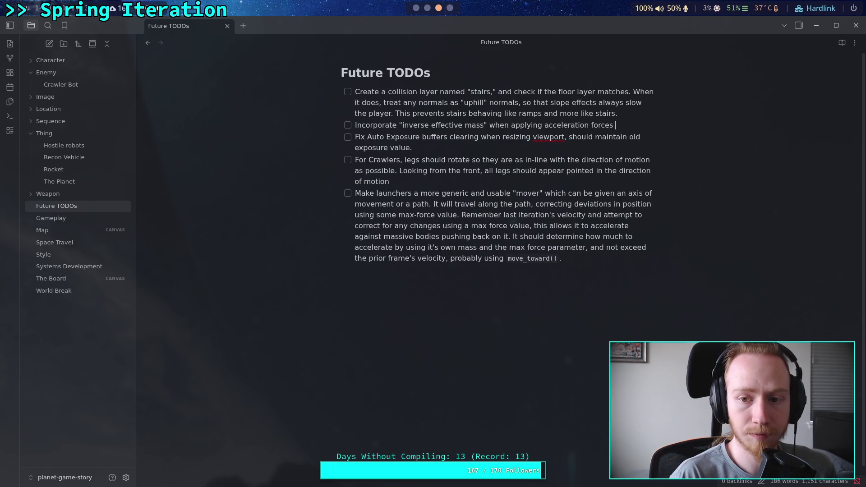
key("BackSpace")
key("BackSpace")
key("BackSpace")
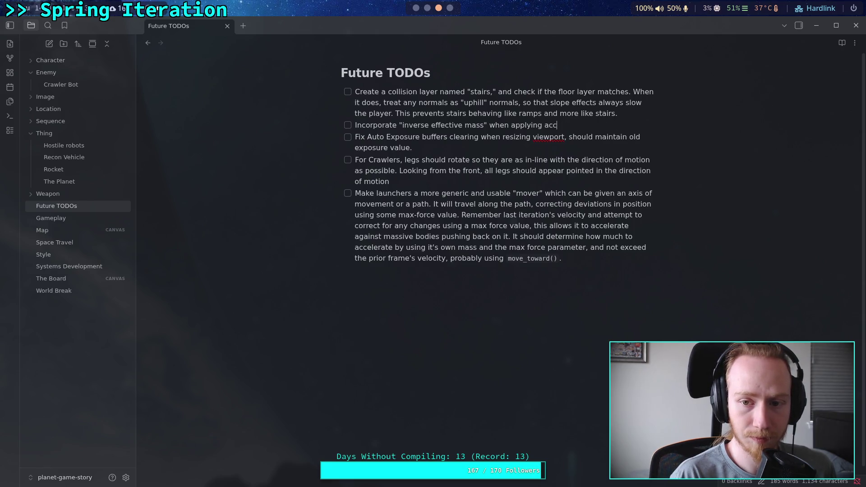
key("BackSpace")
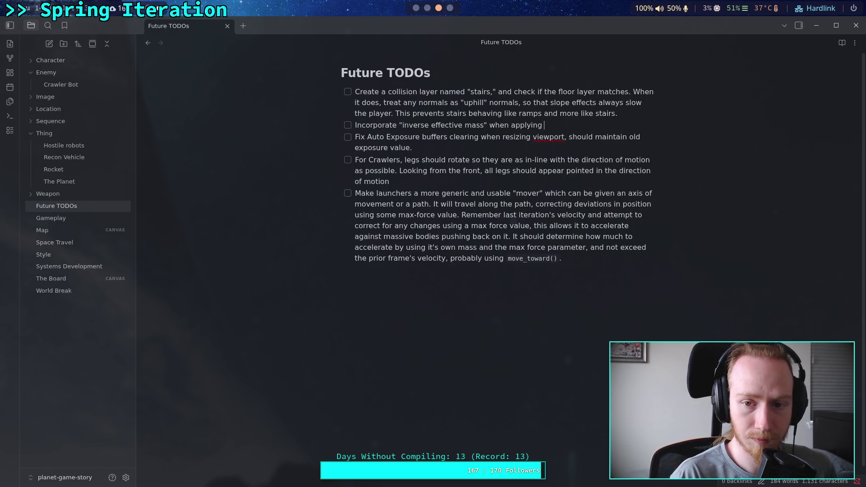
type("forces")
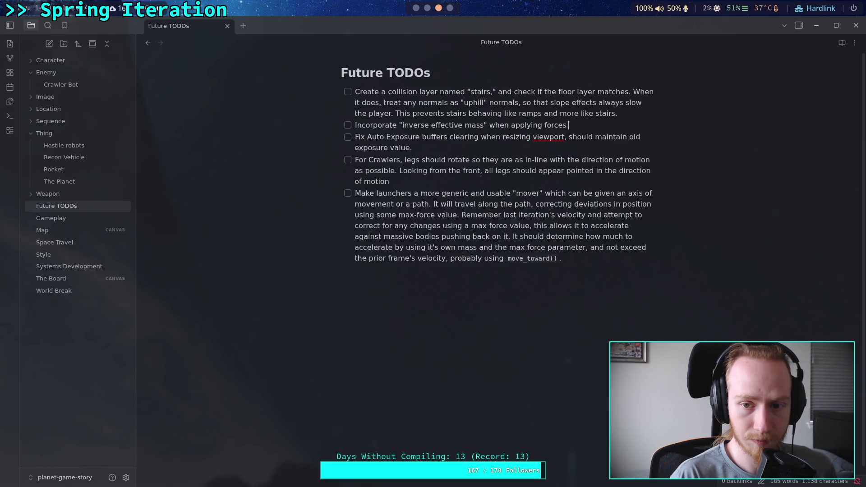
Step: Continue it with 'friction and movement forces to CharacterController, such that it proportionally shares accelerations to ground'
key("BackSpace")
key("BackSpace")
key("BackSpace")
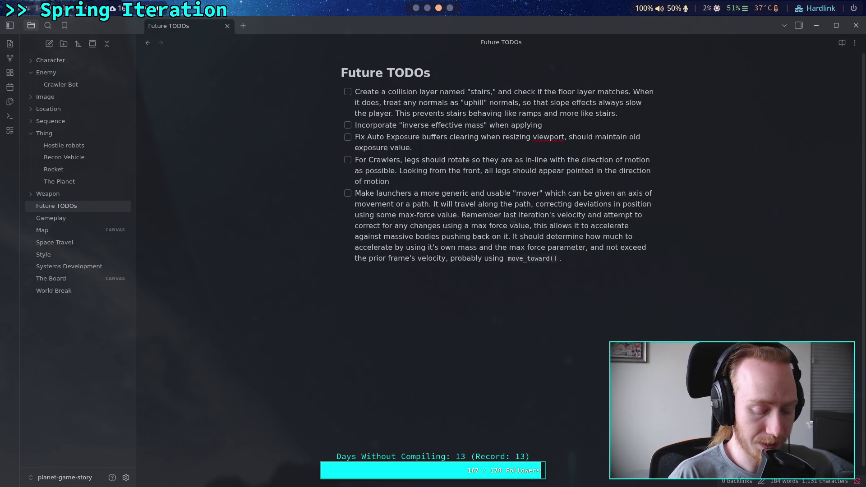
type("friction and ")
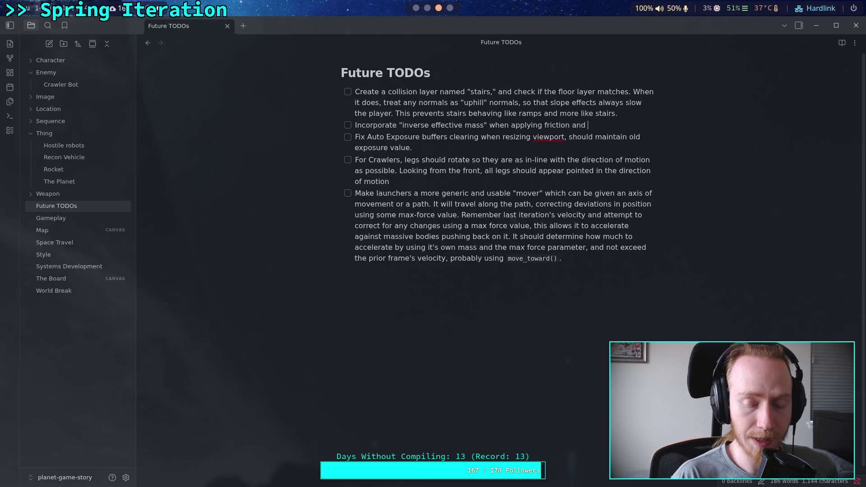
type("movement forc")
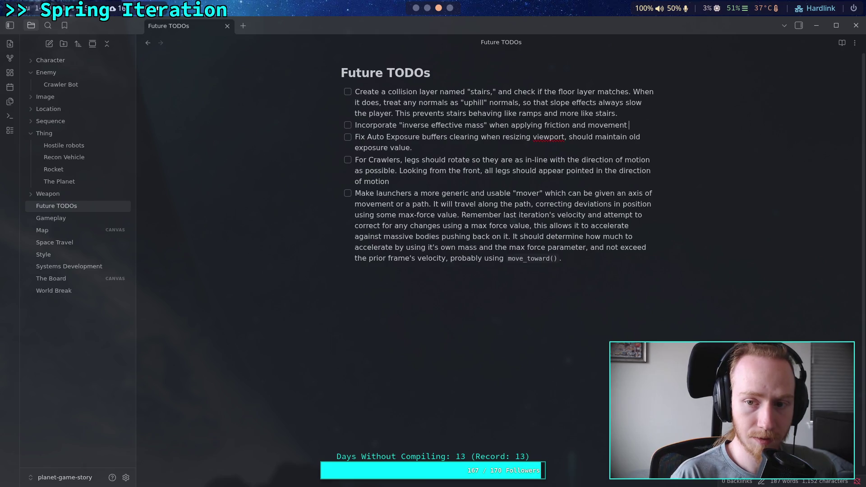
type("es to cha")
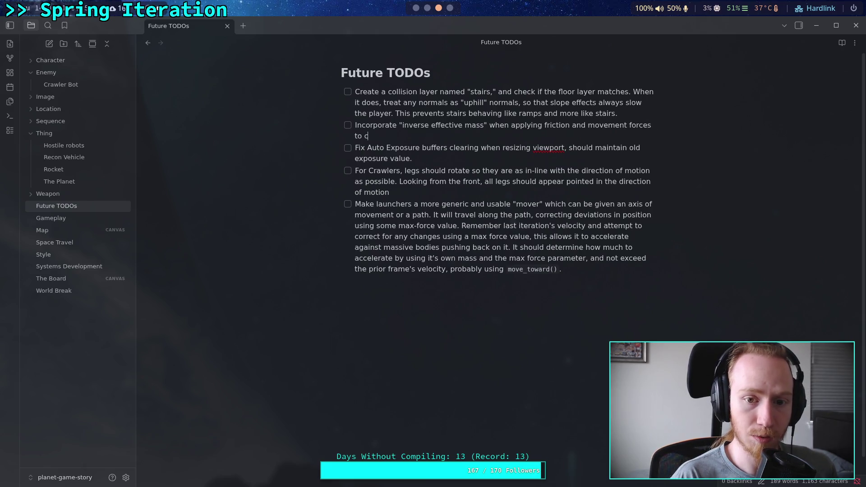
key("BackSpace")
key("BackSpace")
key("BackSpace")
type("Character")
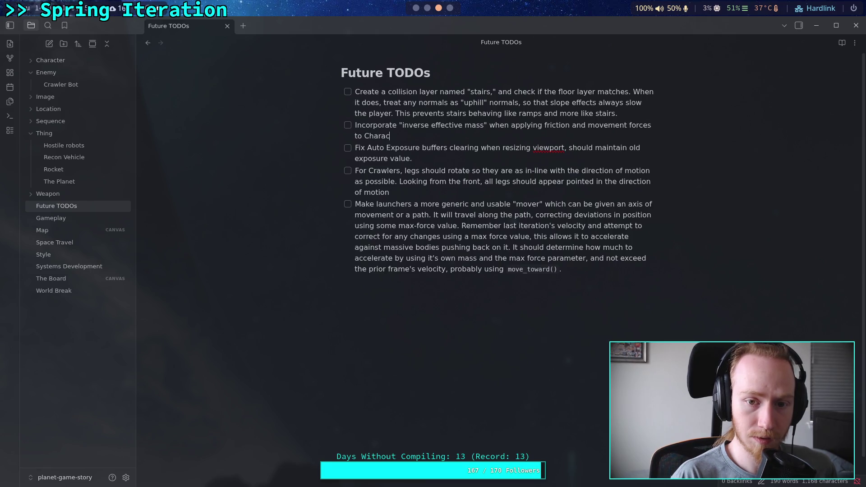
type("Controller, ")
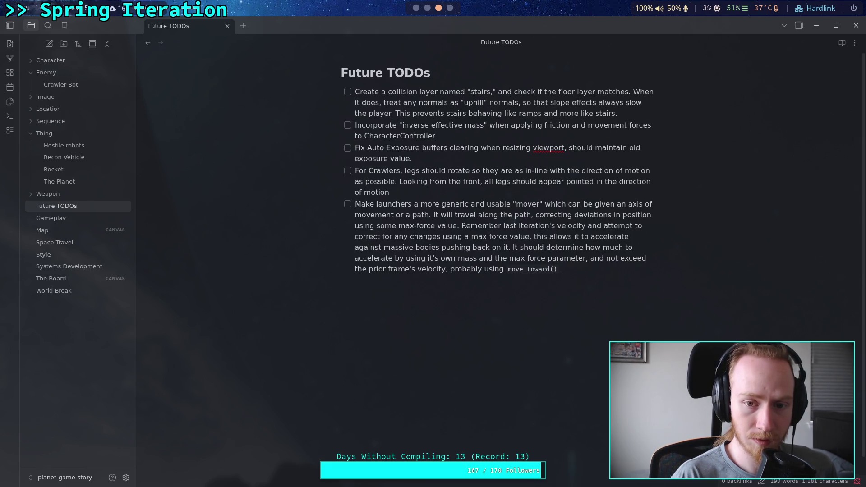
type("such that i")
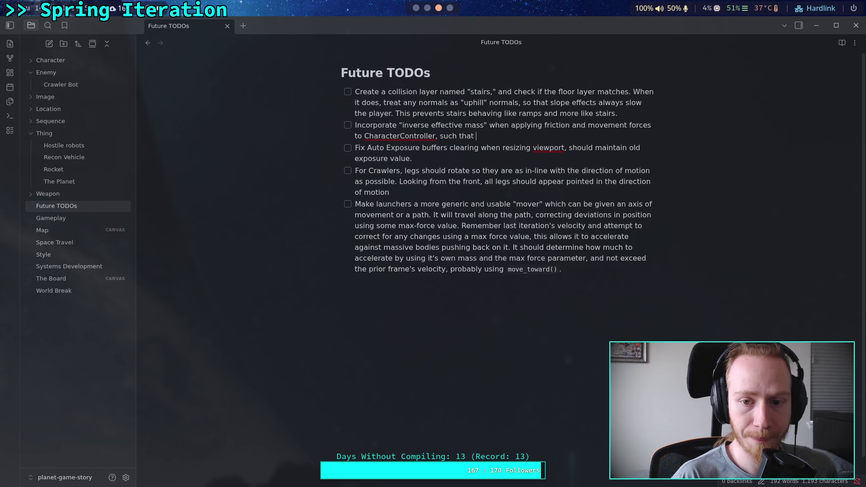
type("t")
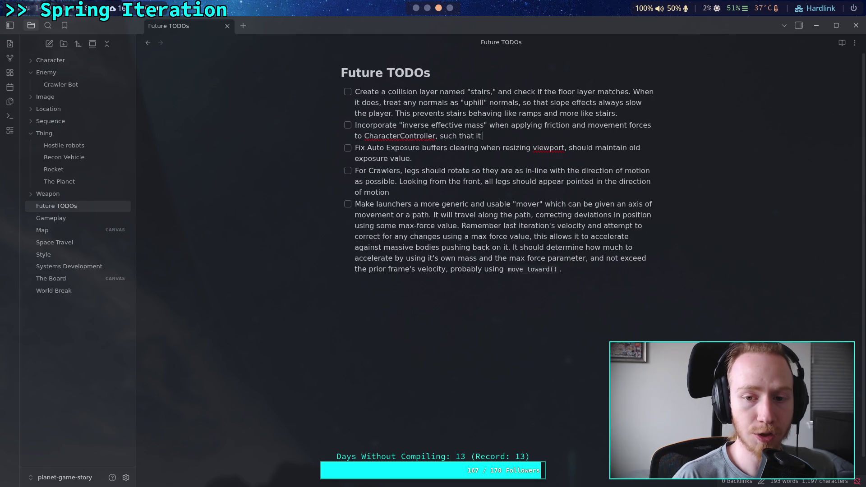
type("proport")
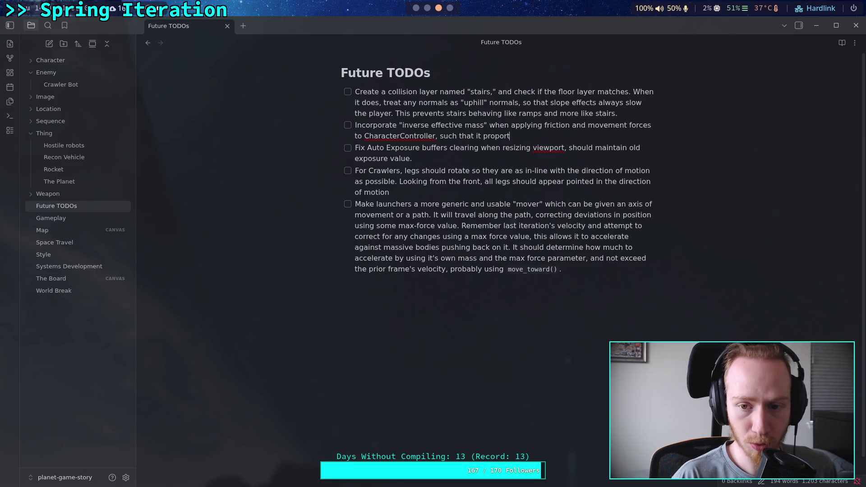
type("ionally sh")
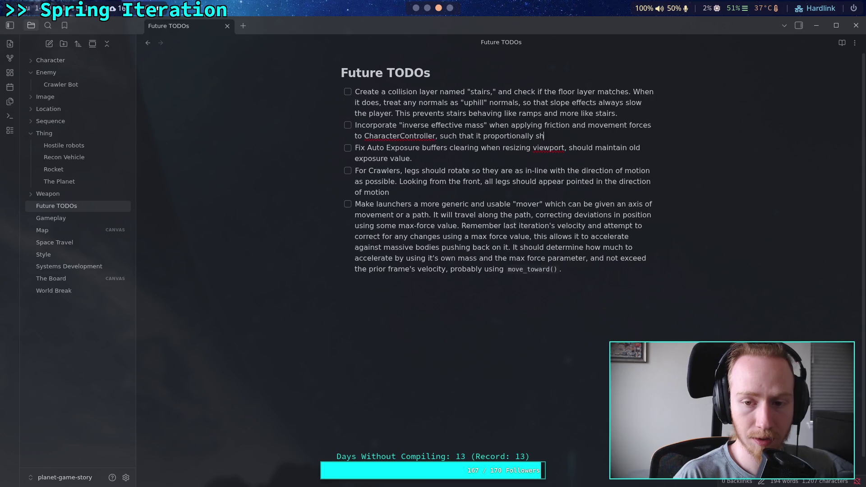
type("ares accel")
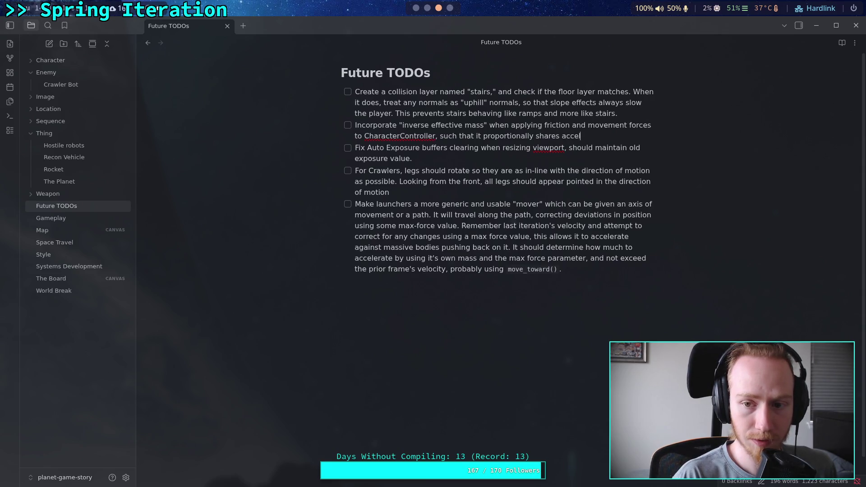
type("erations ")
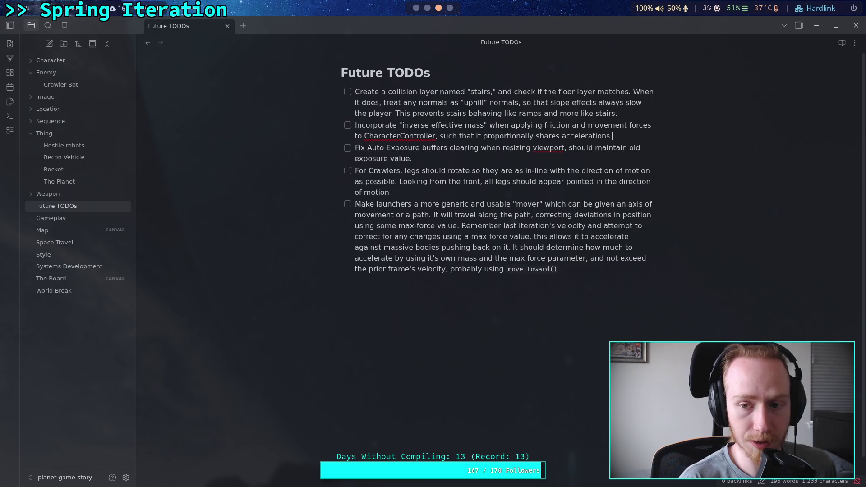
type("to ")
type("ground")
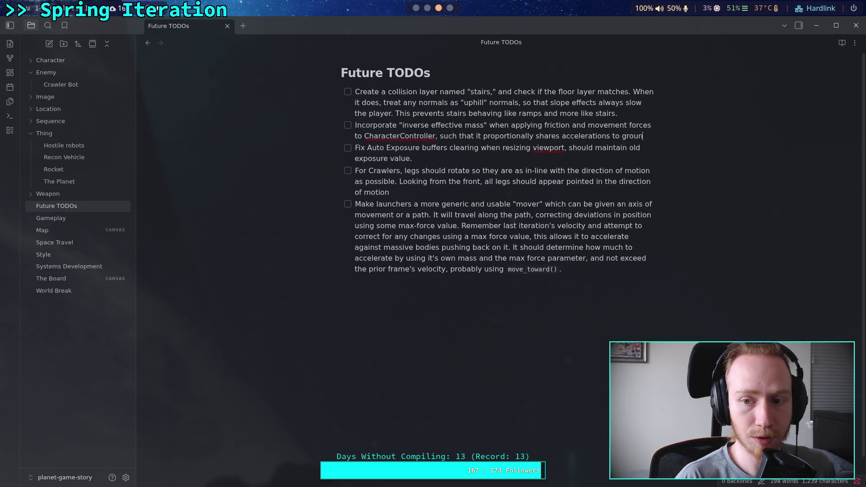
key("Return")
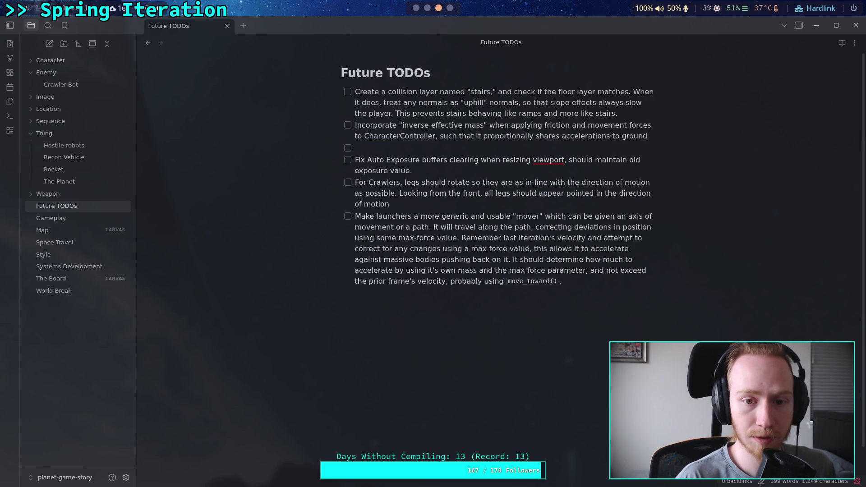
Step: Extend the TODO with 'and character bodies', fixing the 'sticking' to less massive objects
key("BackSpace")
key("BackSpace")
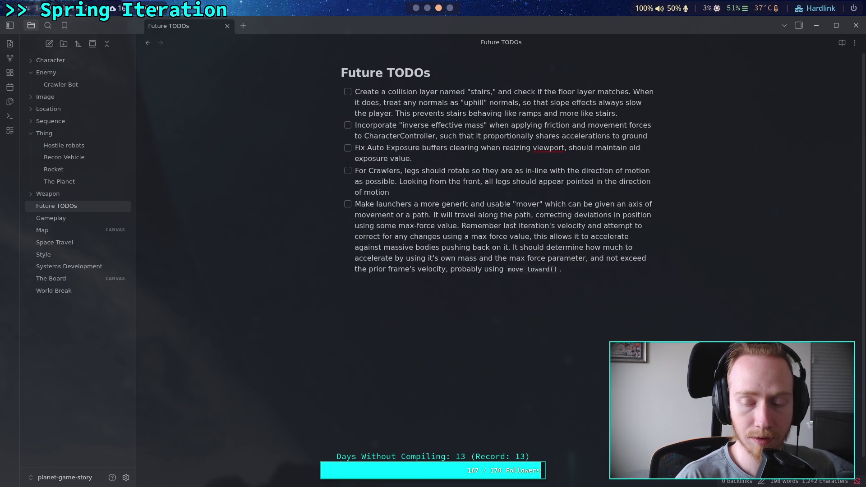
type("and ")
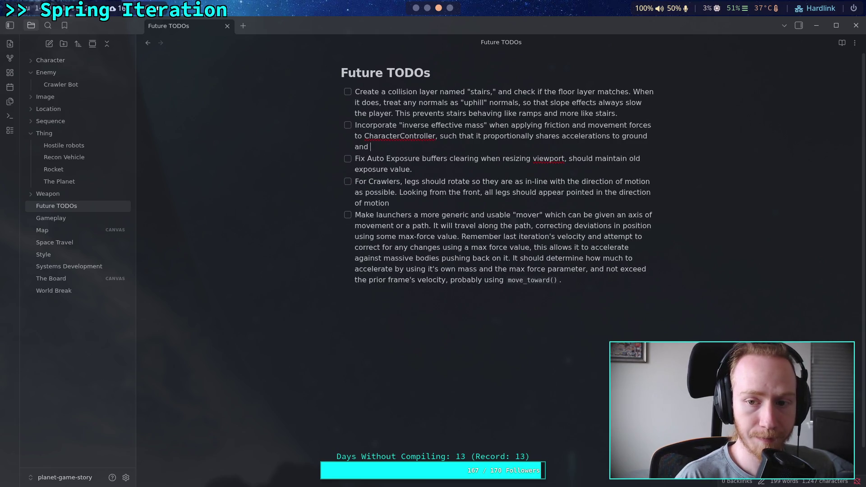
type("characet")
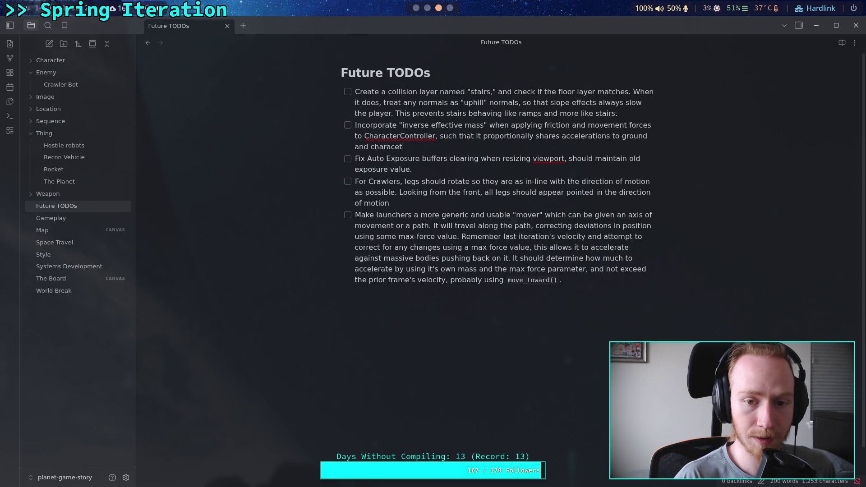
key("BackSpace")
key("BackSpace")
type("cter bodies.")
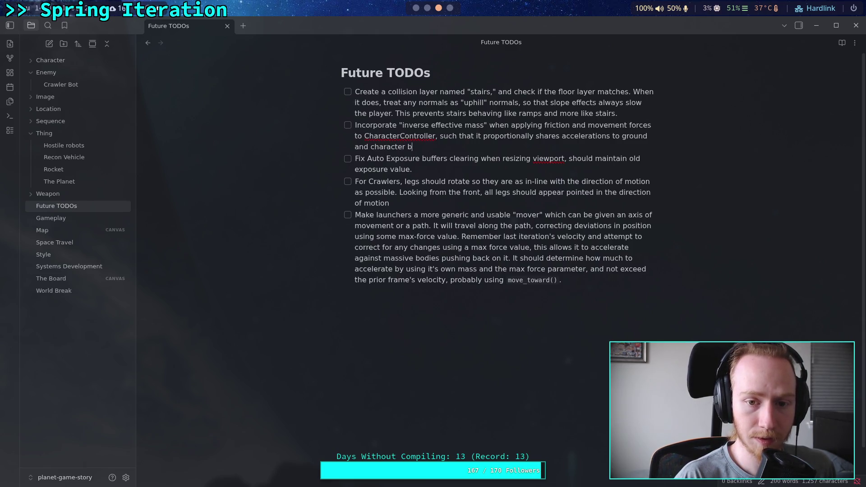
type(" This shoul")
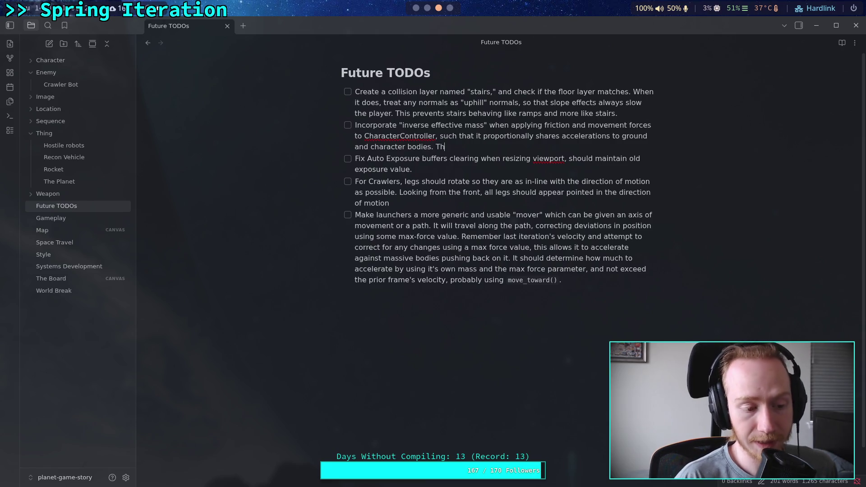
type("d fix the w")
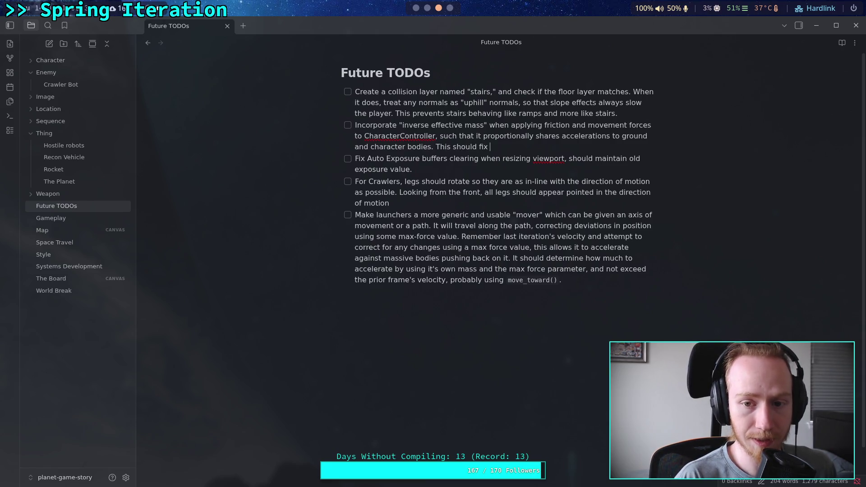
type("eird \"st")
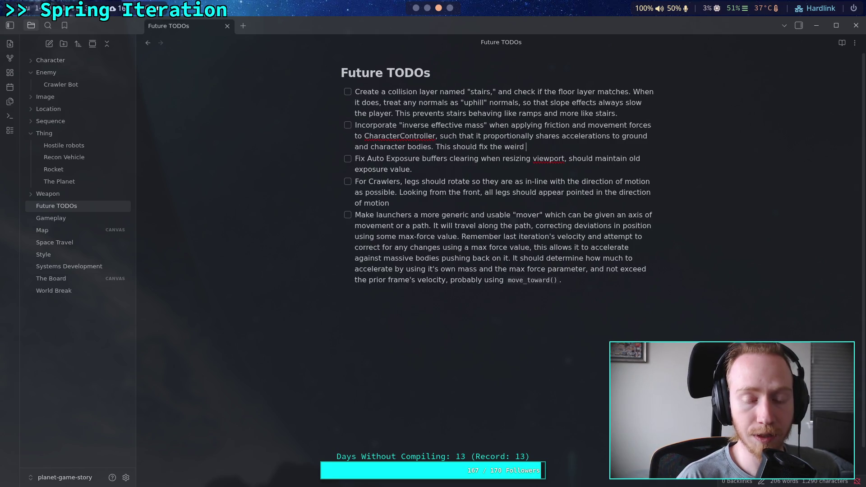
type("icking\" to ")
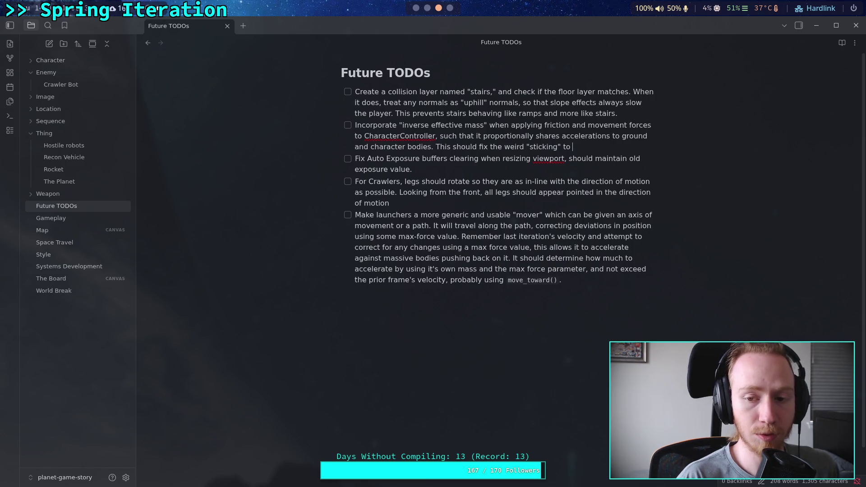
type("less massiz")
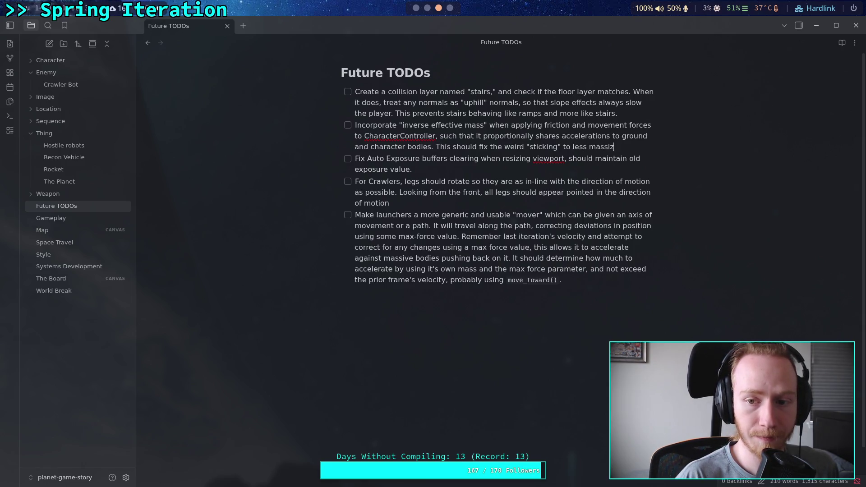
key("BackSpace")
type("ve ob")
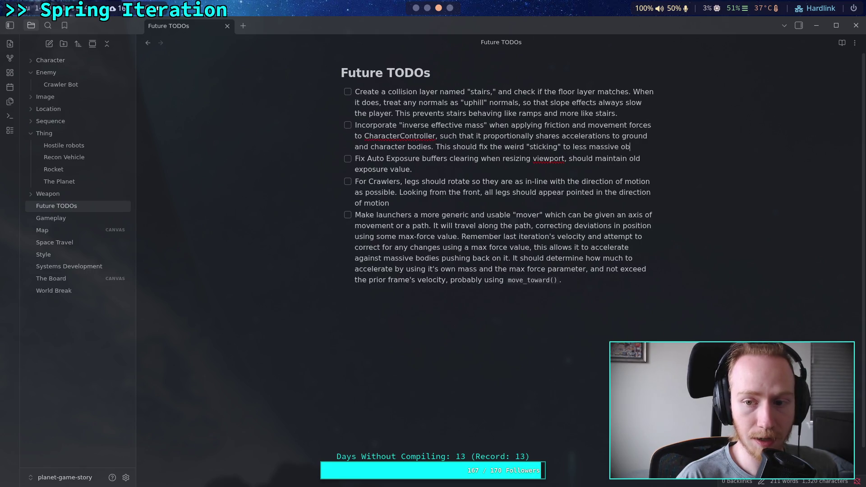
type("jects ")
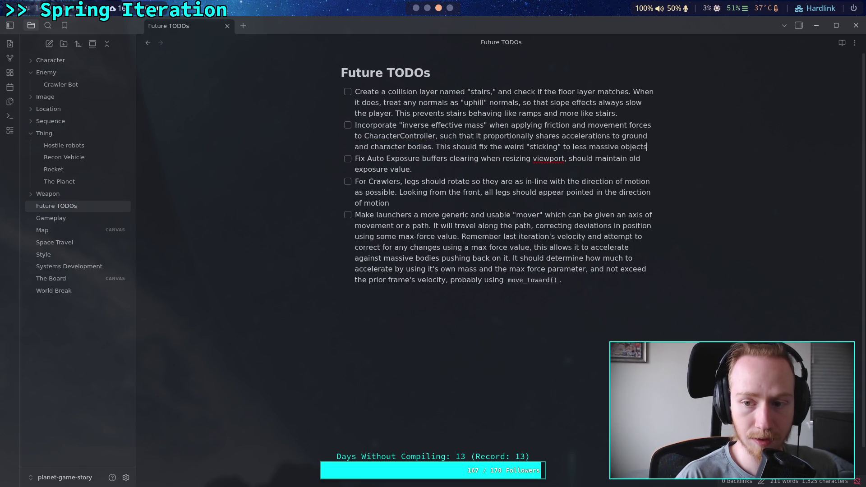
type("from stopping ")
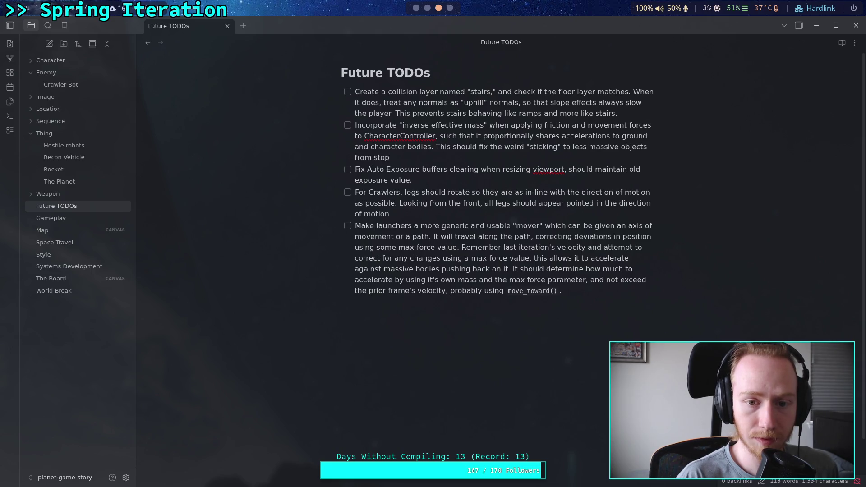
type("friction, ")
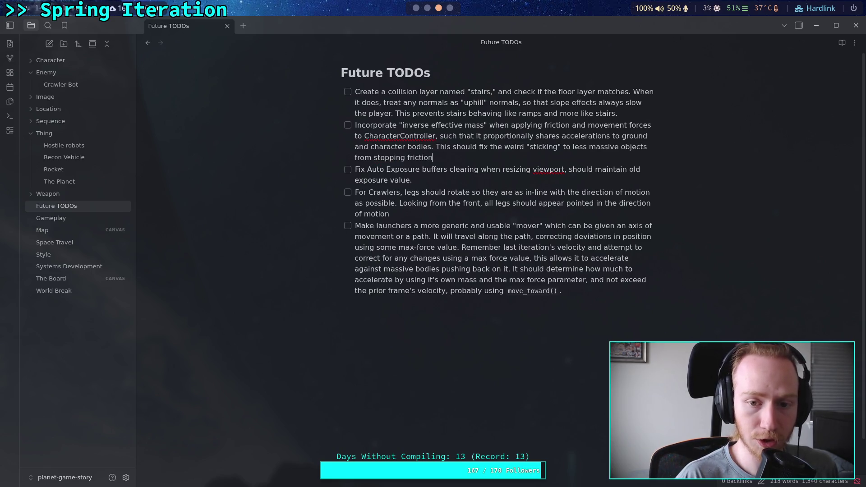
type("and should a")
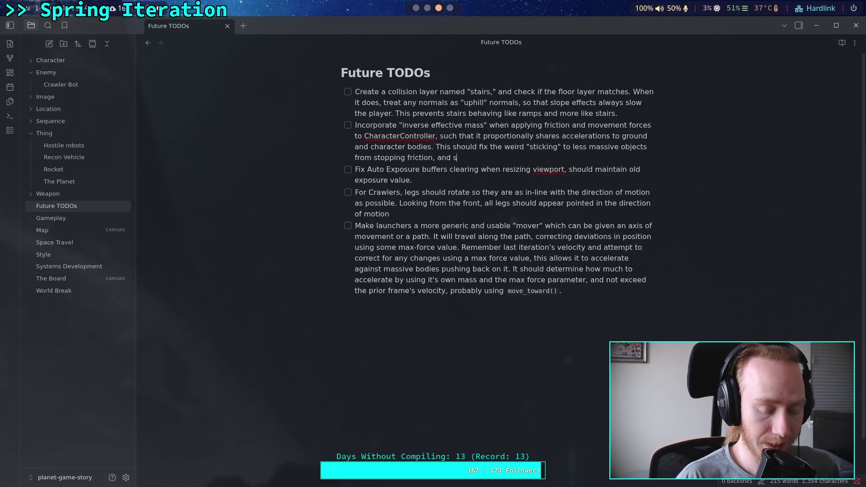
key("BackSpace")
type("nicely a")
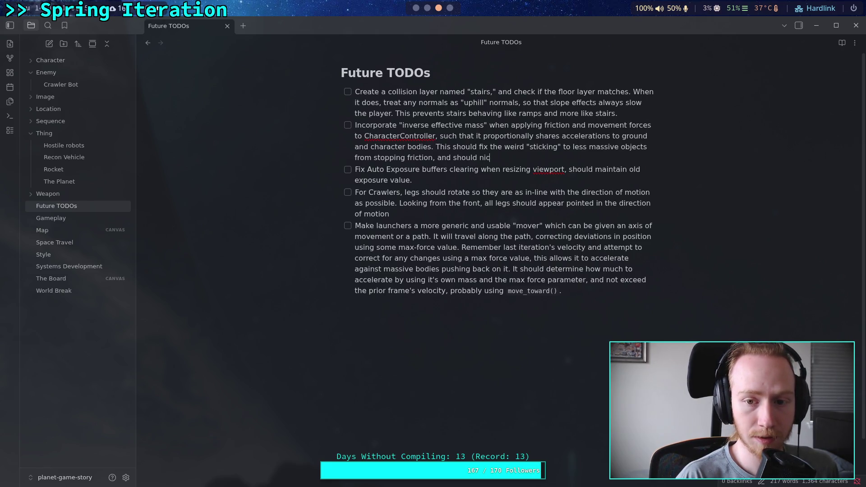
type("pply counter")
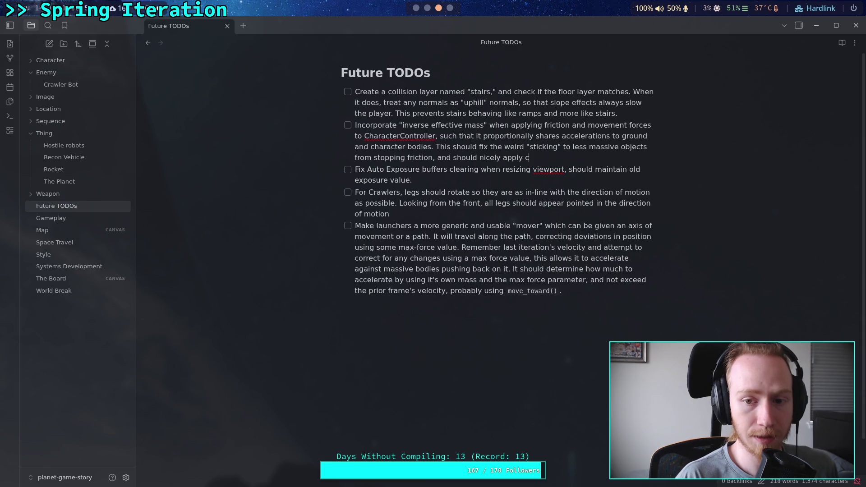
type("acting")
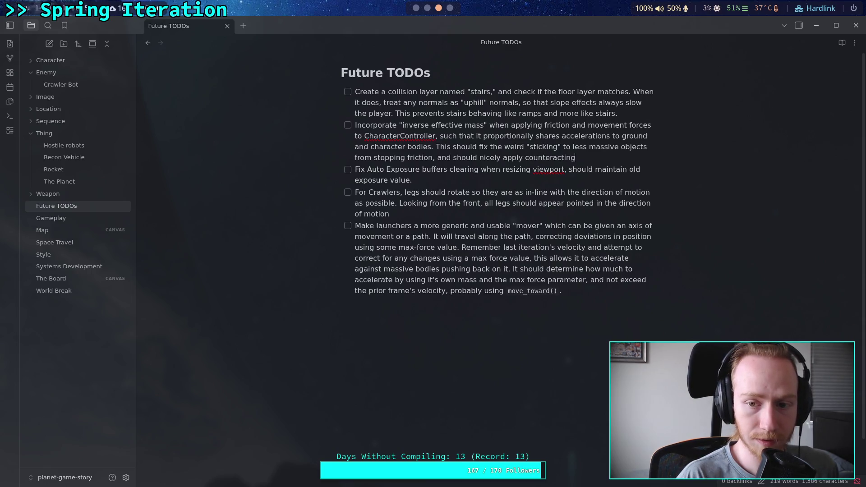
Step: Add counter-acting spinning-platform forces and walking on the large ball, then return to Godot
key("BackSpace")
key("BackSpace")
key("BackSpace")
key("BackSpace")
type("-acting for")
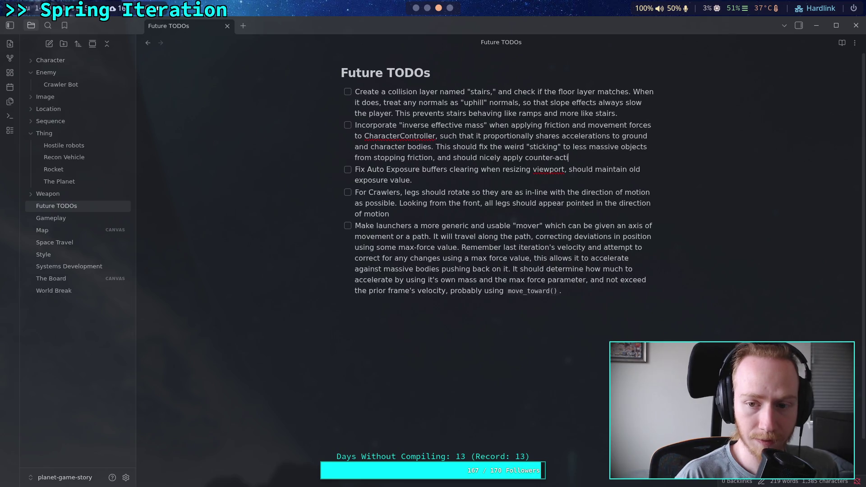
type("ces to the")
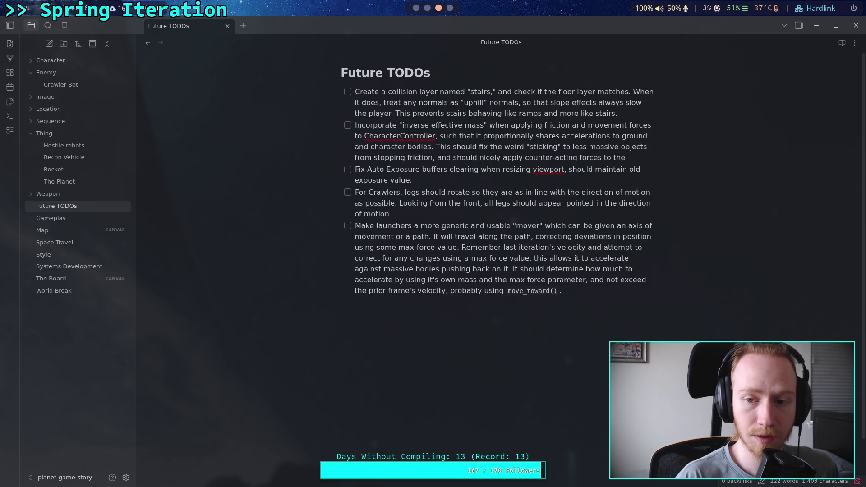
type("spinning pla")
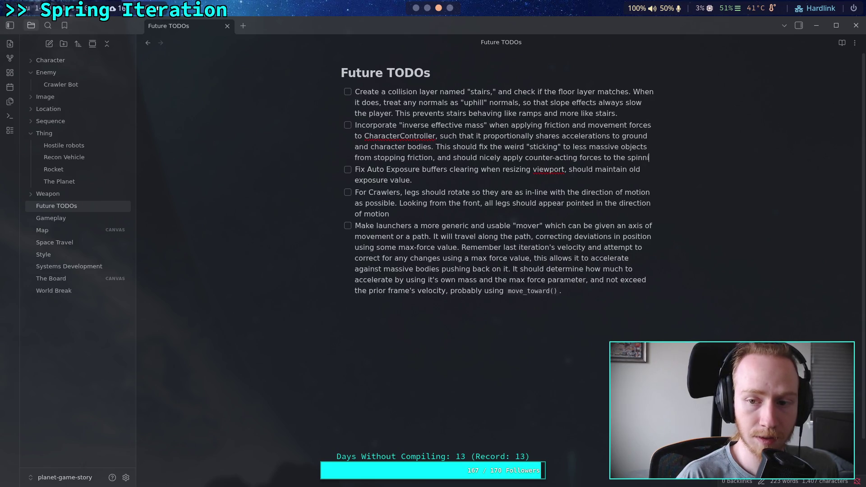
type("tform (")
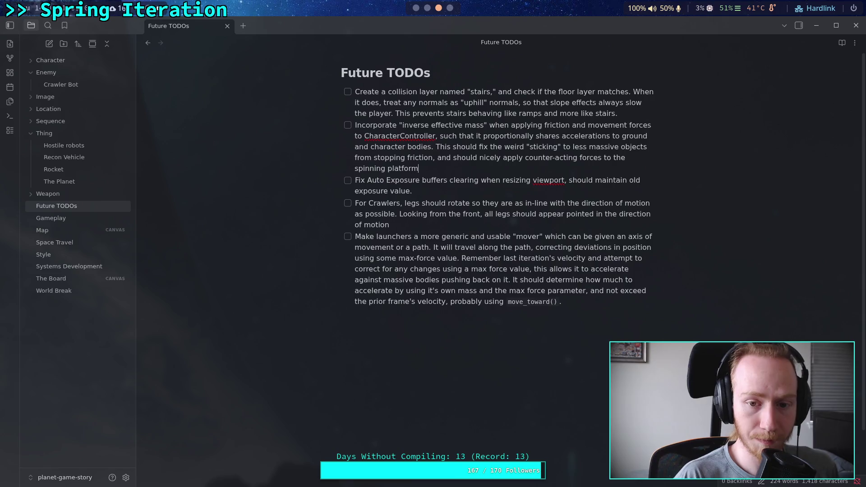
type("slows down")
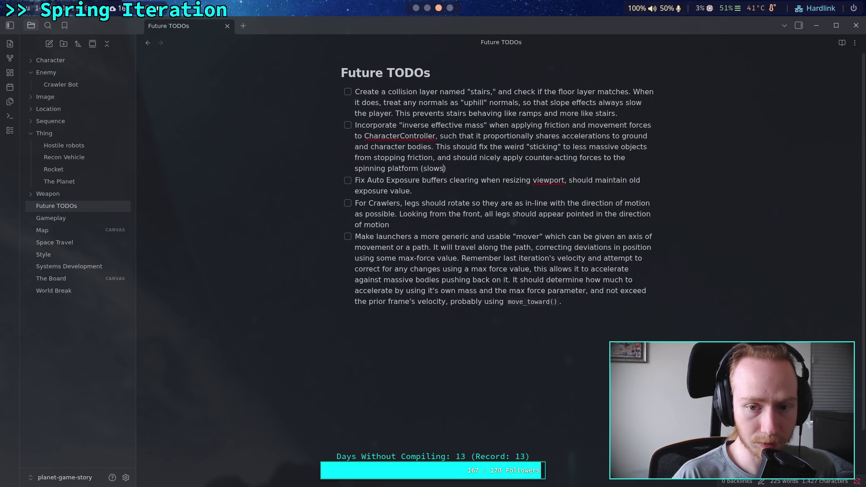
type("/ se")
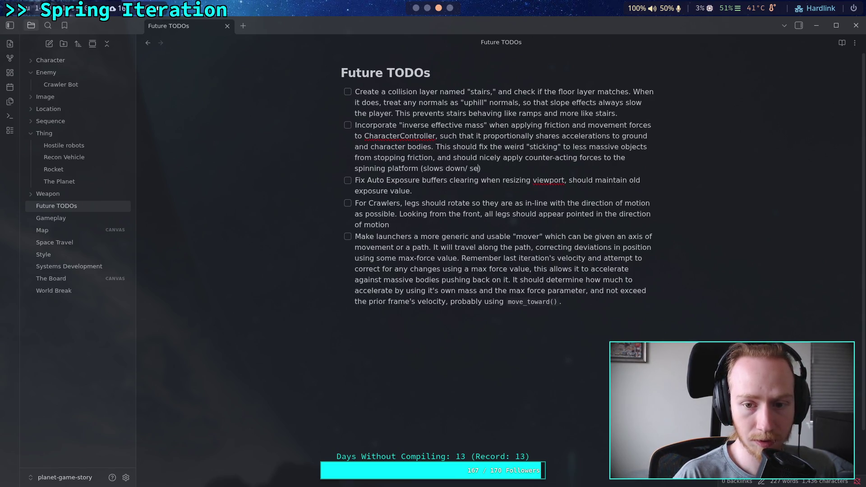
type("eeds up ")
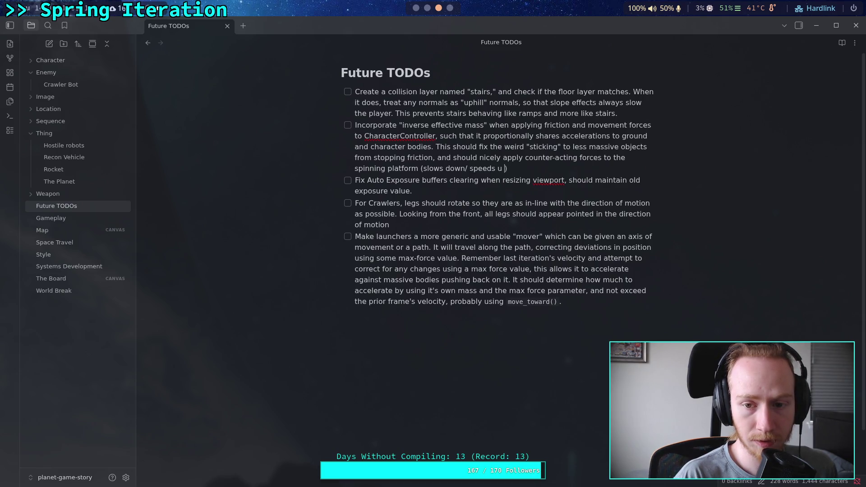
type("depending on ")
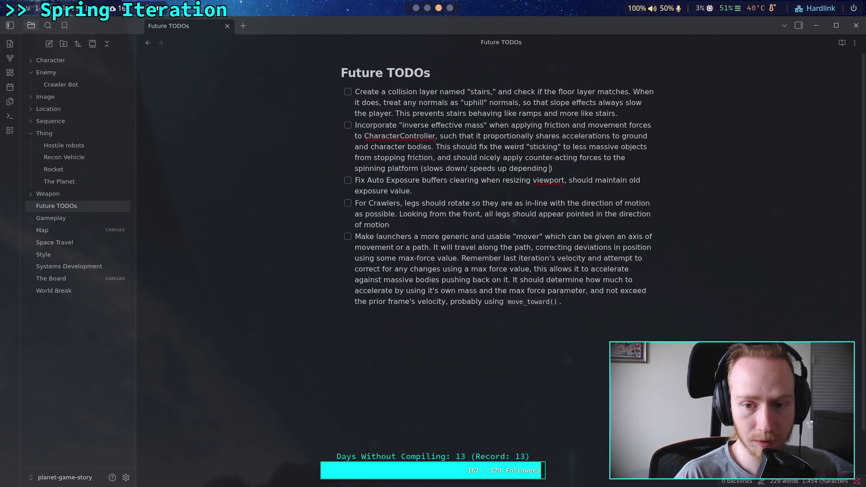
type("which way to")
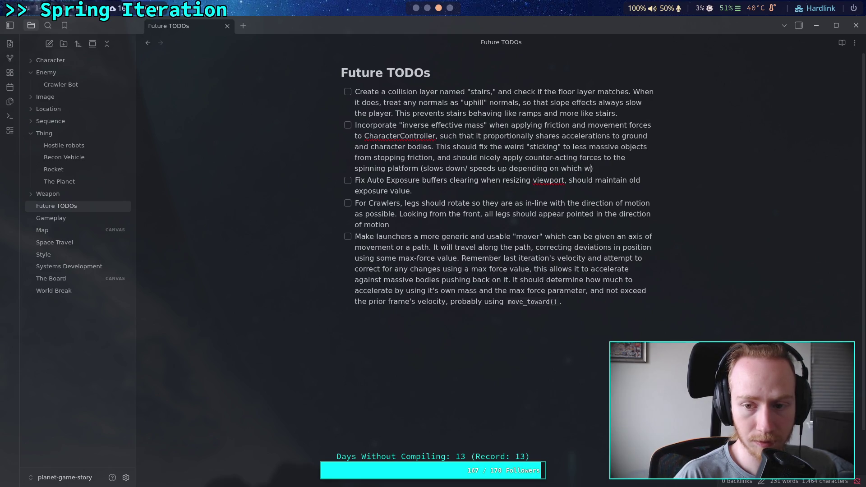
type(" w")
key("BackSpace")
key("BackSpace")
key("BackSpace")
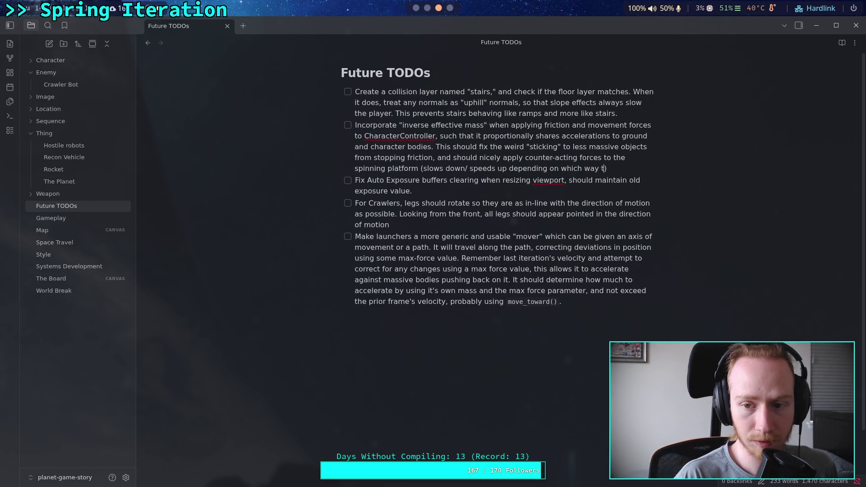
type("you run).")
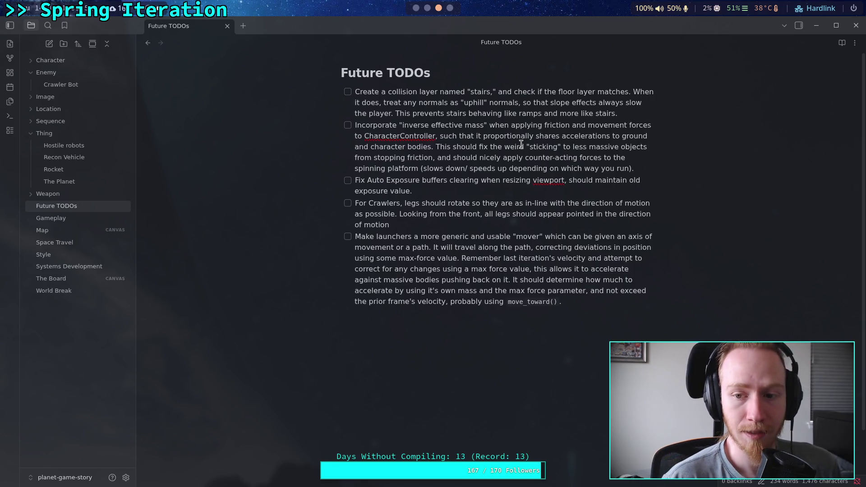
type("Should as")
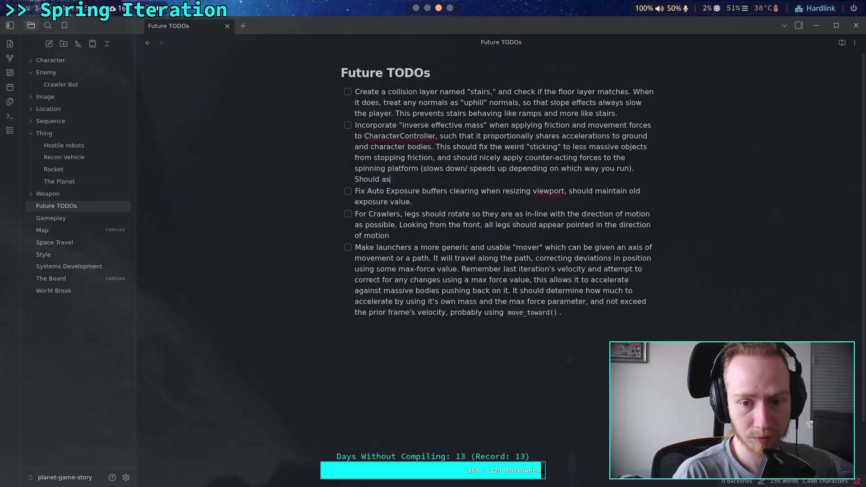
key("BackSpace")
type("lso mean you")
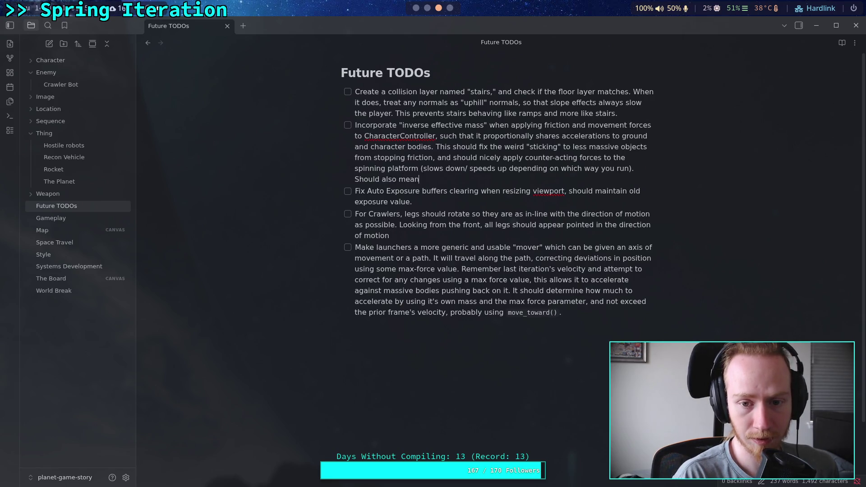
type(" can walk on ")
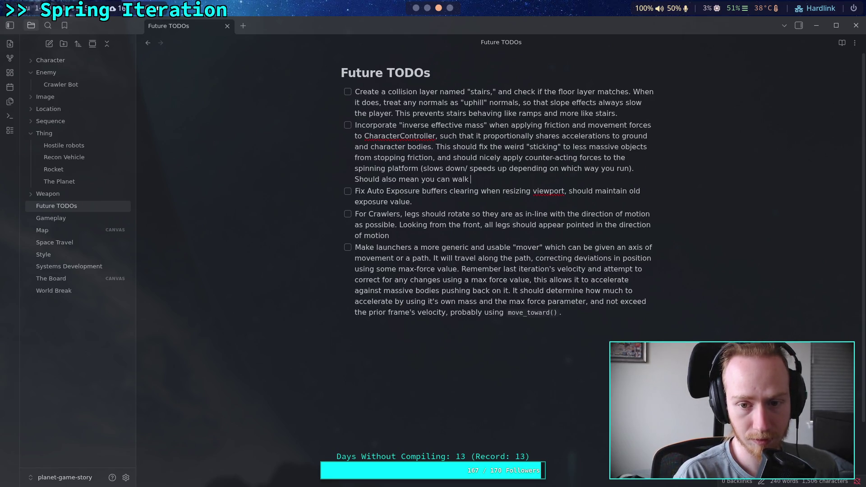
type("the large ball and")
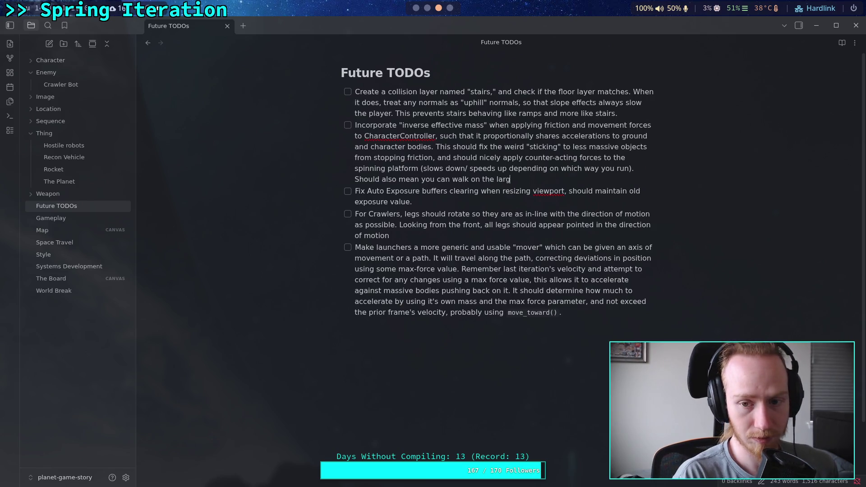
type(" make it move")
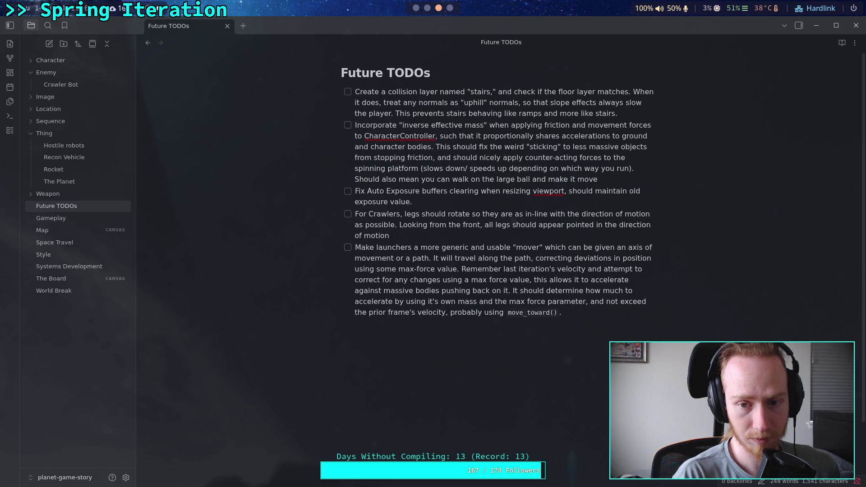
type(" beneath you.")
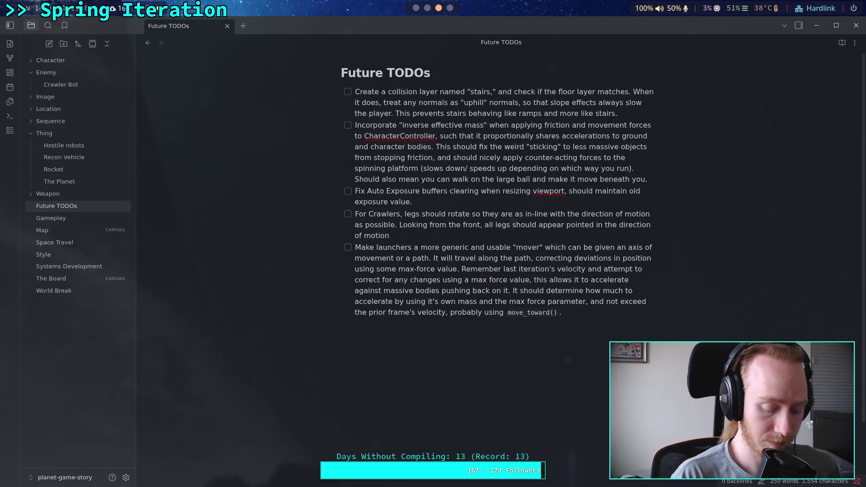
key("super+1")
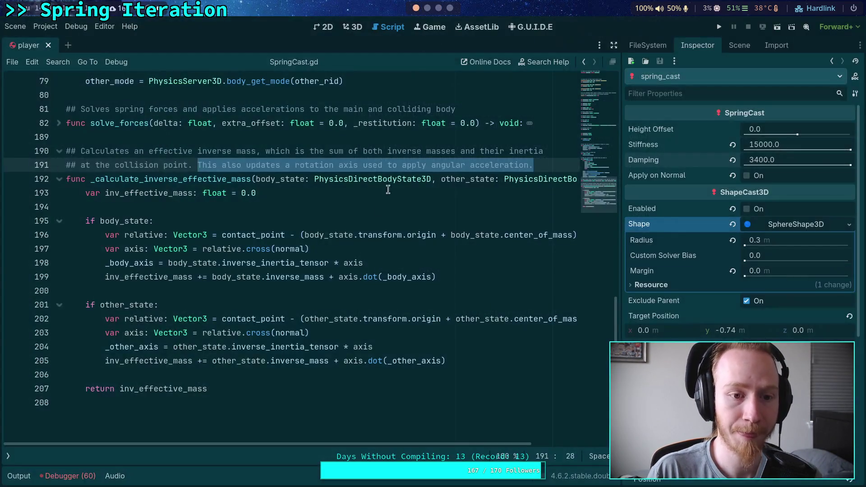
left_click(377, 209)
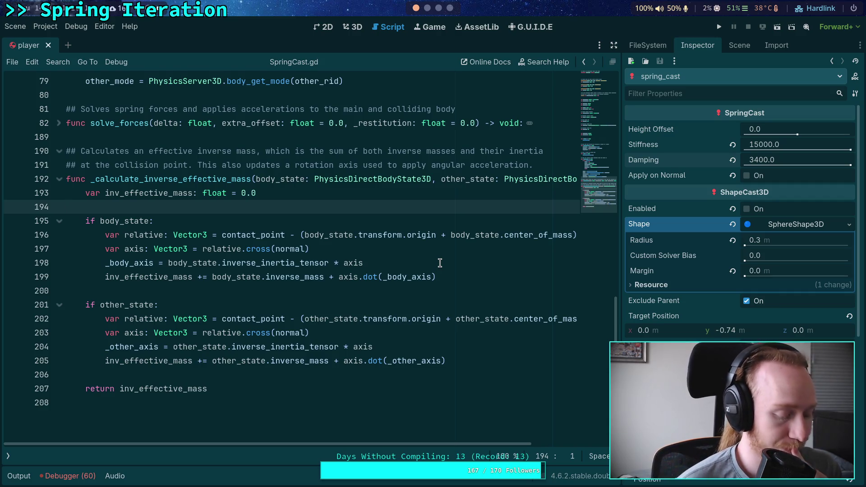
left_click(403, 288)
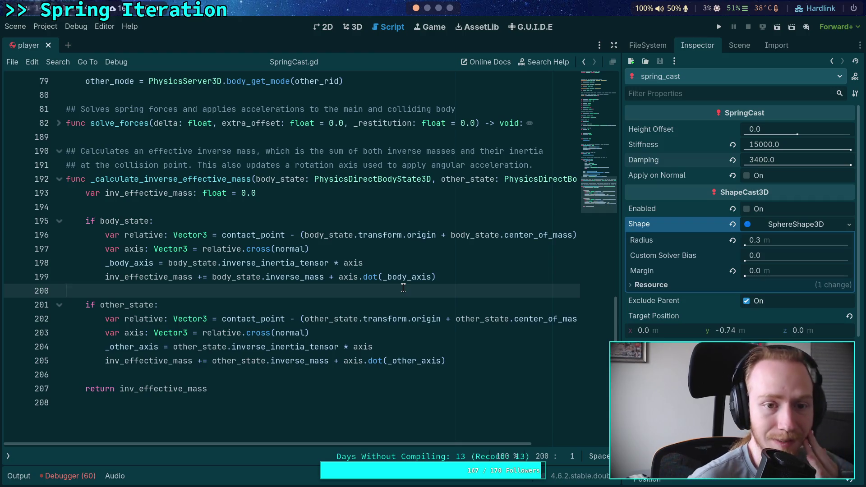
Step: Unfold solve_forces on line 82 in SpringCast.gd and scroll to its velocity update code
scroll(405, 279, "up", 4)
scroll(407, 274, "up", 9)
scroll(236, 260, "down", 7)
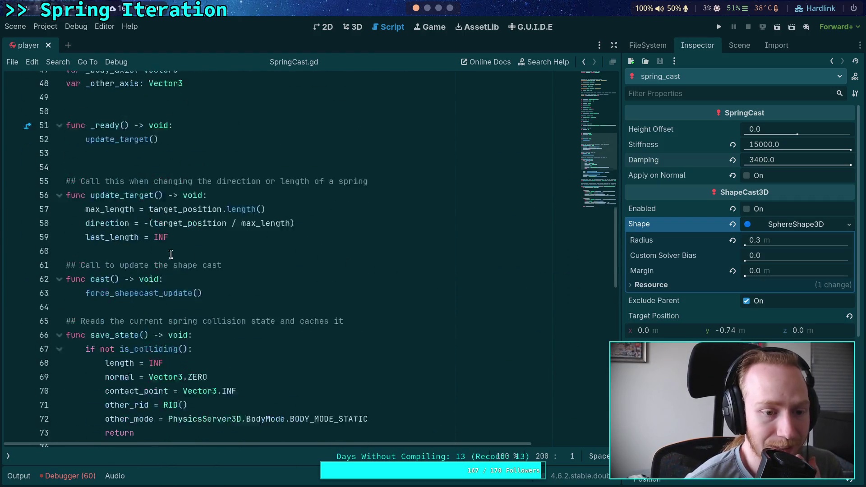
scroll(68, 248, "down", 4)
left_click(59, 212)
scroll(186, 260, "down", 15)
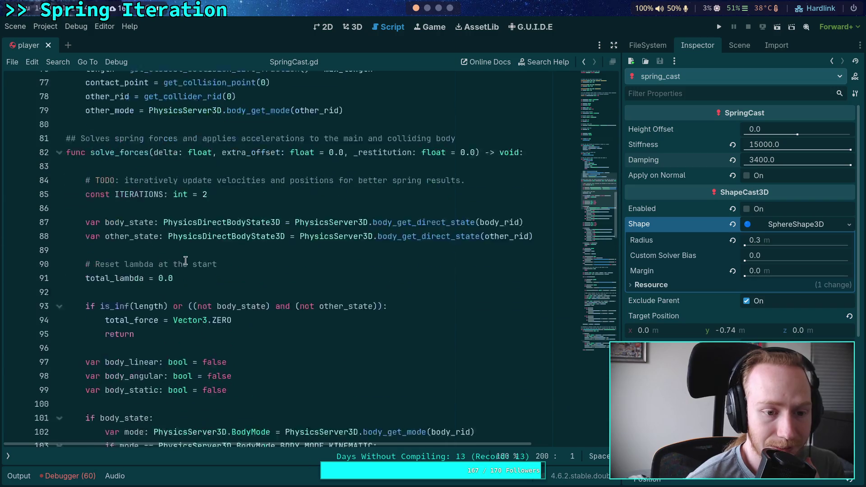
scroll(186, 261, "down", 13)
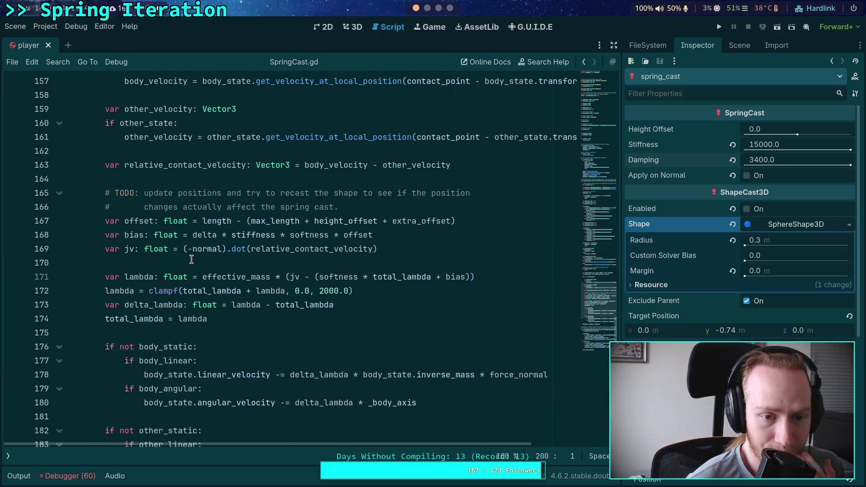
scroll(205, 255, "down", 3)
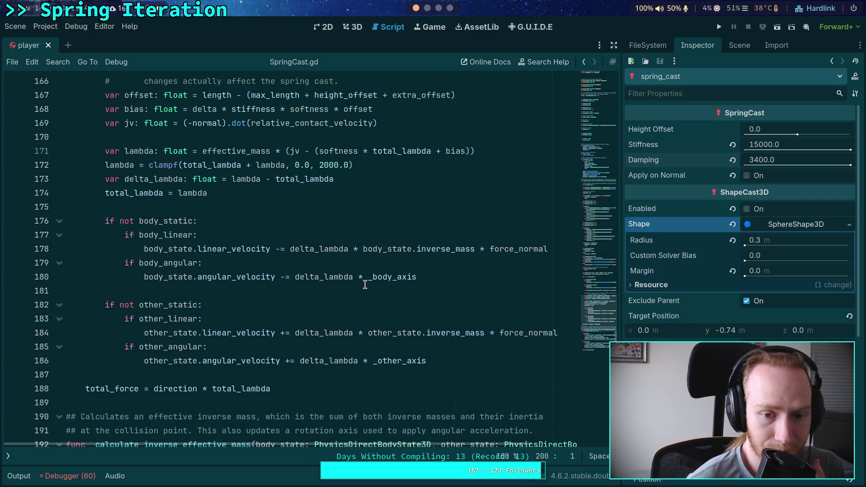
Step: Select inverse_mass and force_normal on line 178 and effective_mass on line 171
double_click(433, 249)
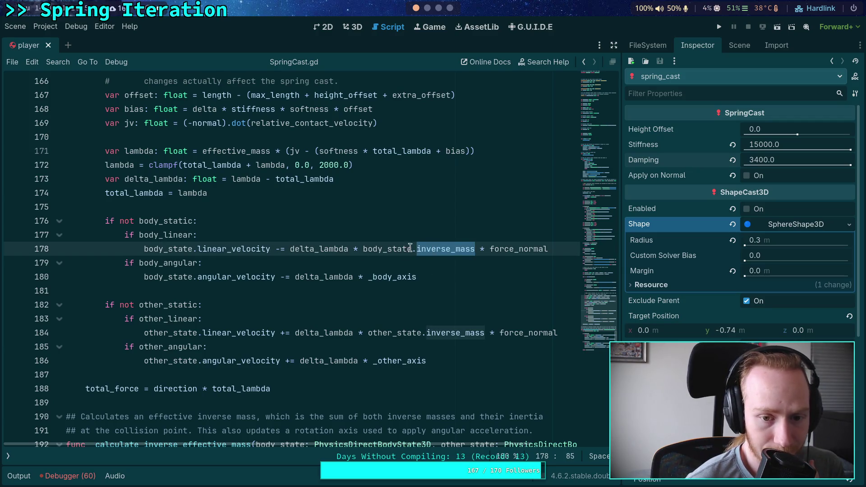
left_click(524, 252)
double_click(523, 252)
scroll(282, 274, "up", 3)
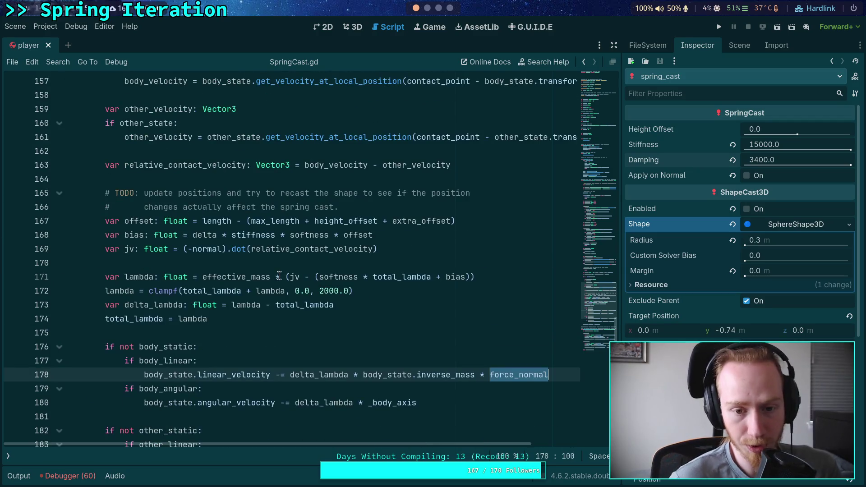
double_click(269, 276)
scroll(280, 288, "down", 3)
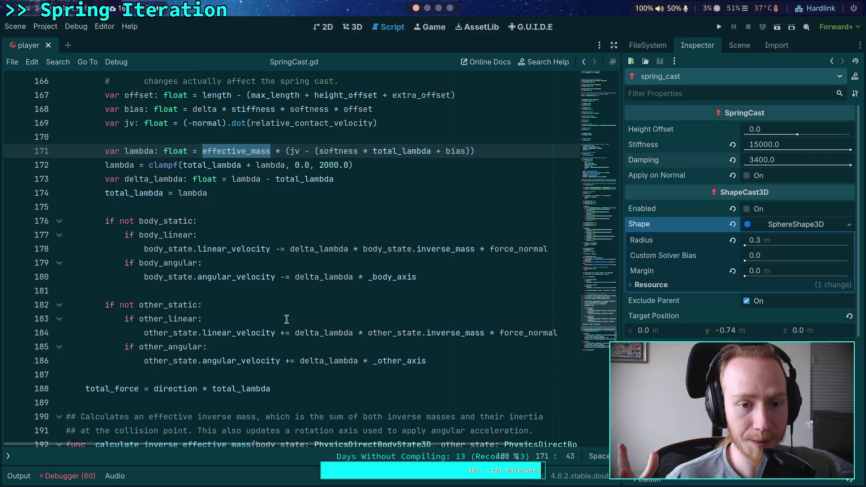
scroll(287, 319, "up", 2)
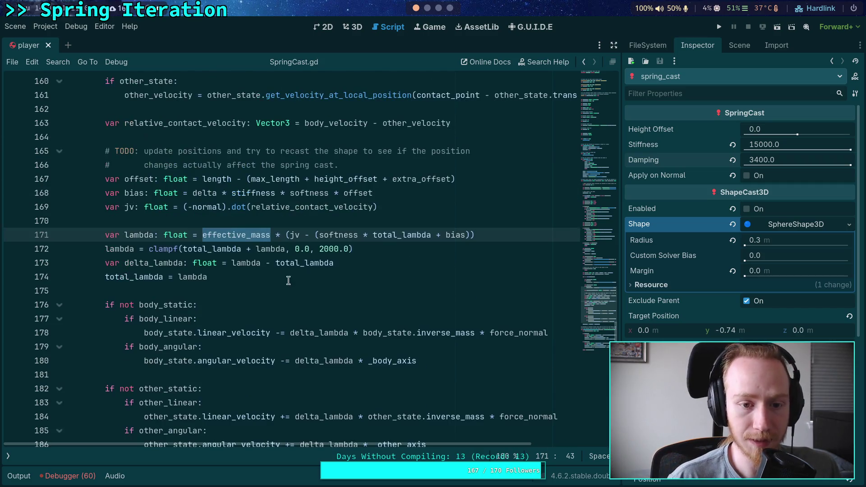
scroll(243, 271, "up", 2)
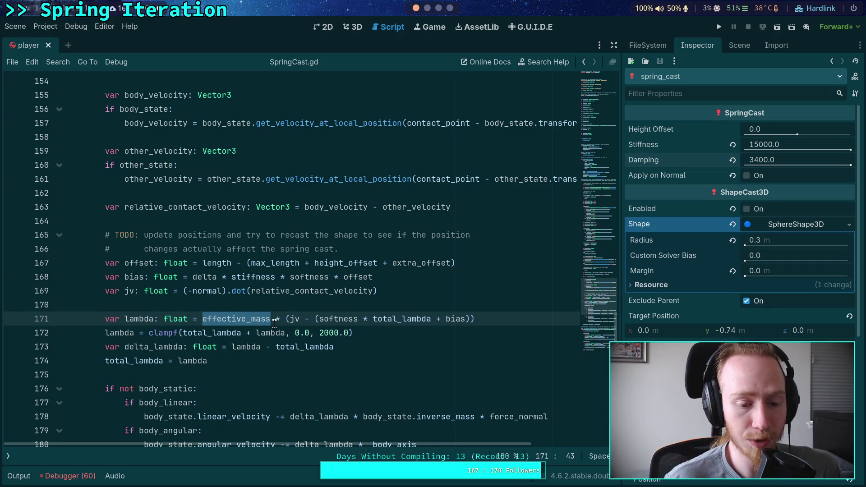
Step: Review SpringCast.gd lines 175–187 of the velocity update, then switch to the terminal's git diff
scroll(274, 324, "down", 4)
left_click(456, 365)
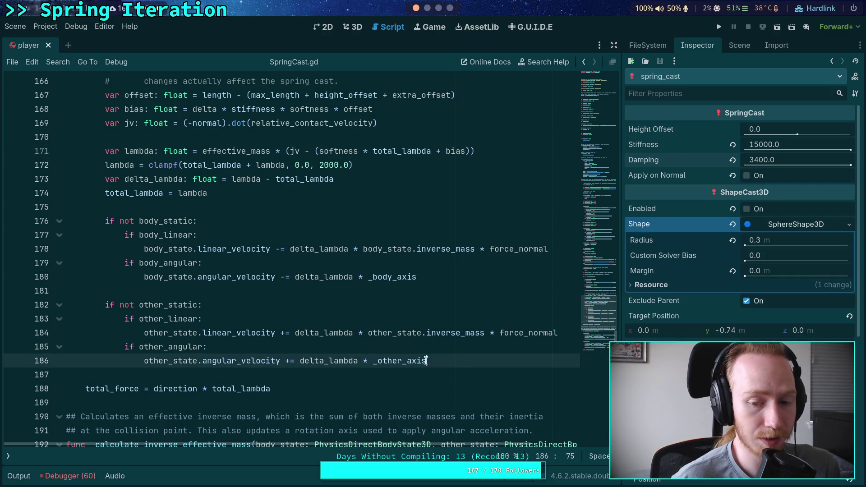
left_click(399, 373)
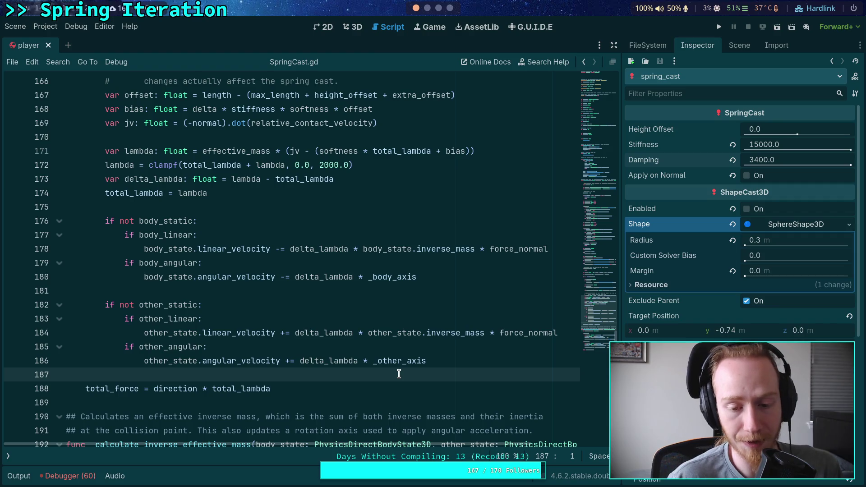
left_click(272, 286)
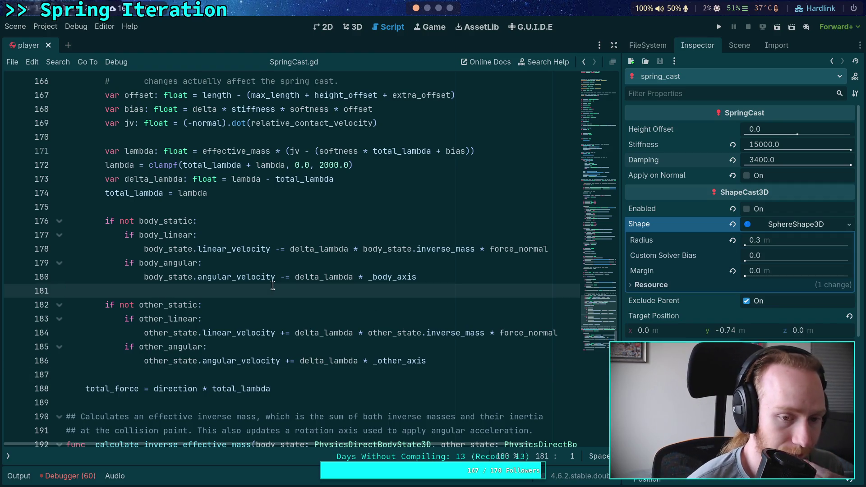
scroll(240, 262, "up", 1)
left_click(189, 250)
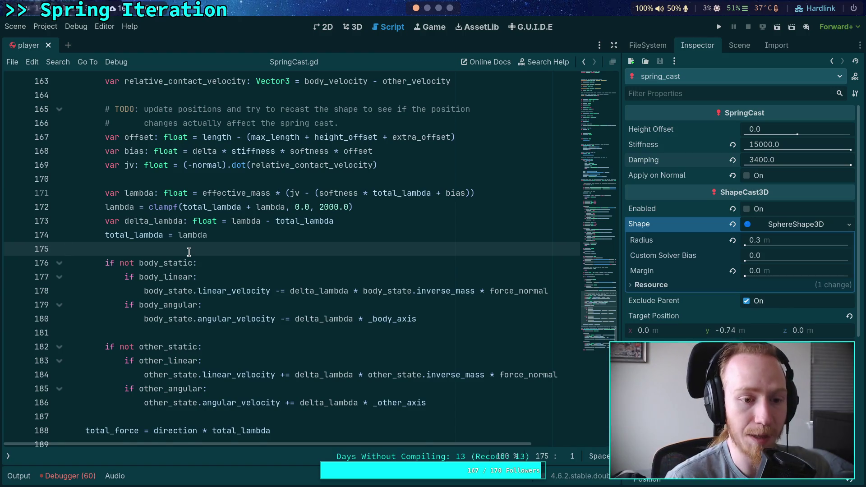
scroll(190, 249, "down", 1)
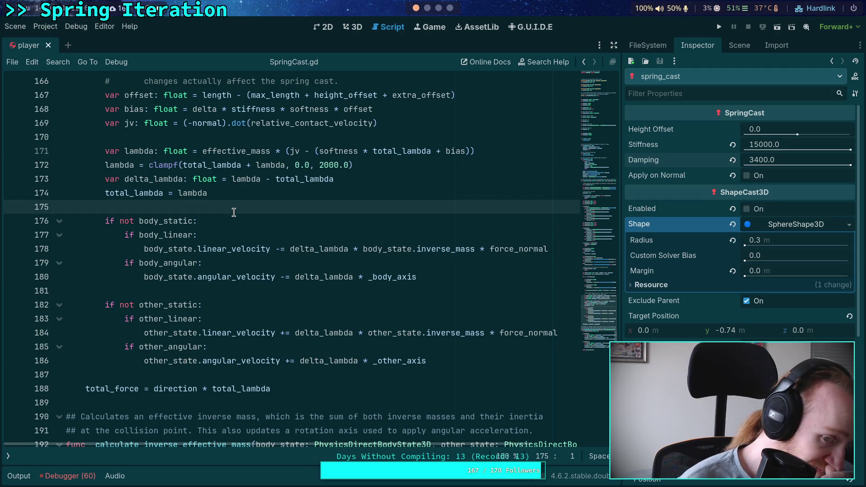
left_click(431, 9)
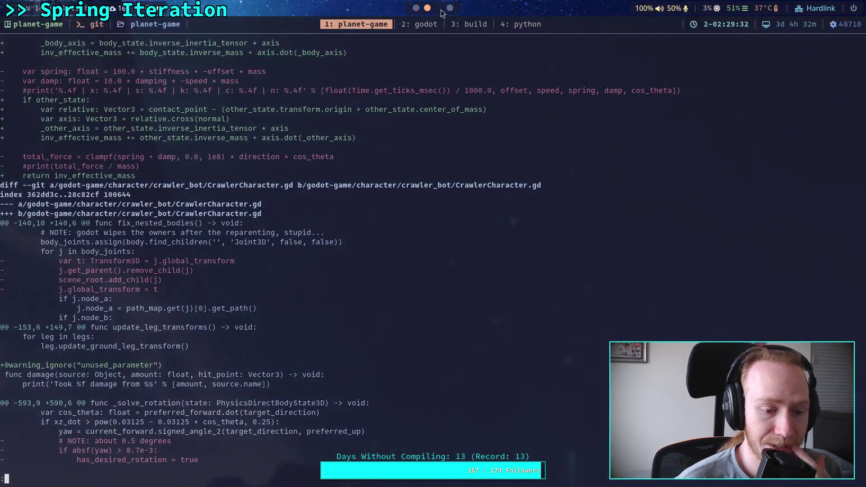
Step: Rerun git diff and page through SpringCast.gd's inverse effective mass changes, then go to Obsidian
key("q")
key("Up")
key("Return")
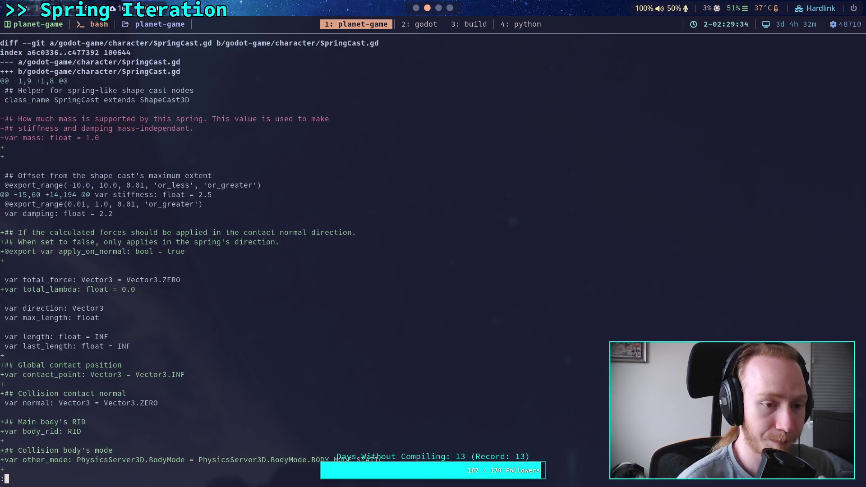
key("space")
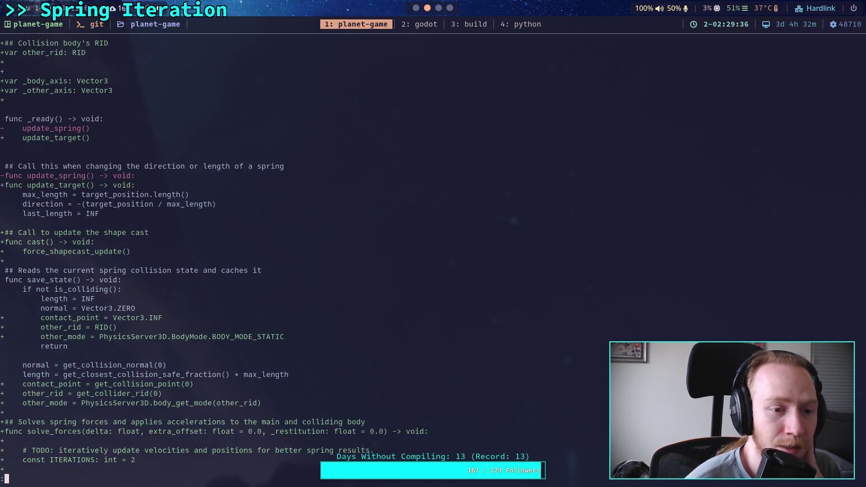
key("space")
key("space")
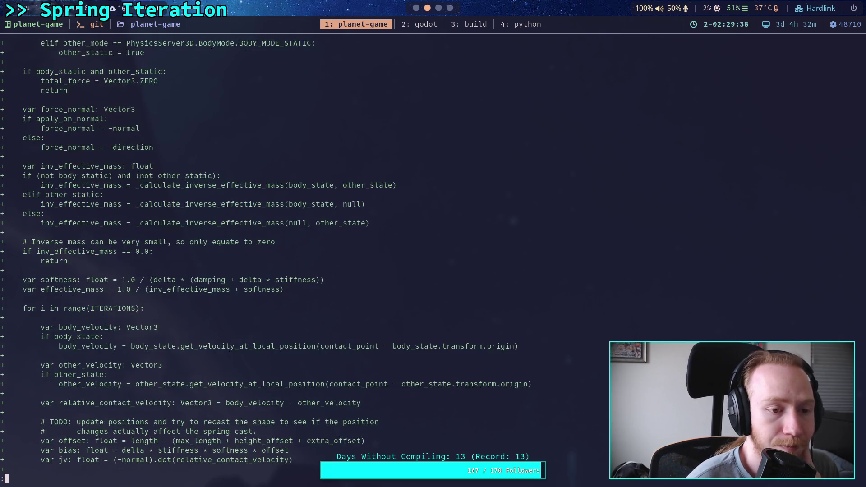
key("space")
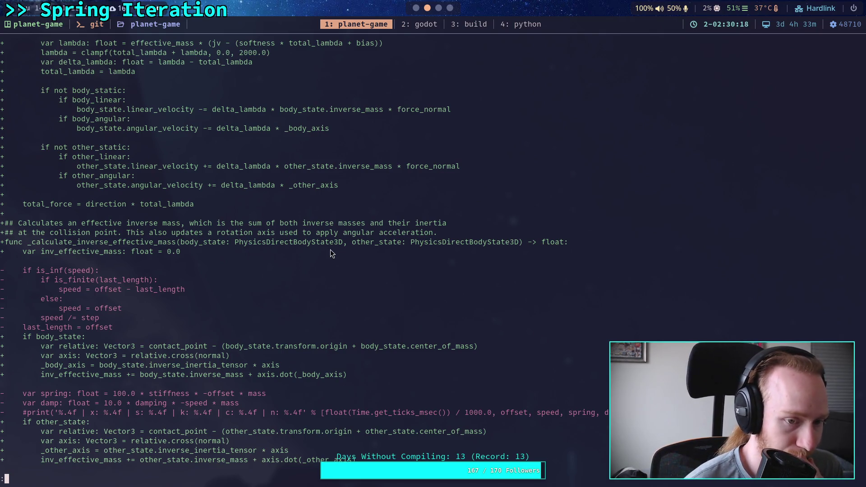
key("j")
key("j")
key("j")
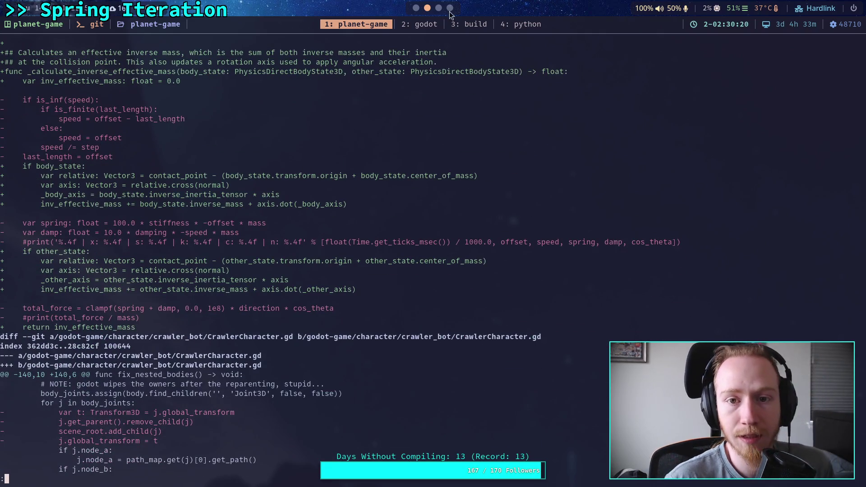
left_click(440, 9)
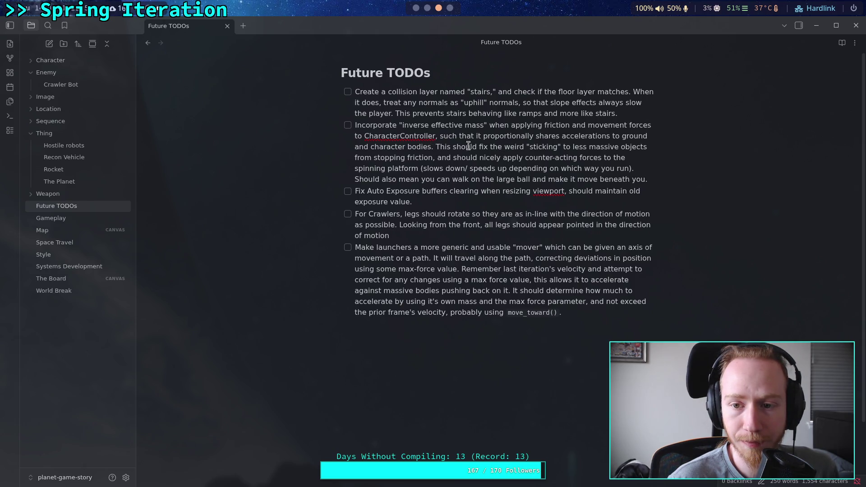
Step: Insert '(linear and angular)' before 'to ground' in the TODO, then return to the terminal diff
left_click(614, 136)
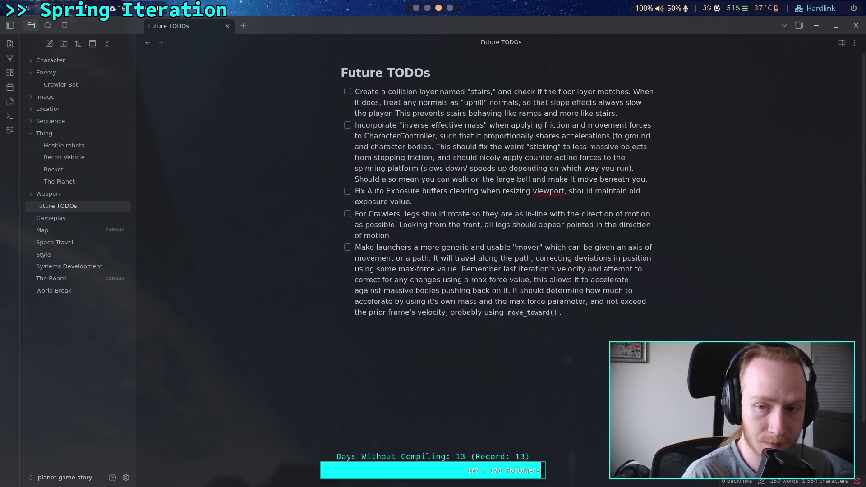
type("(linear and angular) to")
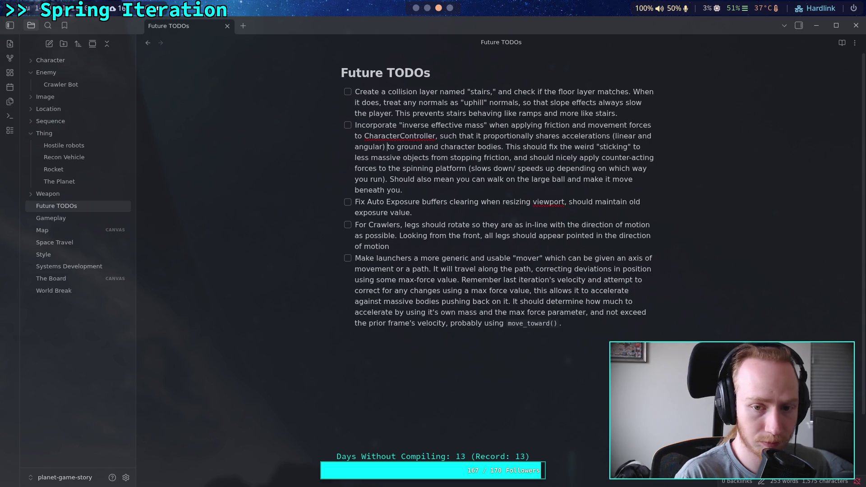
key("alt+Tab")
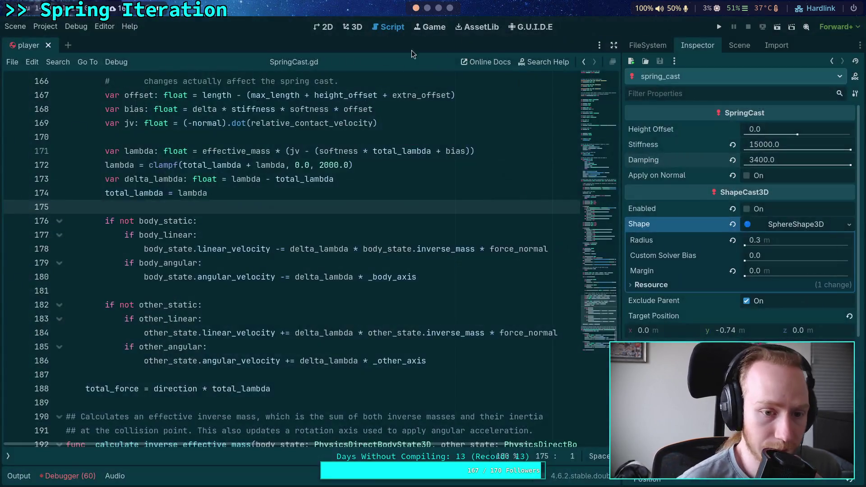
key("alt+Tab")
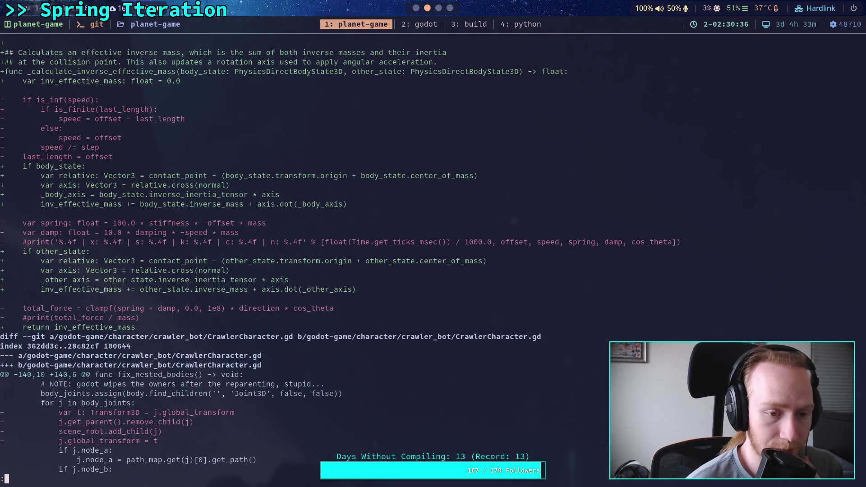
scroll(336, 256, "down", 1)
scroll(336, 256, "up", 4)
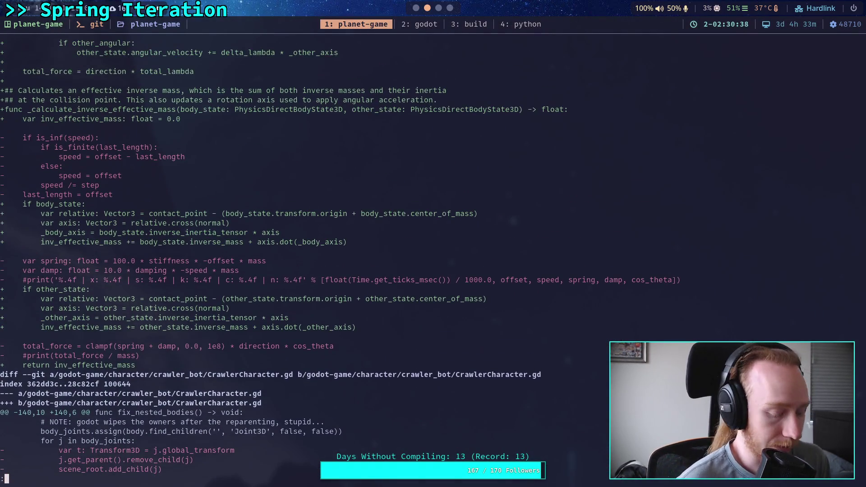
Step: Show the unstaged diff and stage godot-game/character/SpringCast.gd with git add
type("qj")
key("BackSpace")
type("g")
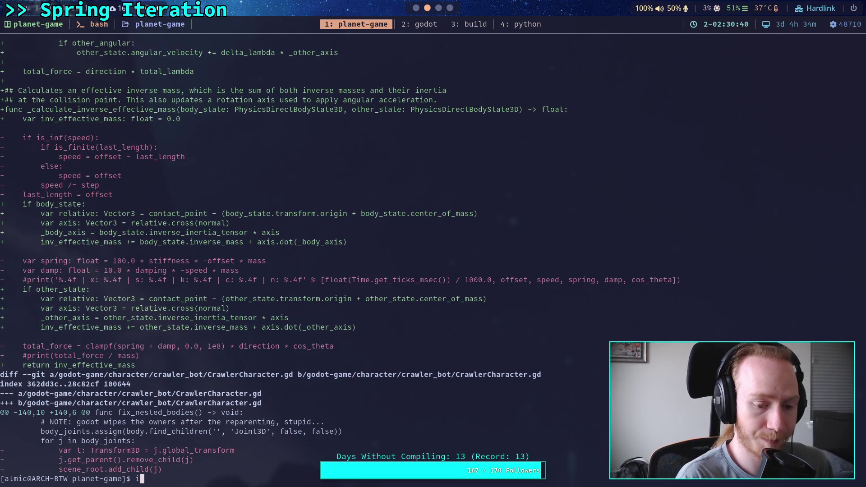
type("it diff")
key("Return")
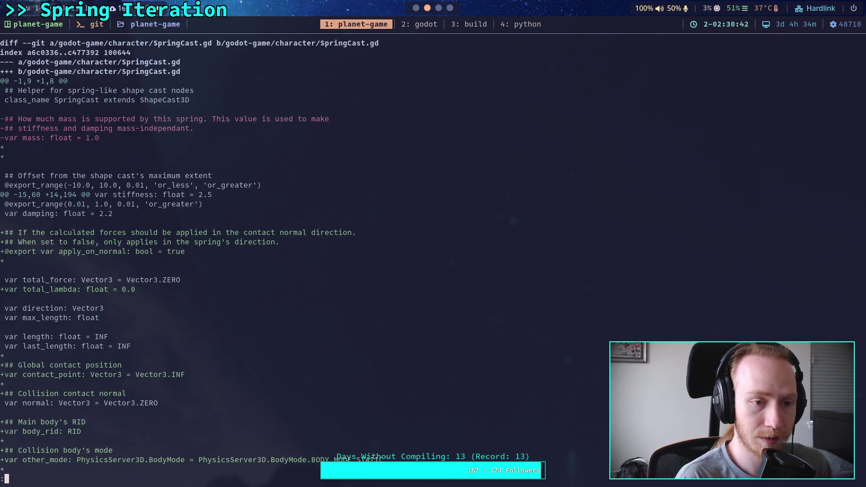
type("qgit add go")
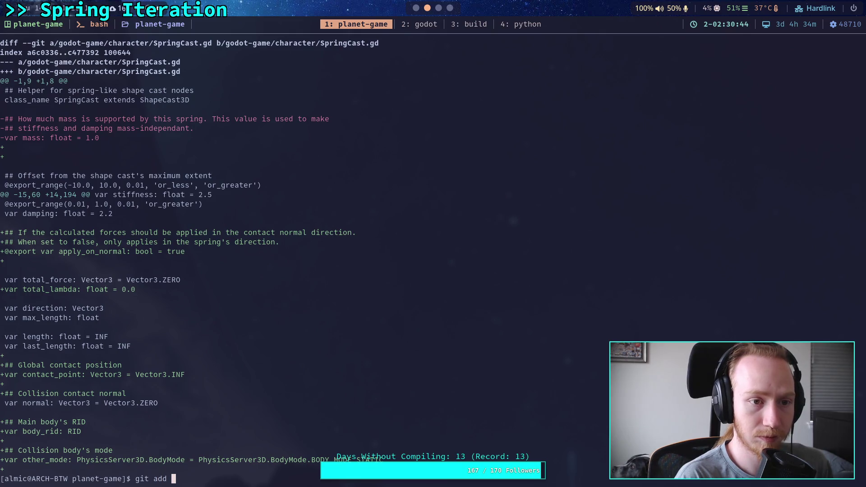
key("Tab")
type("c")
key("Tab")
type("Spr")
key("Tab")
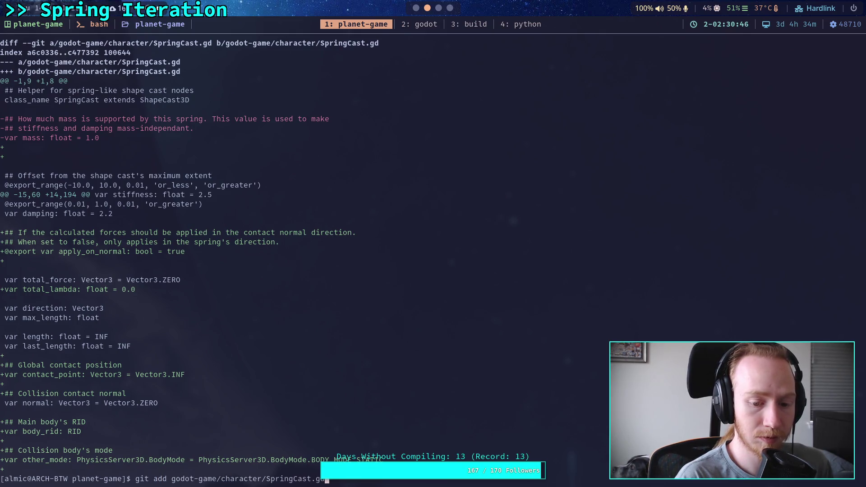
key("Return")
Step: Check git status and review the remaining diffs, including godot-game/character/player/
type("git status")
key("Return")
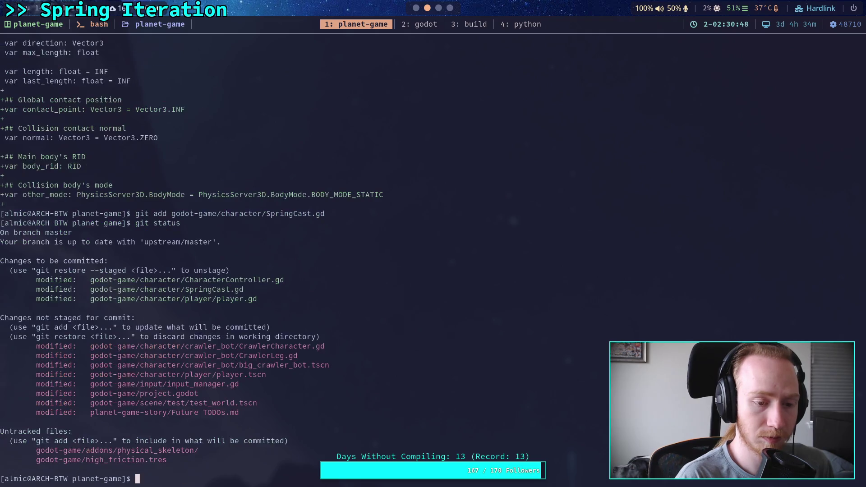
type("git diff")
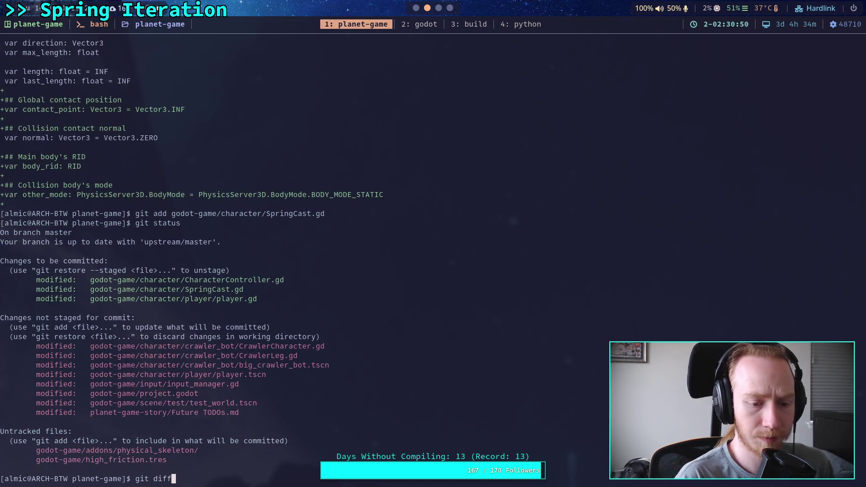
key("Return")
type("qgit status")
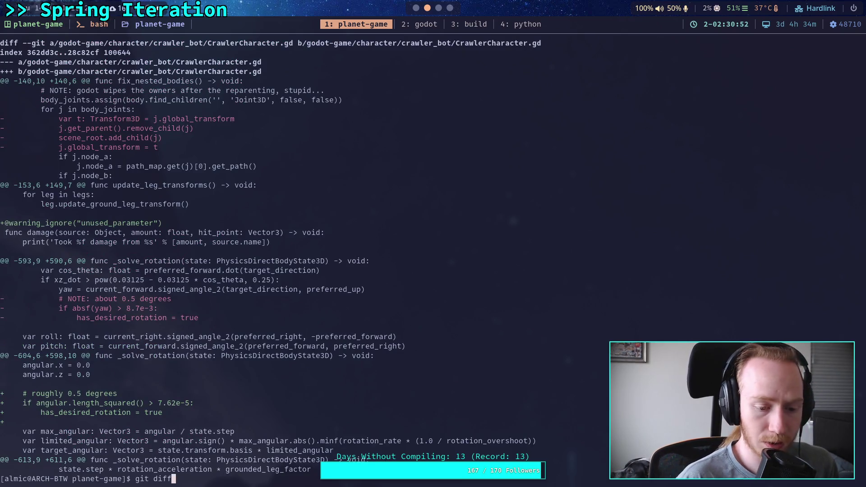
key("Return")
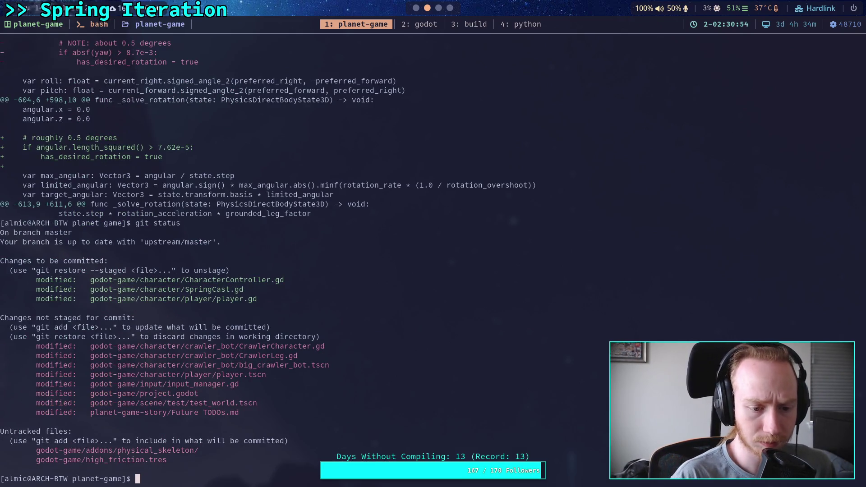
type("git diff ")
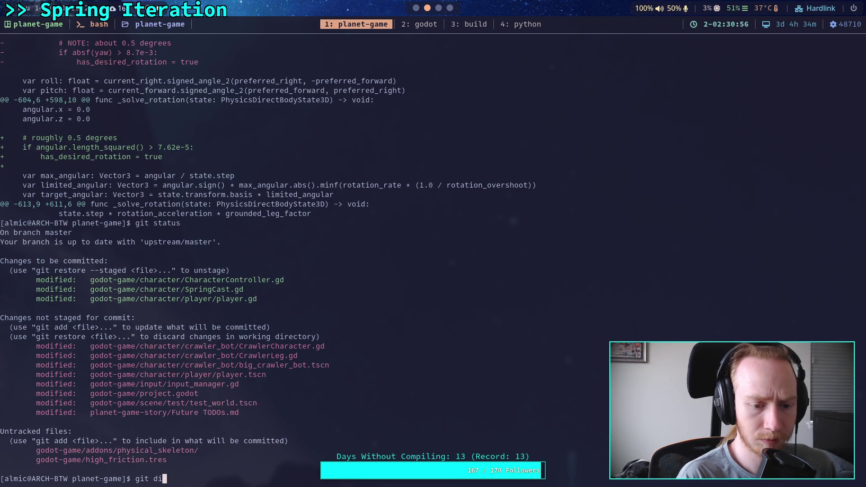
type("godot-game/character/player/")
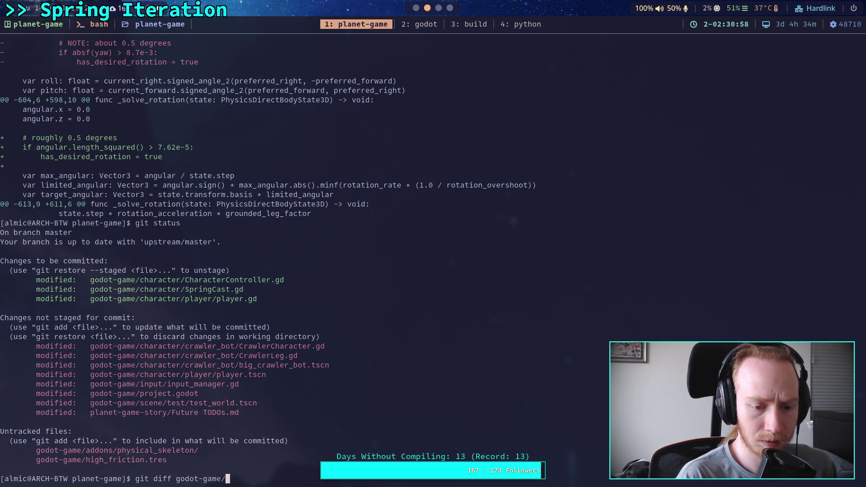
key("Return")
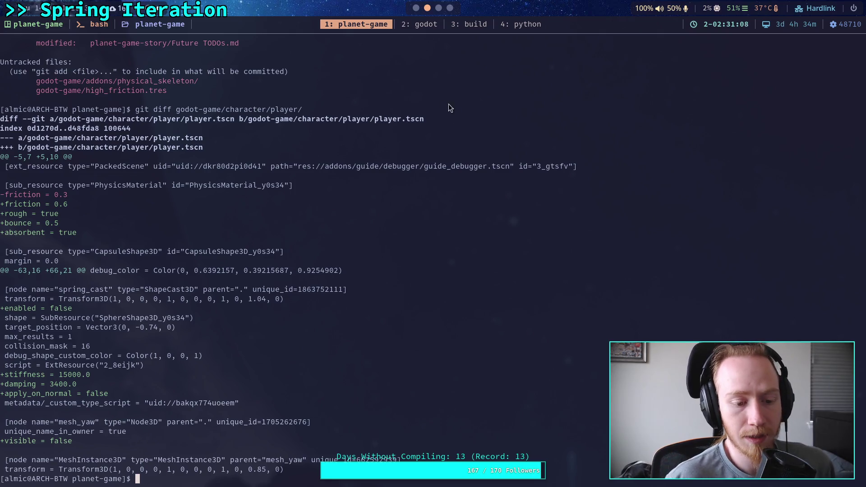
Step: Make the mesh_yaw node visible again in Godot's player scene and return to the terminal
left_click(401, 23)
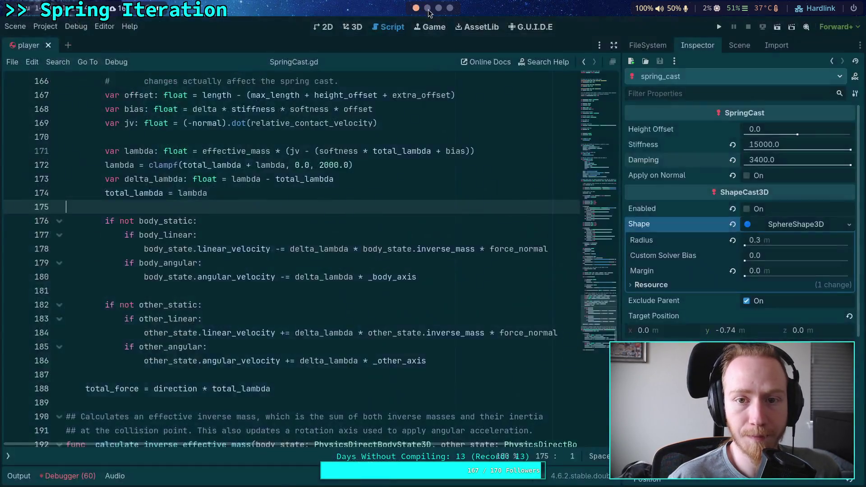
left_click(739, 46)
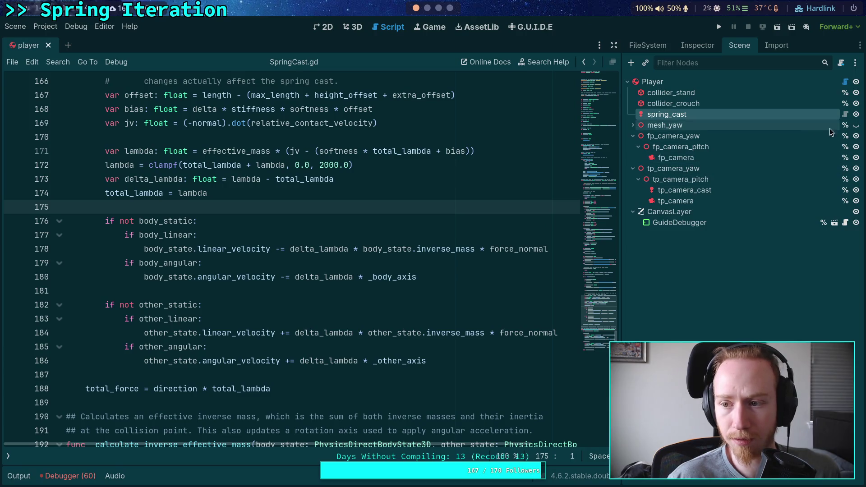
left_click(856, 125)
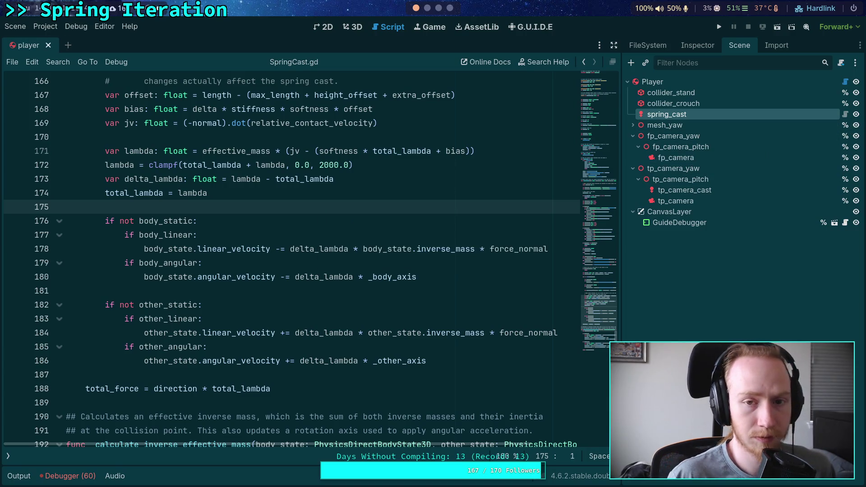
key("super+1")
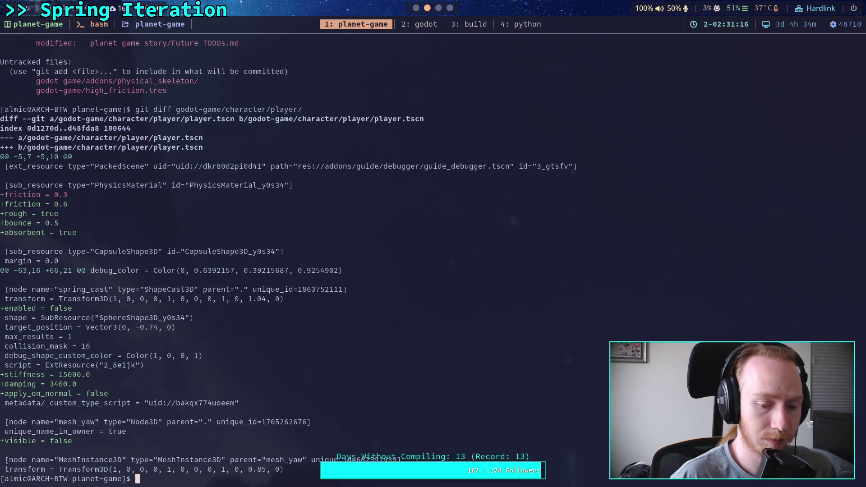
Step: Recheck the player folder diff and stage player.tscn
key("Up")
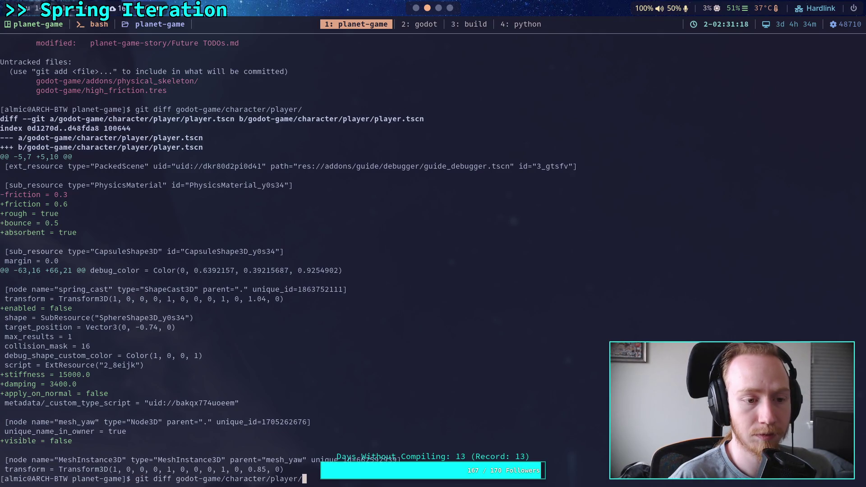
key("Return")
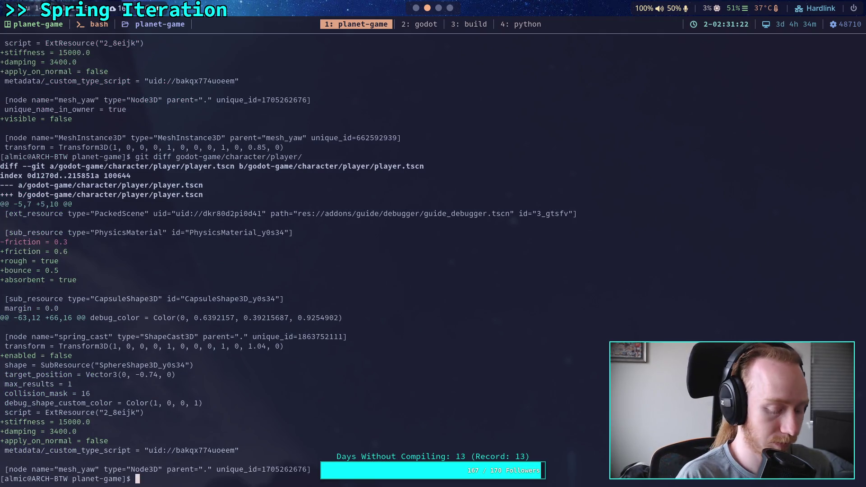
type("git add godot-game/character/p")
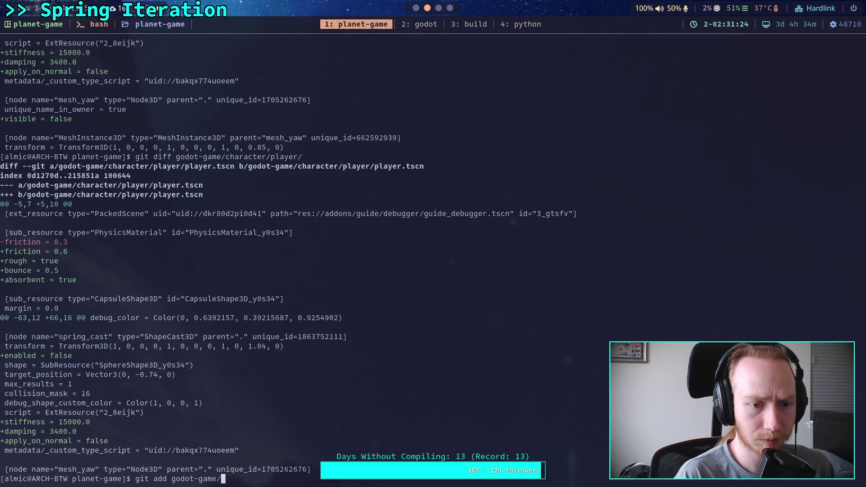
key("Tab")
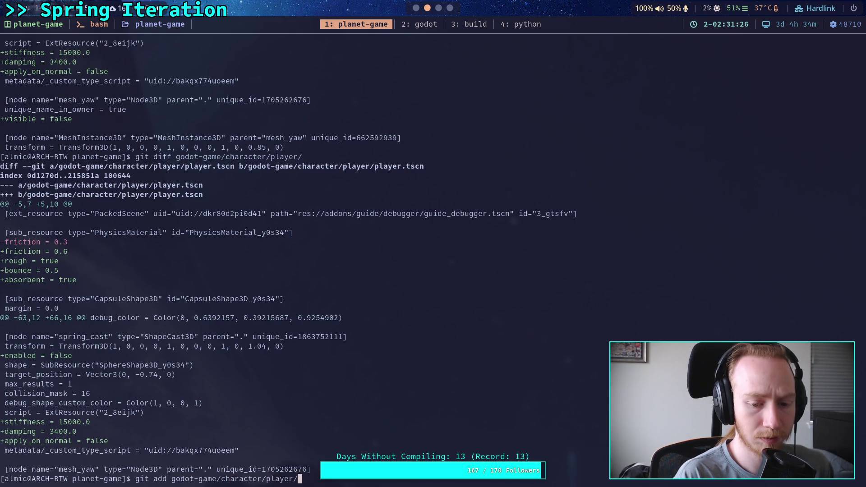
type("p")
key("Tab")
type("t")
key("Tab")
key("Return")
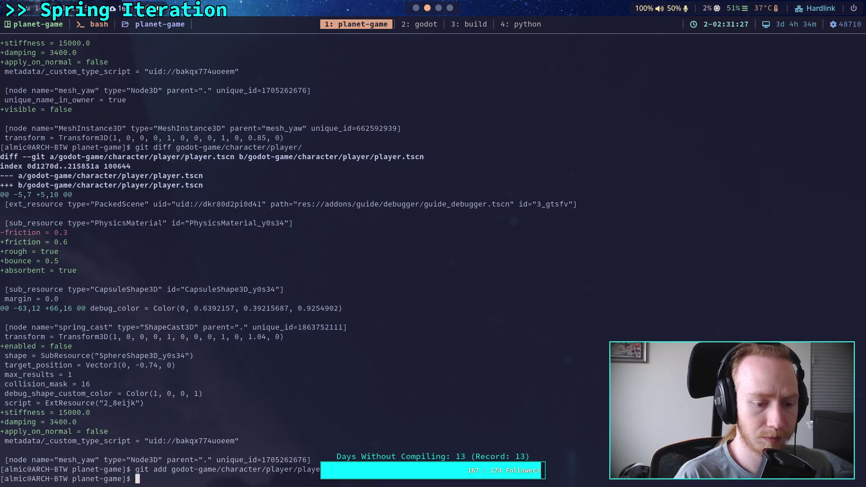
Step: Run git status to confirm player.tscn is staged
type("git dif")
key("BackSpace")
key("BackSpace")
key("BackSpace")
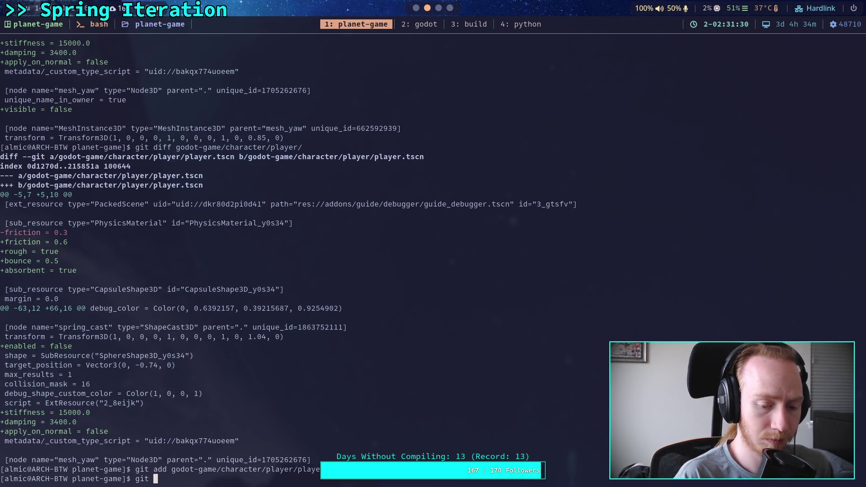
type("status")
key("Return")
Step: Review the godot-game/input diff, stage input_manager.gd and confirm it with git status
type("git diff ")
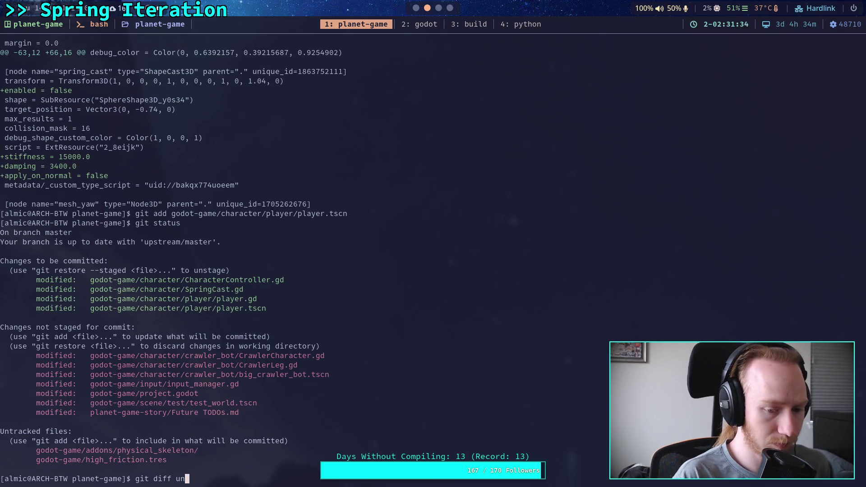
type("go")
key("Tab")
type("in")
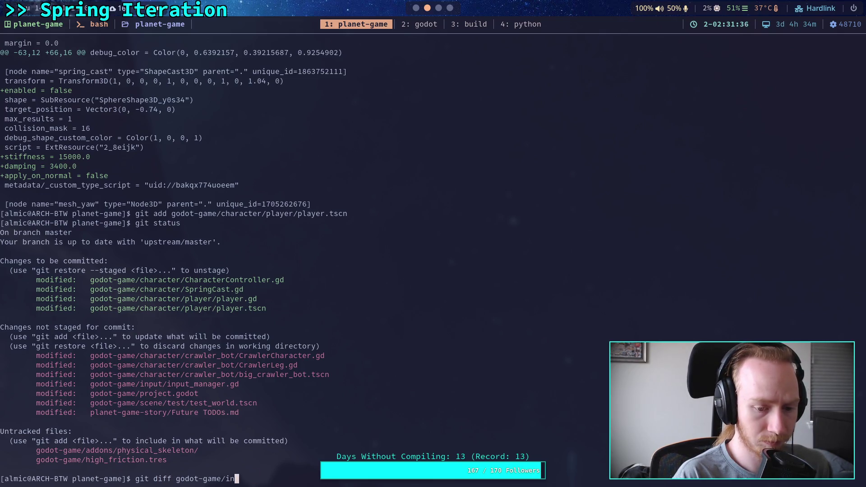
key("Tab")
key("Return")
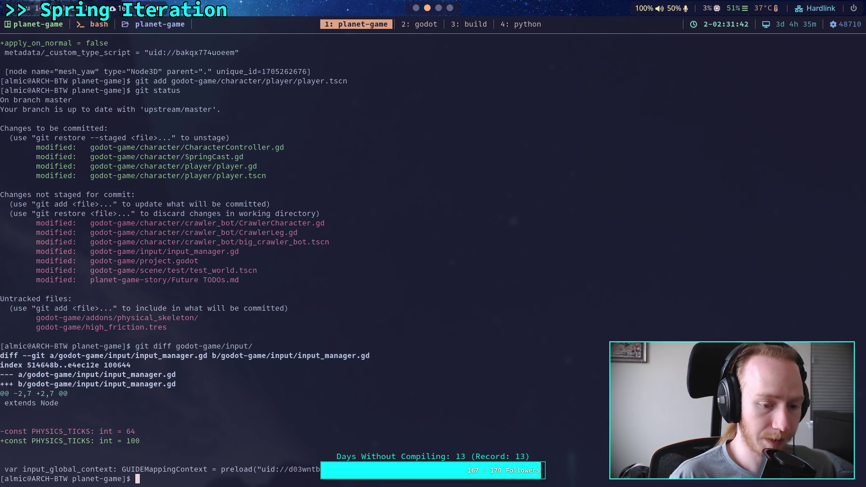
type("git add godot-game/i")
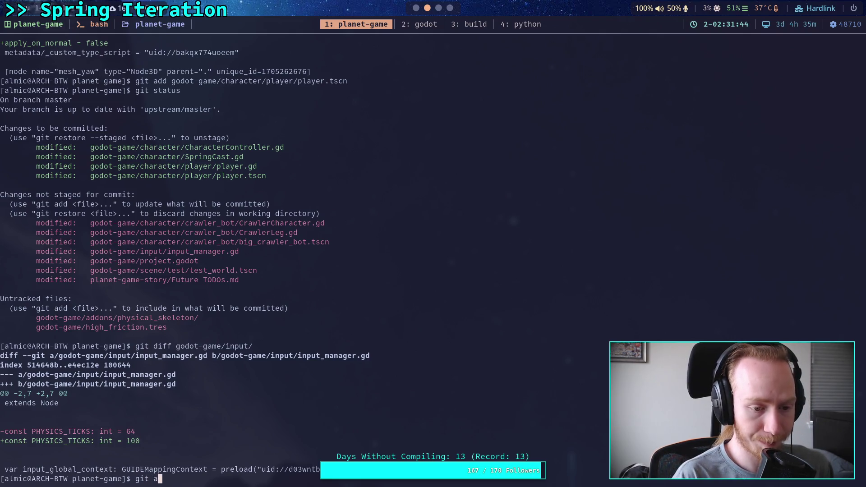
type("nput/input_manager.gd")
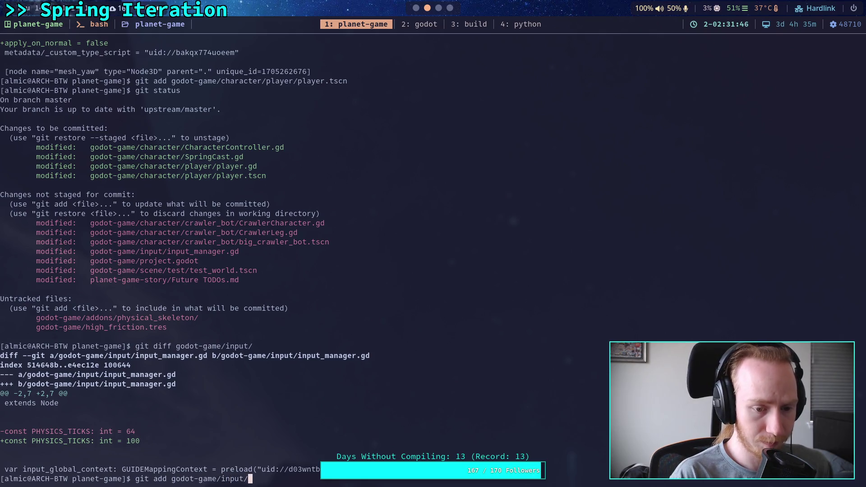
key("Return")
type("git status")
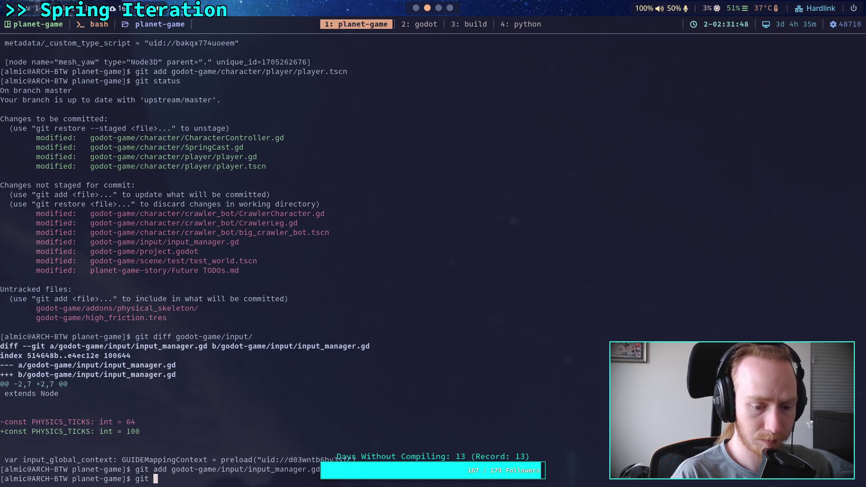
key("Return")
Step: Show the diff of godot-game/project.godot
type("git ")
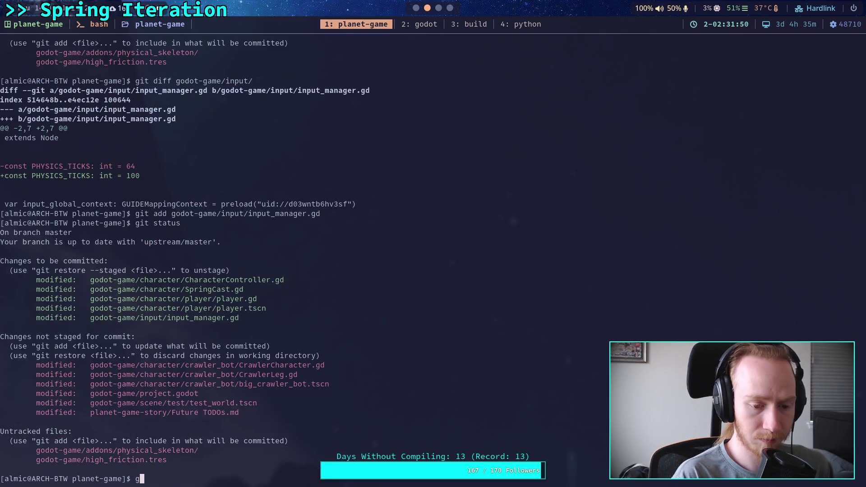
type("diff godot-game/pr")
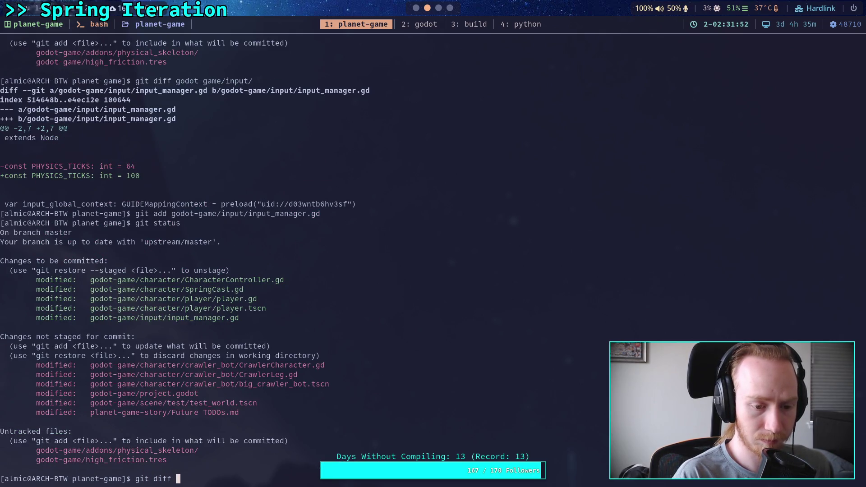
key("Tab")
key("Return")
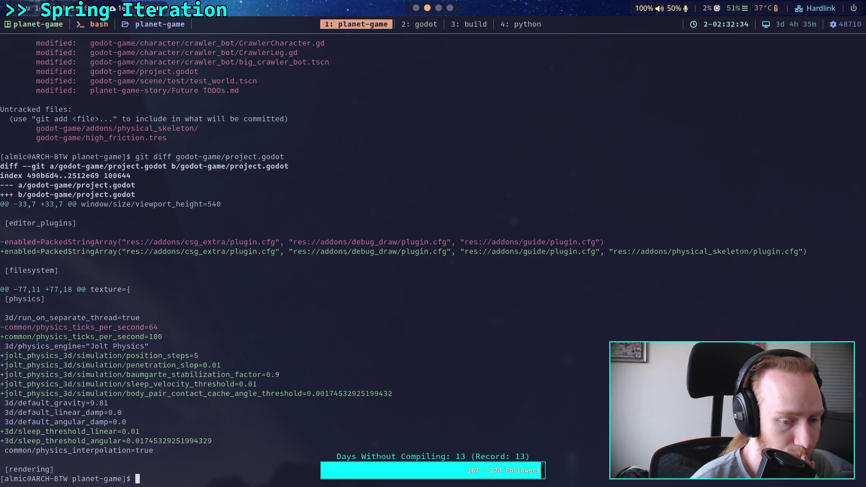
Step: After reading project.godot's physics changes, switch to the Future TODOs note in Obsidian
key("super+3")
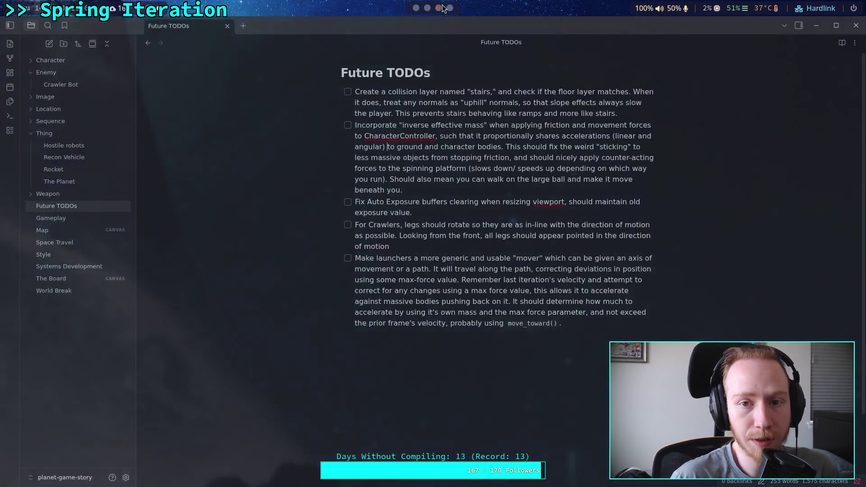
Step: In Godot's Project Settings, browse through the Jolt Physics 3D settings
left_click(416, 9)
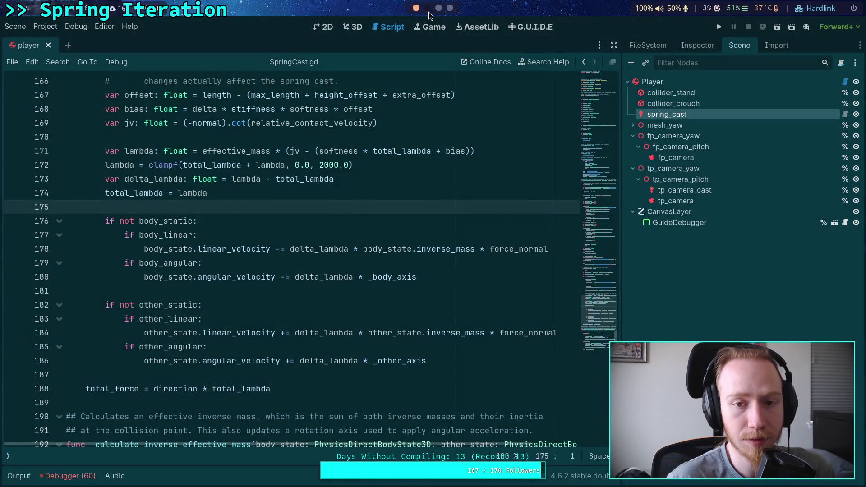
left_click(45, 27)
left_click(49, 39)
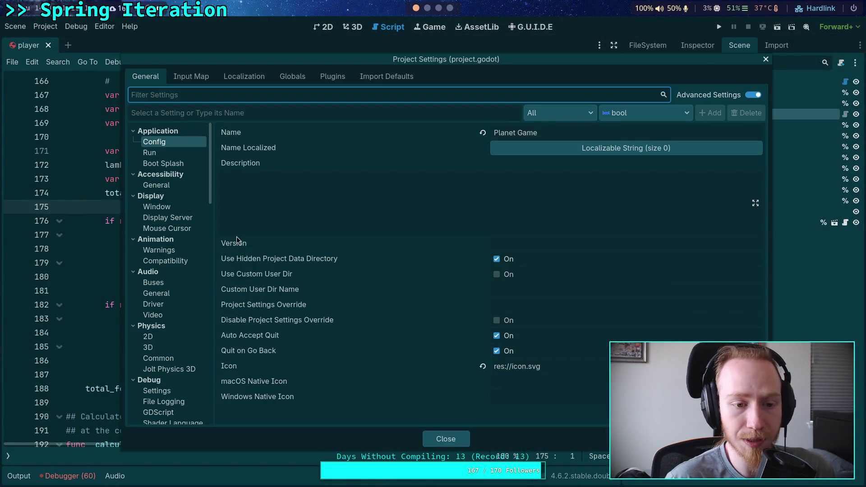
left_click(167, 369)
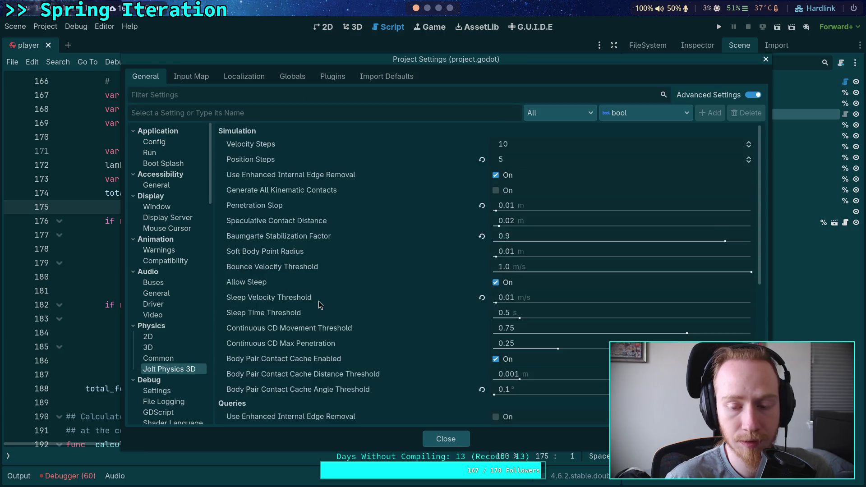
scroll(321, 304, "down", 3)
scroll(421, 302, "up", 2)
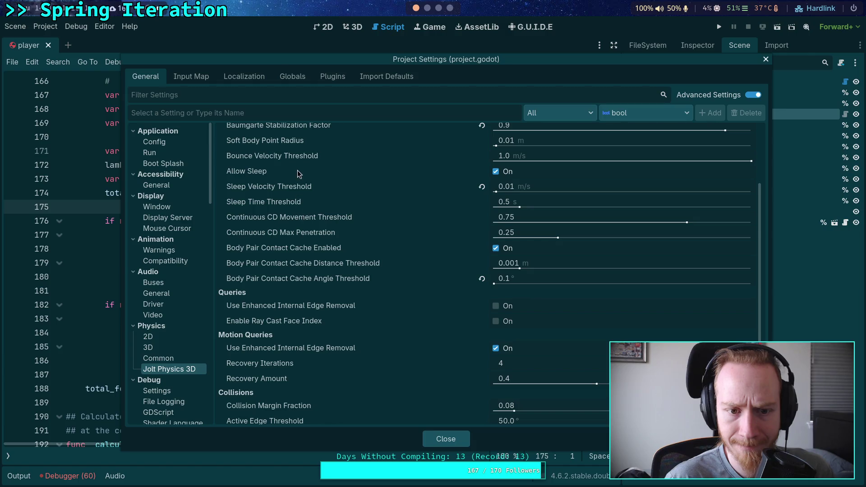
scroll(456, 284, "up", 2)
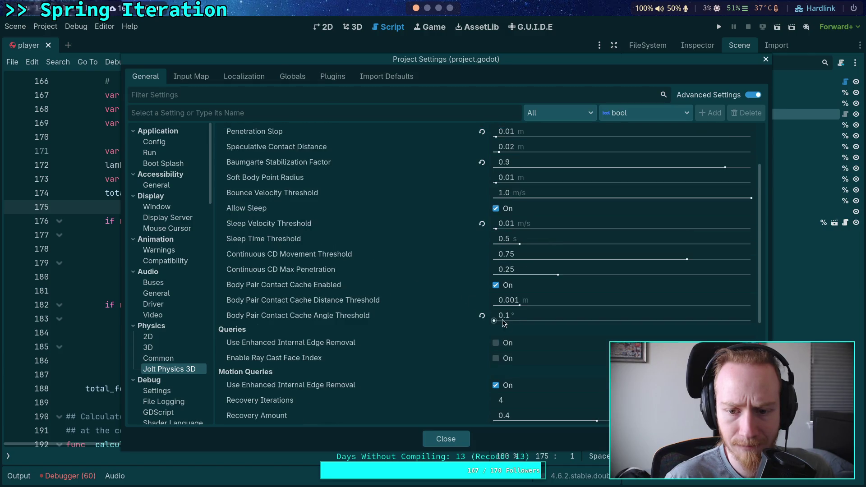
scroll(522, 313, "up", 2)
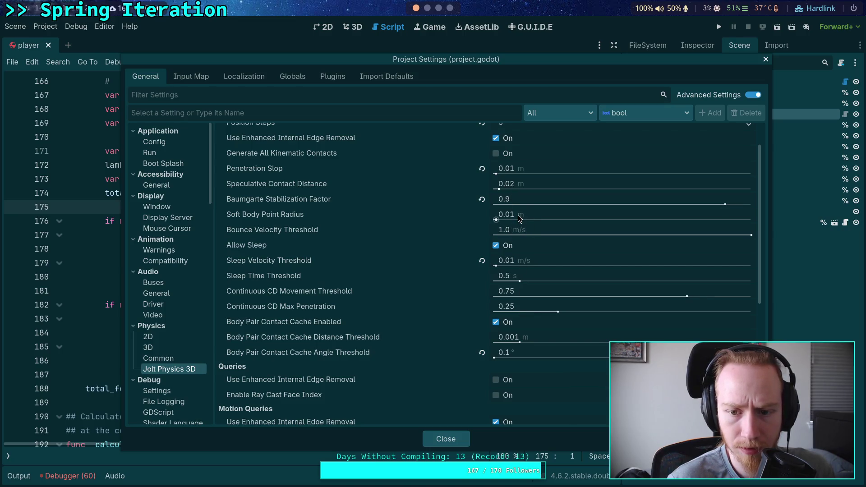
scroll(533, 268, "down", 4)
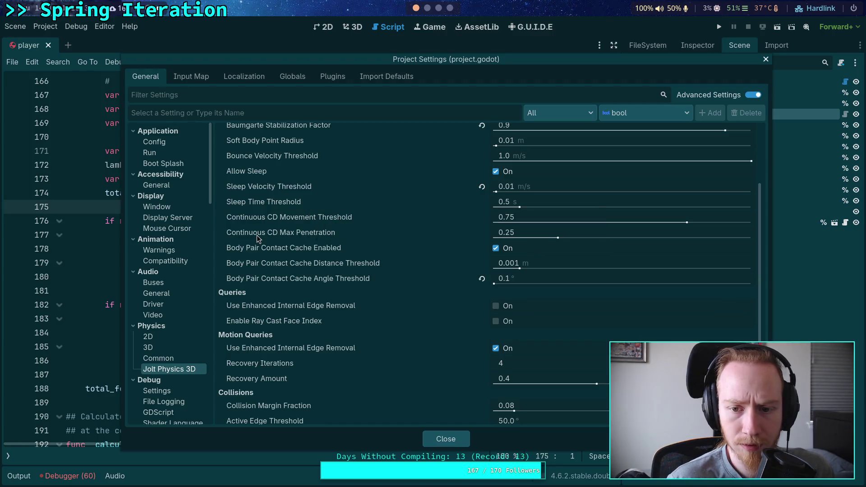
mouse_move(257, 238)
scroll(258, 238, "down", 8)
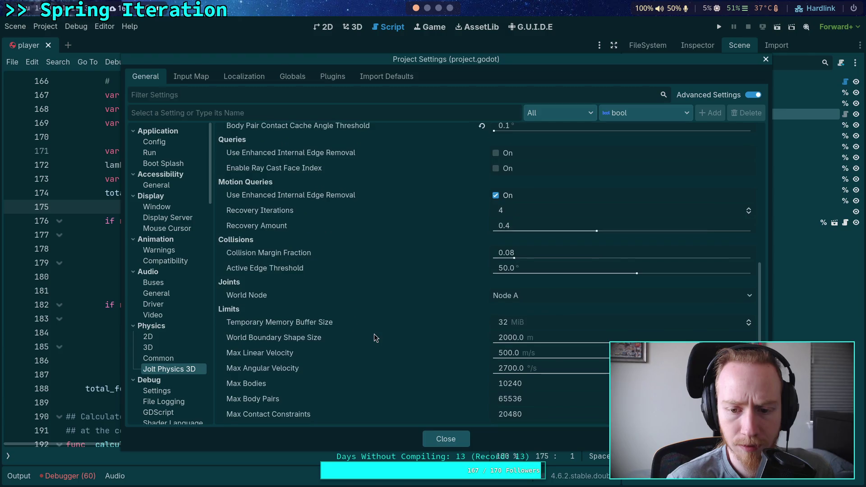
mouse_move(374, 338)
scroll(374, 337, "up", 6)
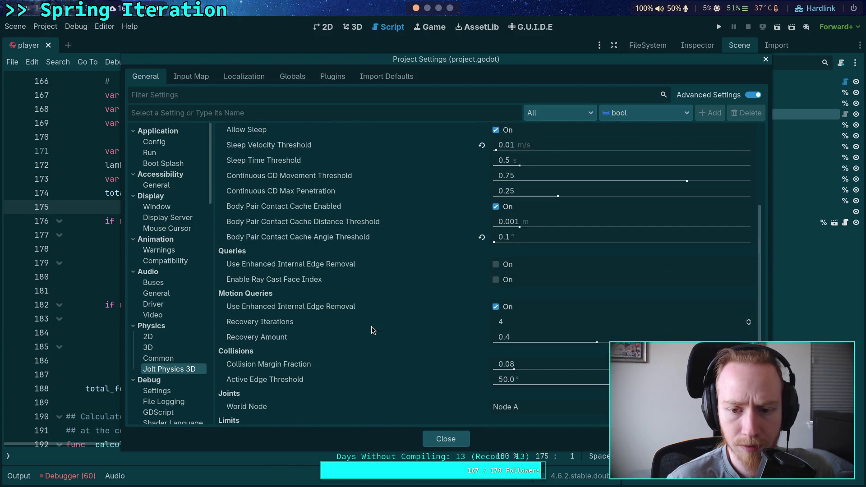
scroll(372, 328, "up", 8)
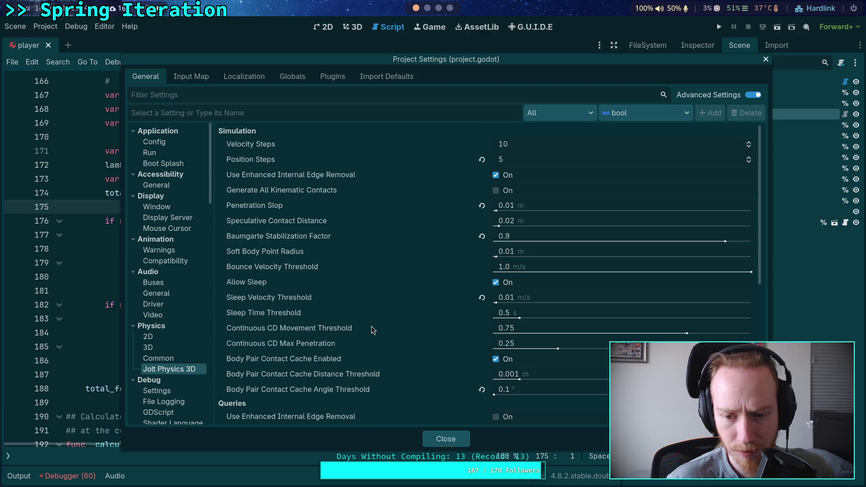
scroll(373, 330, "down", 14)
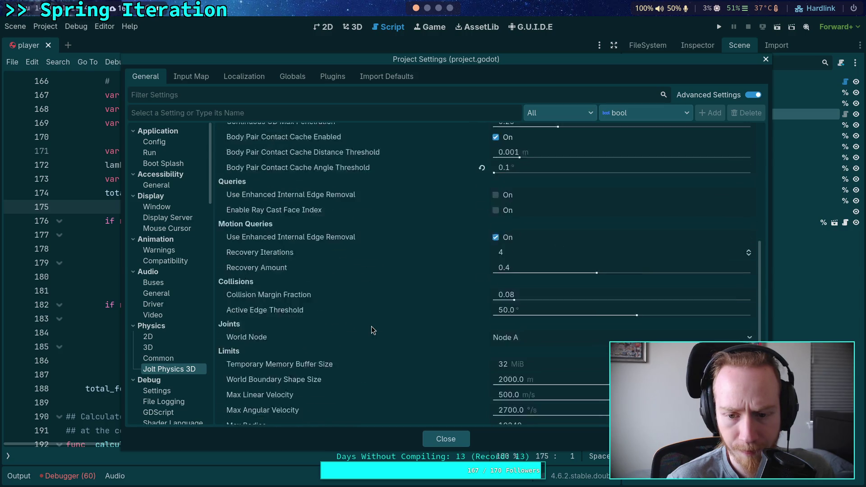
scroll(371, 326, "up", 14)
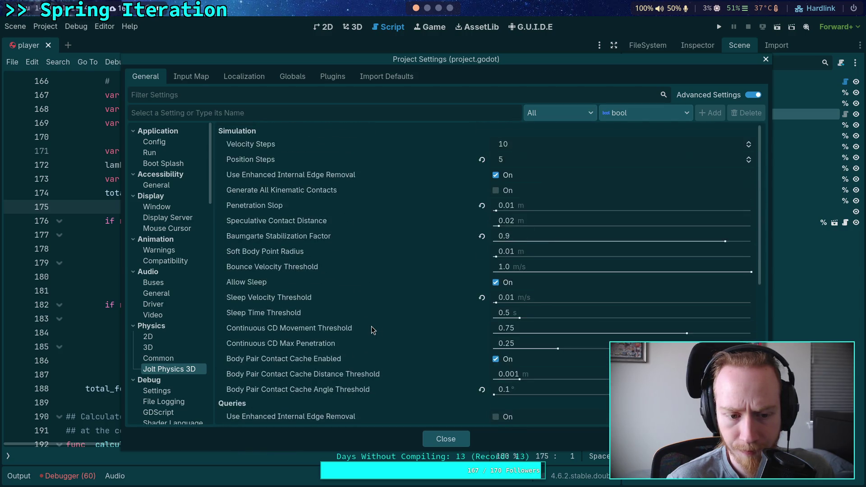
Step: Set Physics > 3D Sleep Threshold Angular to 0.1 and close Project Settings
left_click(187, 352)
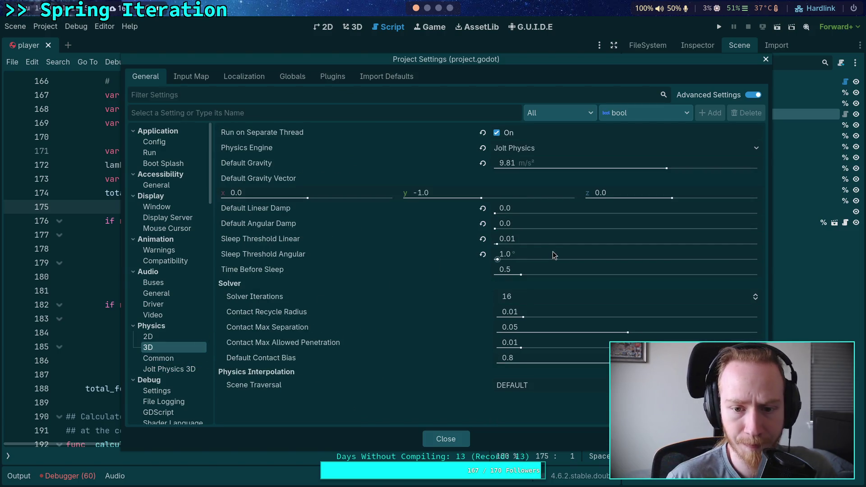
left_click(543, 258)
type("0.1")
key("Return")
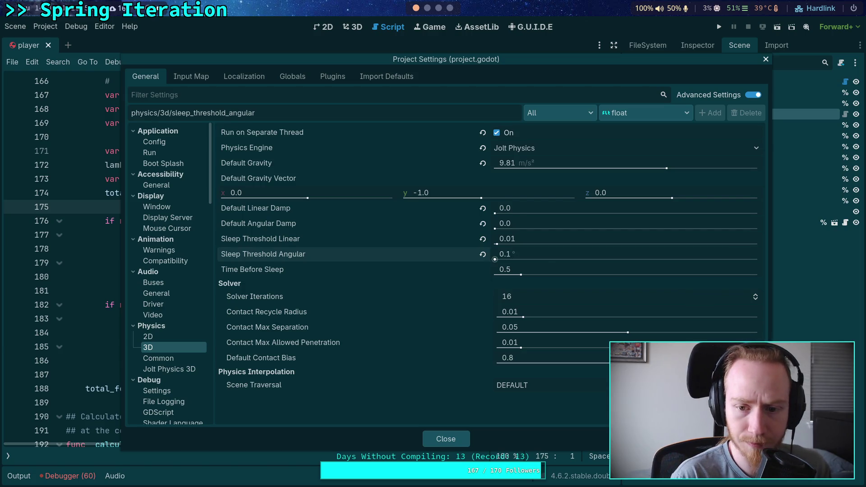
left_click(461, 440)
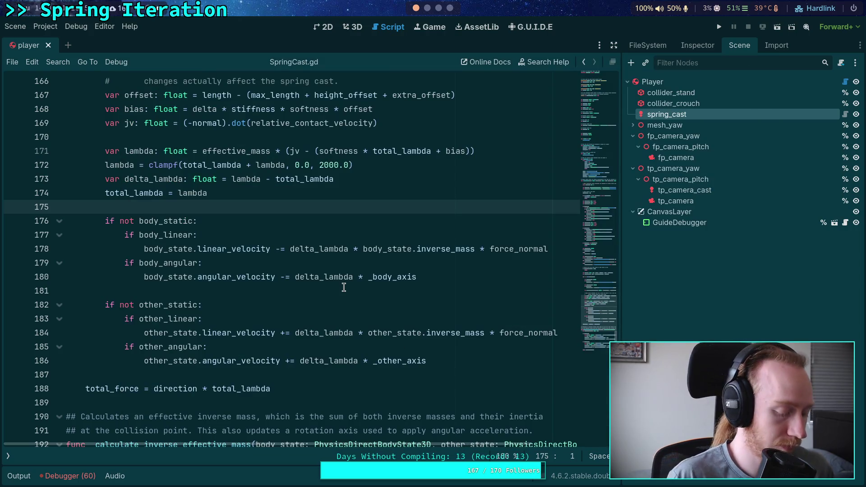
Step: Rerun the project.godot git diff in the terminal
key("super+1")
key("Up")
key("Return")
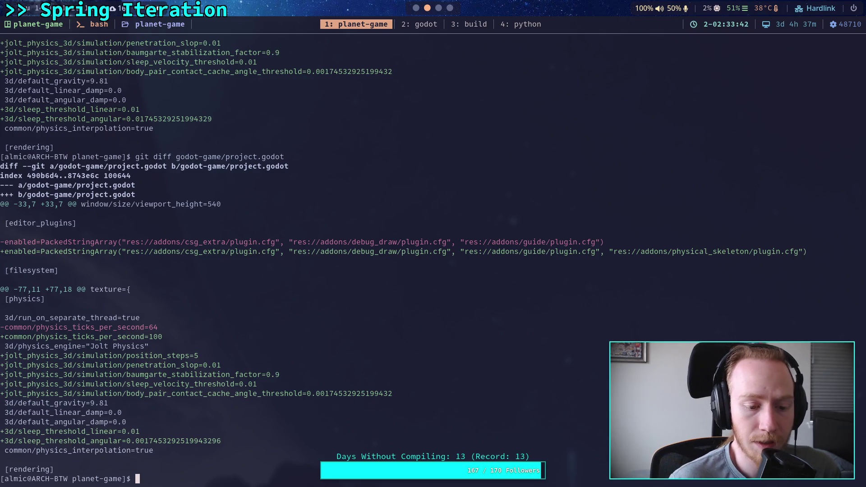
Step: Re-enter 0.1 for Physics > 3D Sleep Threshold Angular in Project Settings
left_click(439, 8)
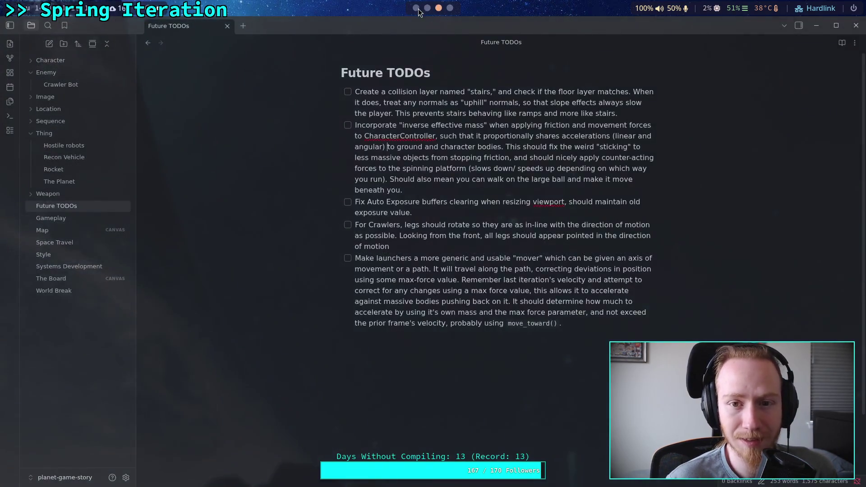
left_click(416, 8)
left_click(45, 26)
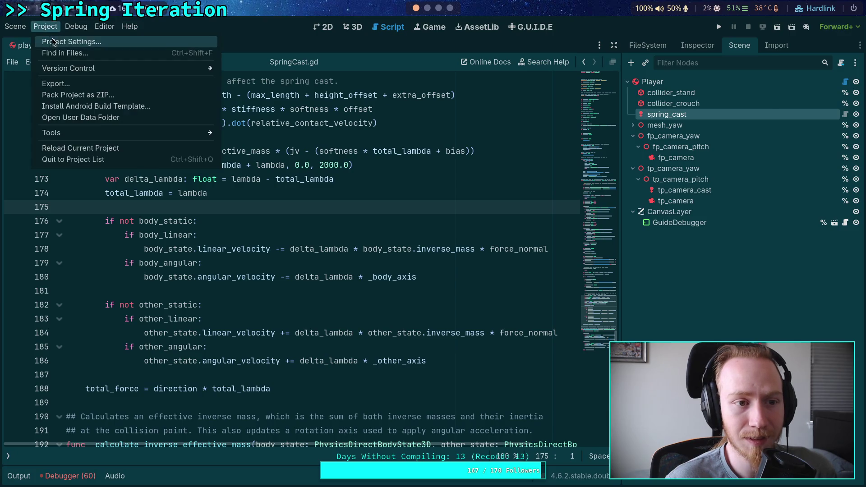
left_click(81, 40)
left_click(544, 253)
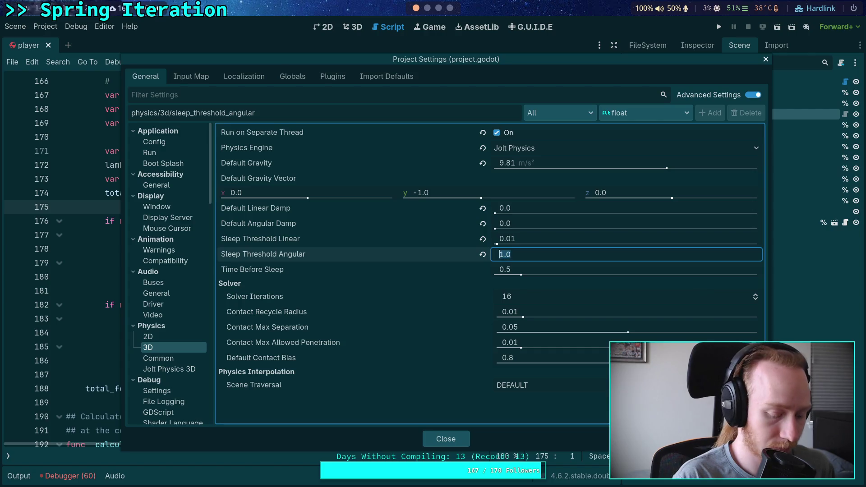
type("0.1")
key("Return")
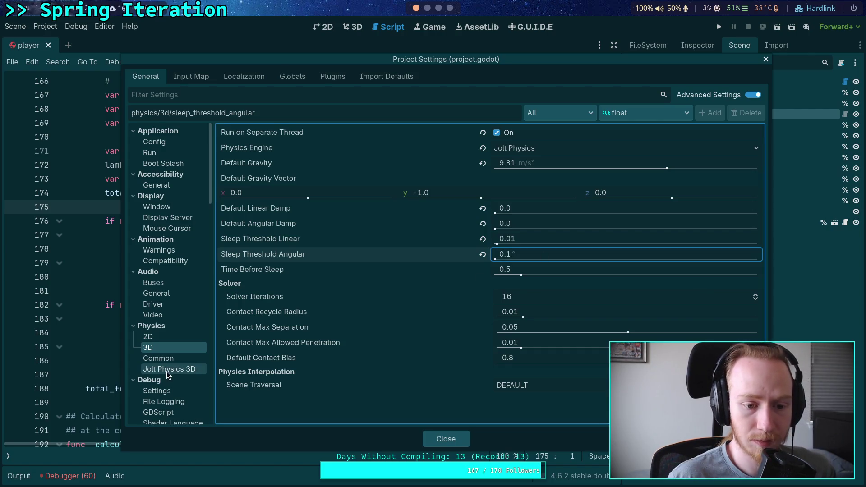
Step: Set Jolt Physics 3D Body Pair Contact Cache Angle Threshold to 0.1 and close settings
left_click(172, 369)
left_click(537, 389)
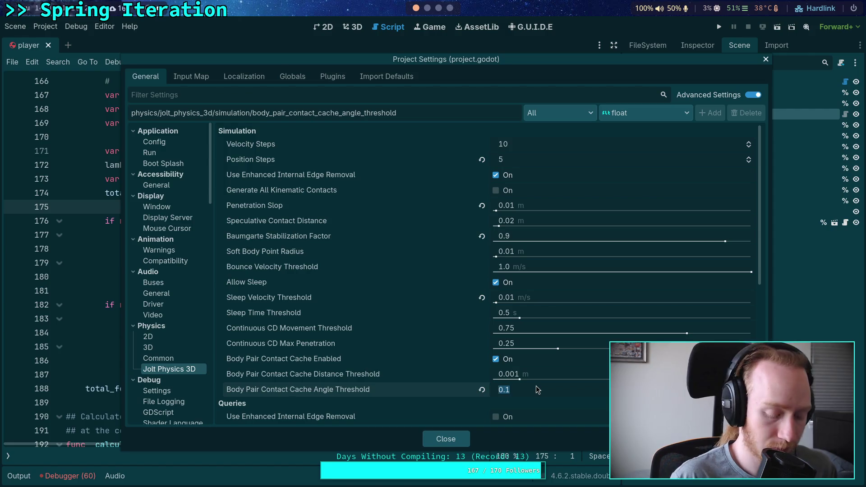
type("1.00.1")
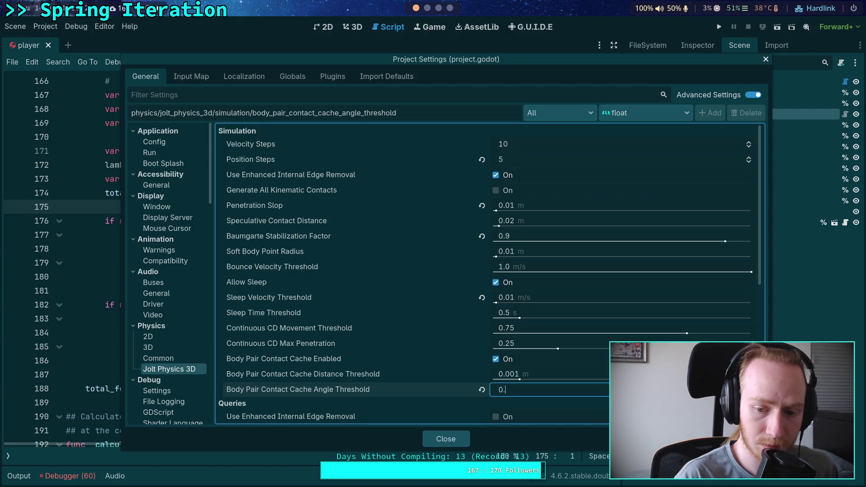
key("Return")
left_click(438, 445)
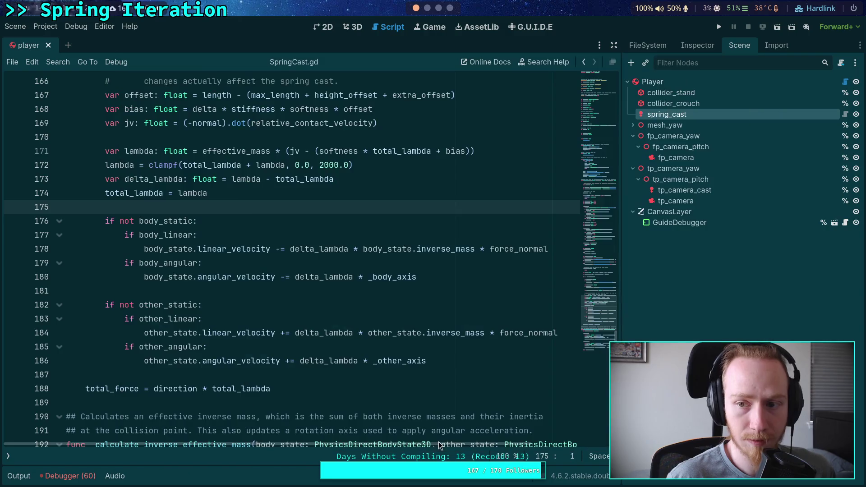
key("super+1")
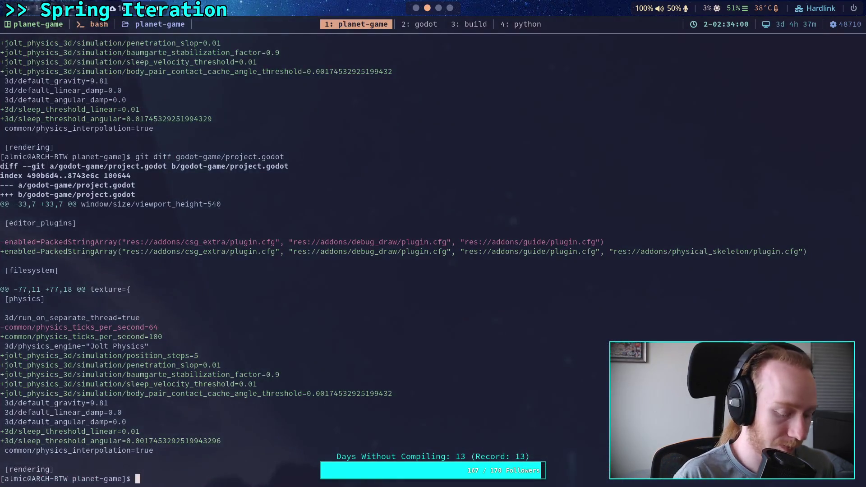
Step: Rerun the project.godot diff, confirming both thresholds read 0.0017453292519943296
type("q")
key("Up")
key("Return")
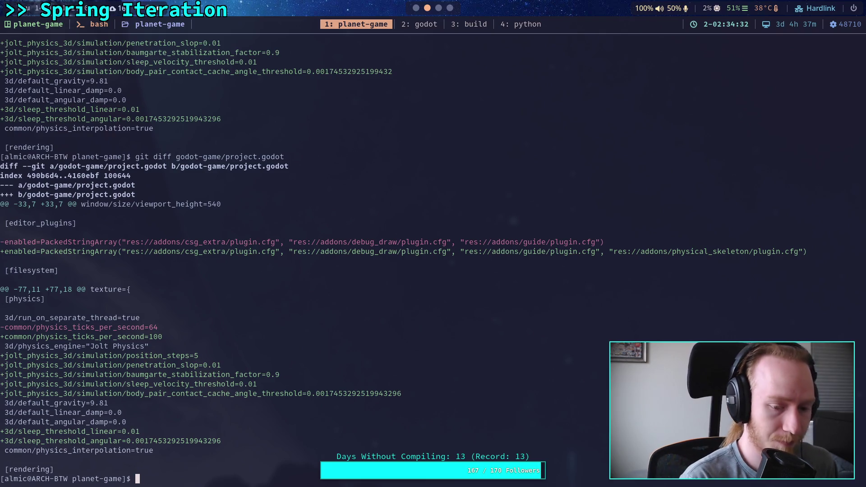
type("git add ")
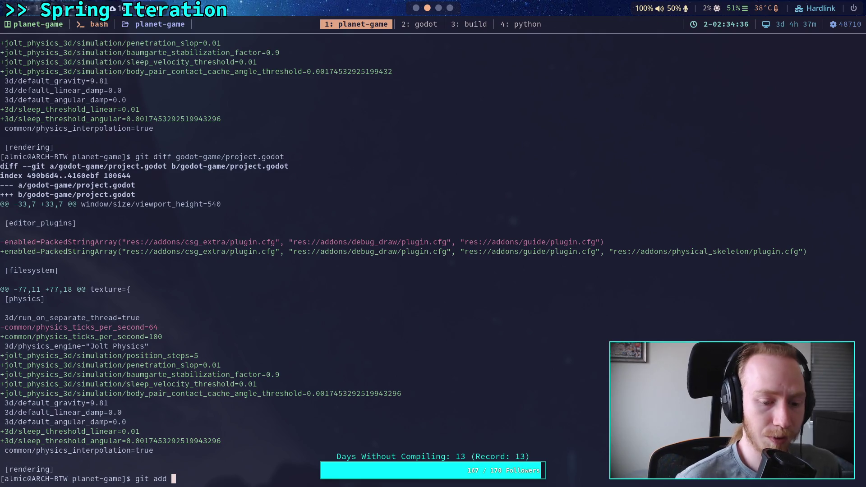
type("-i ")
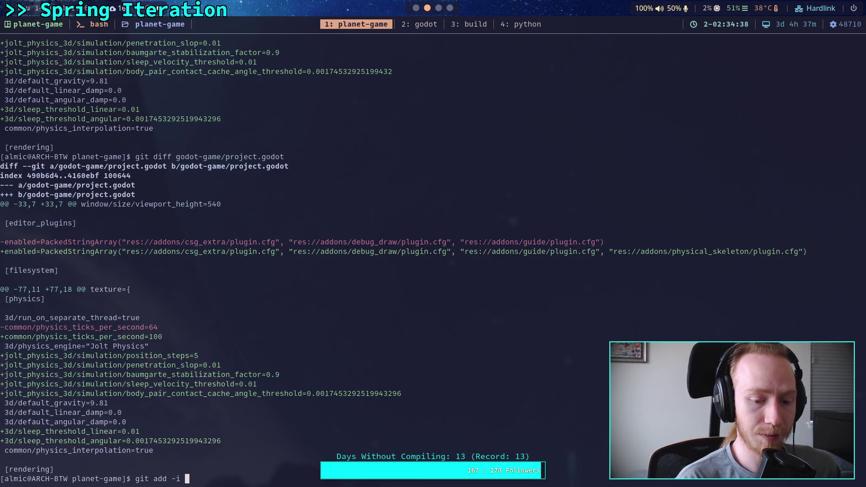
type("go")
Step: Patch-stage only project.godot's Jolt physics hunk, skipping the physical_skeleton plugin hunk
key("Tab")
type("pr")
key("Tab")
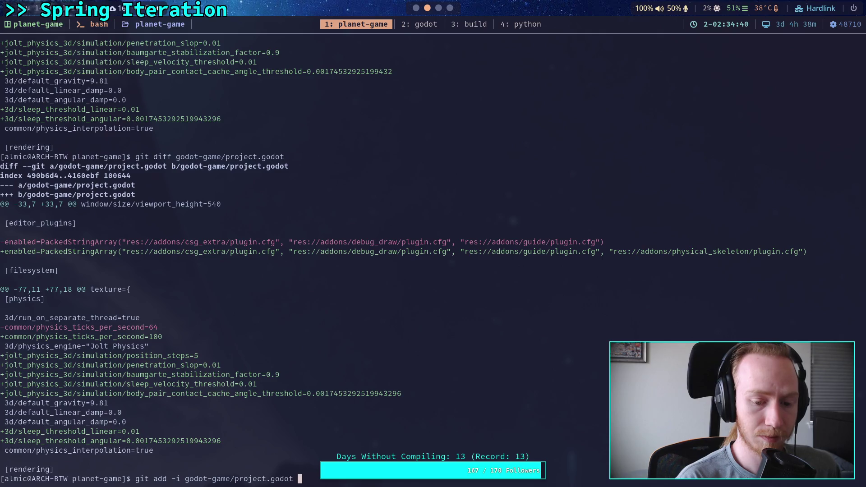
key("Return")
type("5")
key("Return")
type("1")
key("Return")
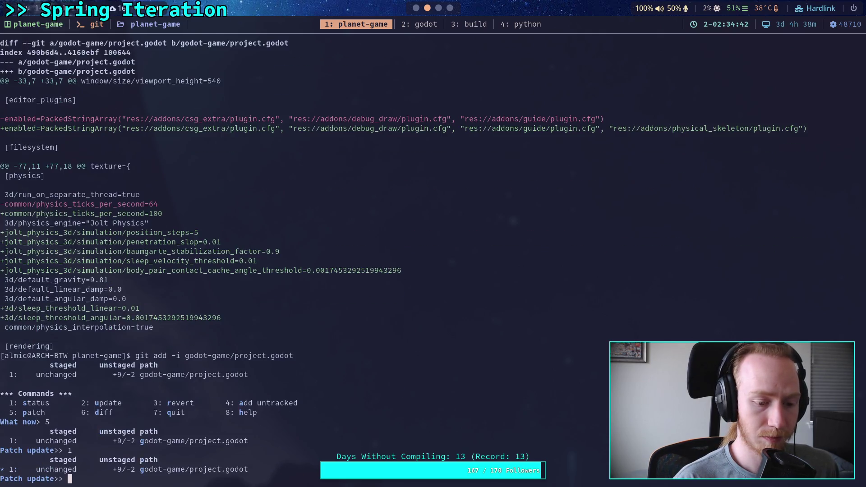
key("Return")
type("n")
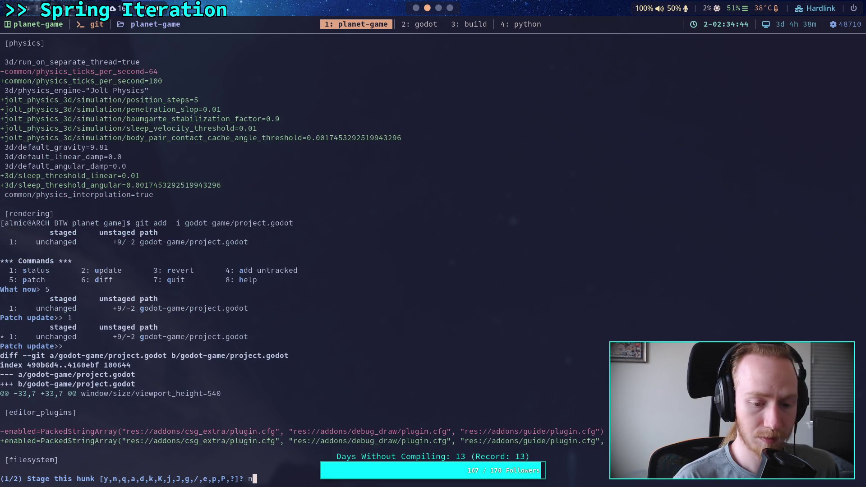
key("Return")
type("y")
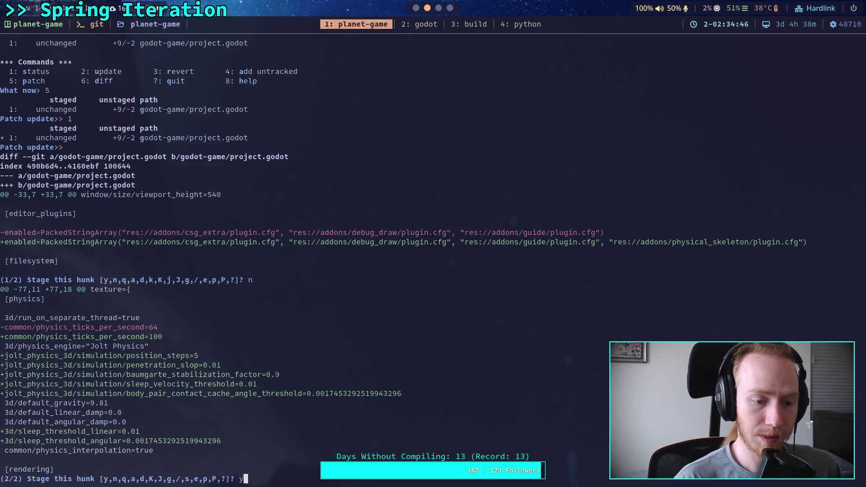
key("Return")
type("q")
key("Return")
Step: Run git status to check the staged and unstaged files
type("git di")
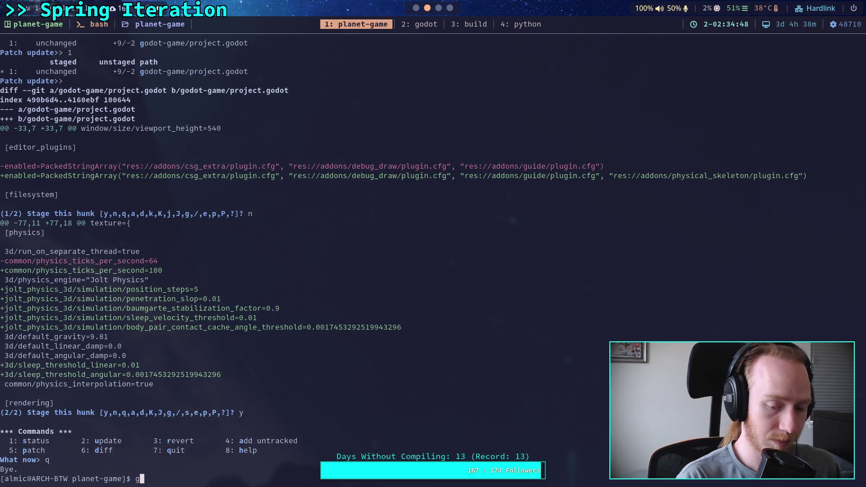
key("BackSpace")
key("BackSpace")
type("status")
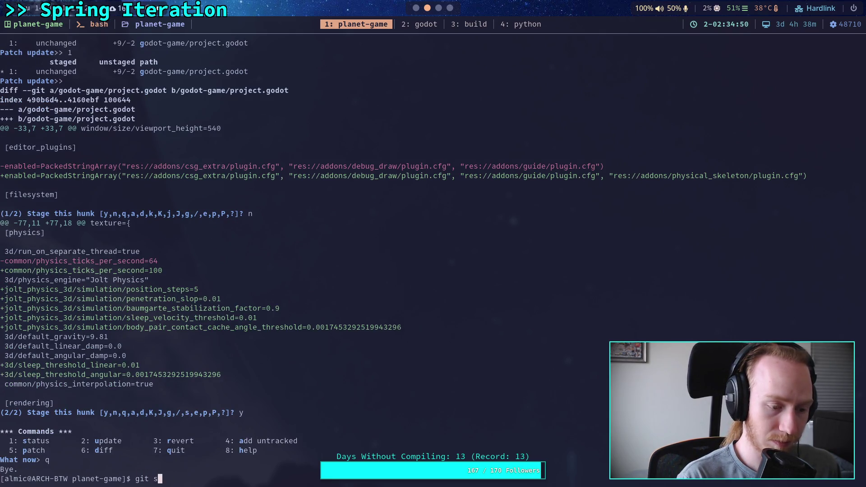
key("Return")
type("git diff")
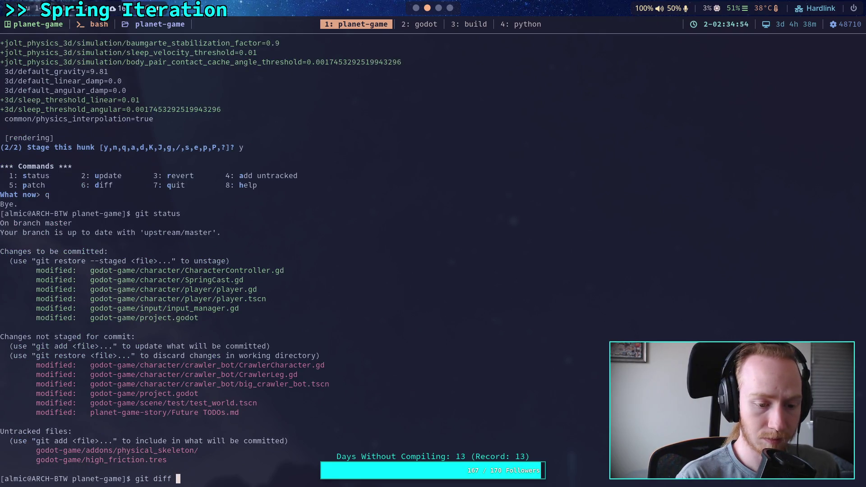
Step: Compare the unstaged and staged diffs of godot-game/project.godot
type("godot-game/project.godot")
key("Return")
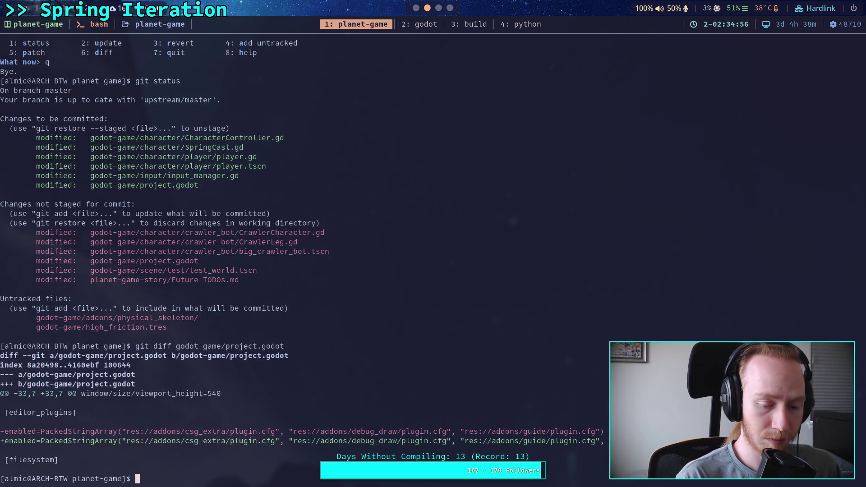
type("git diff --stage")
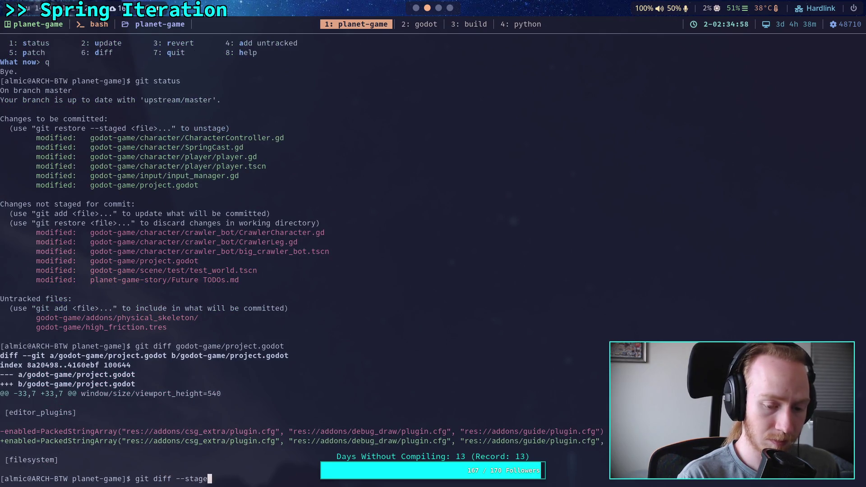
type("d go")
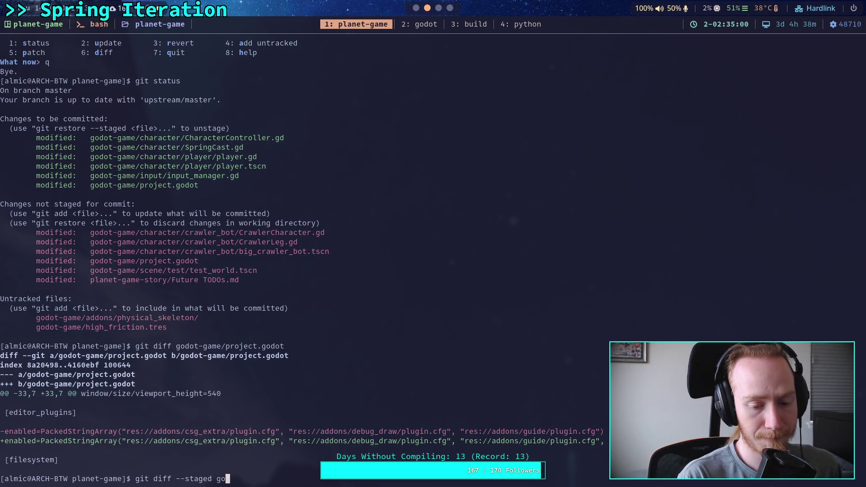
key("Tab")
type("r")
key("Tab")
key("Return")
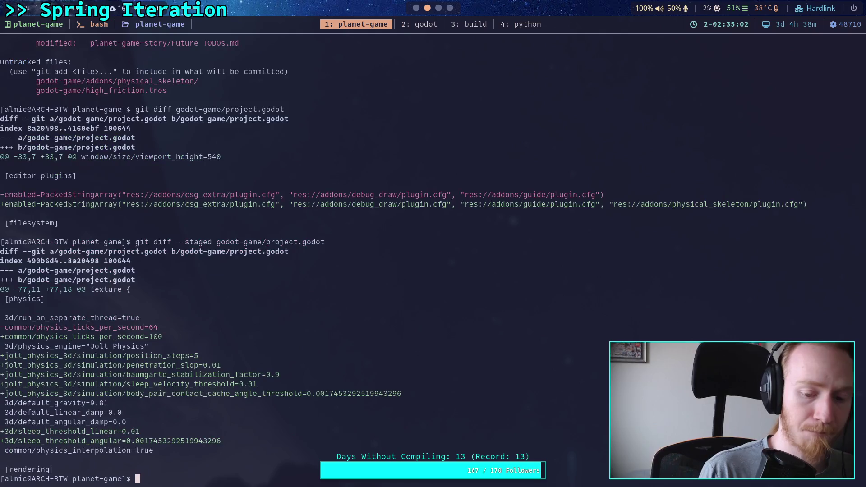
Step: Recheck git status, then diff godot-game/scene/test/test_world.tscn
key("Up")
key("Up")
key("Up")
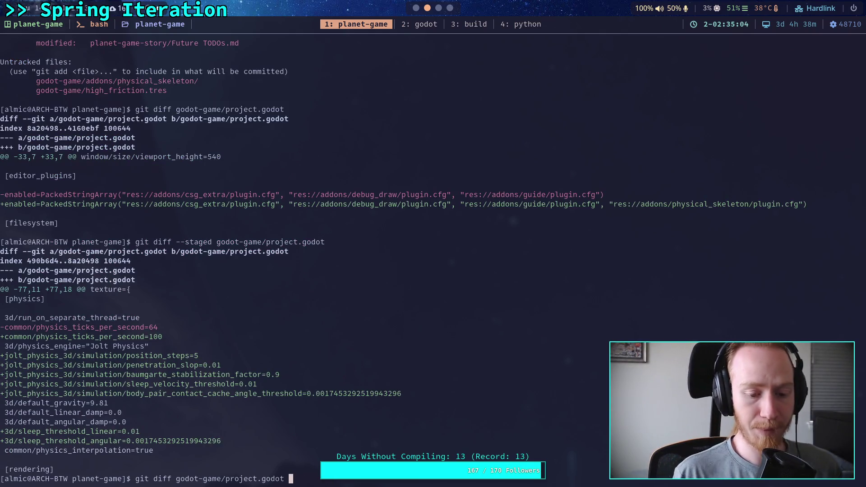
key("Return")
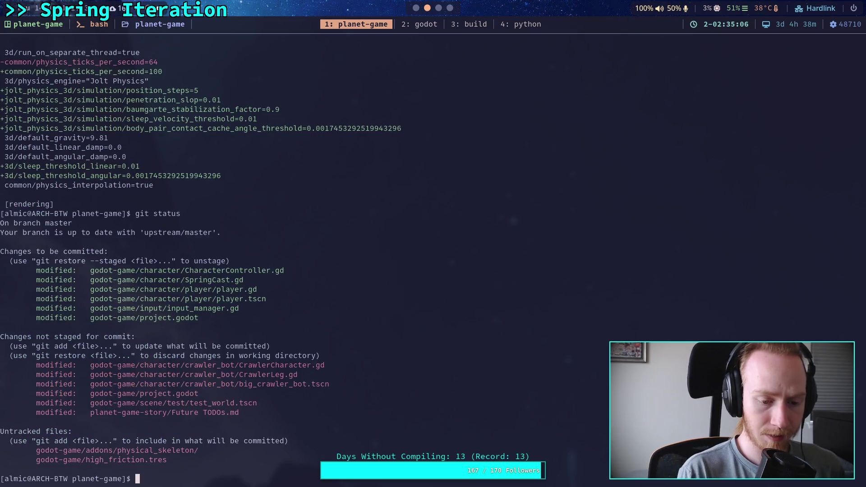
type("git diff")
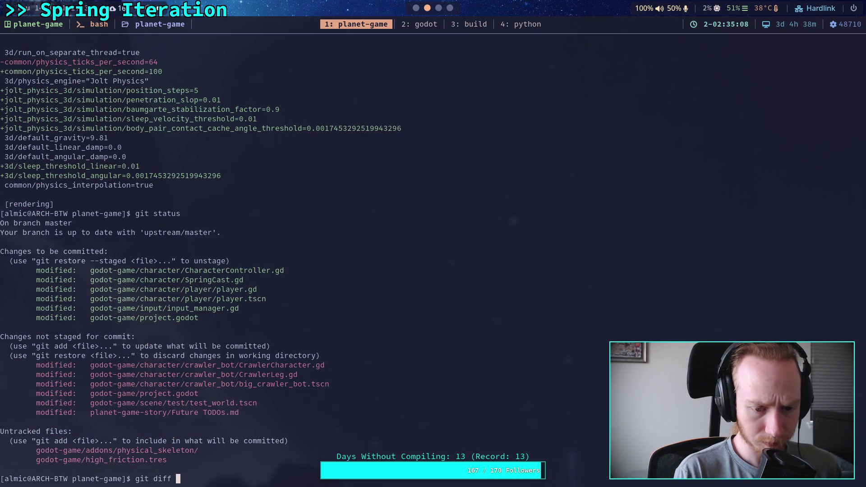
type(" go")
key("Tab")
type("scene/test/test_world.tscn")
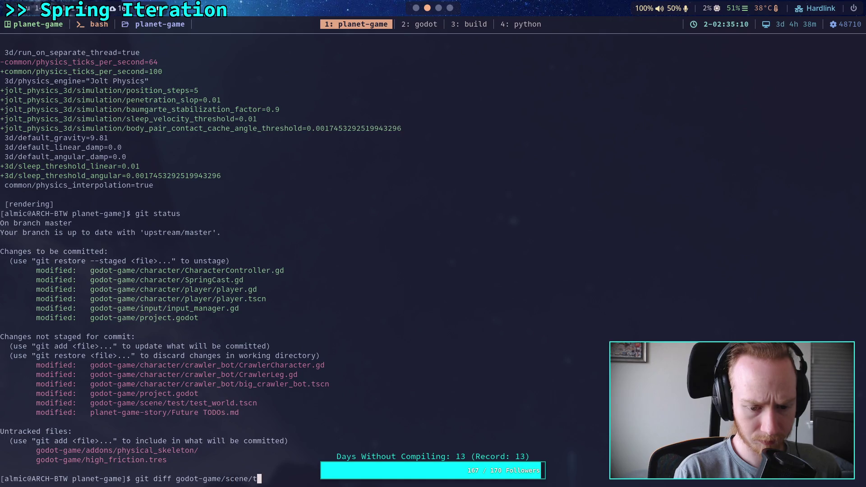
key("Return")
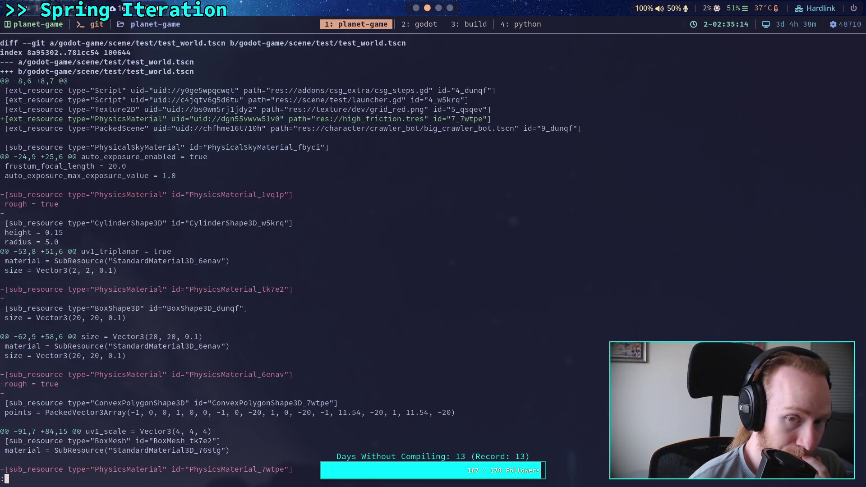
Step: Scroll through the test_world.tscn diff's high_friction material and Player spring settings
scroll(289, 257, "down", 6)
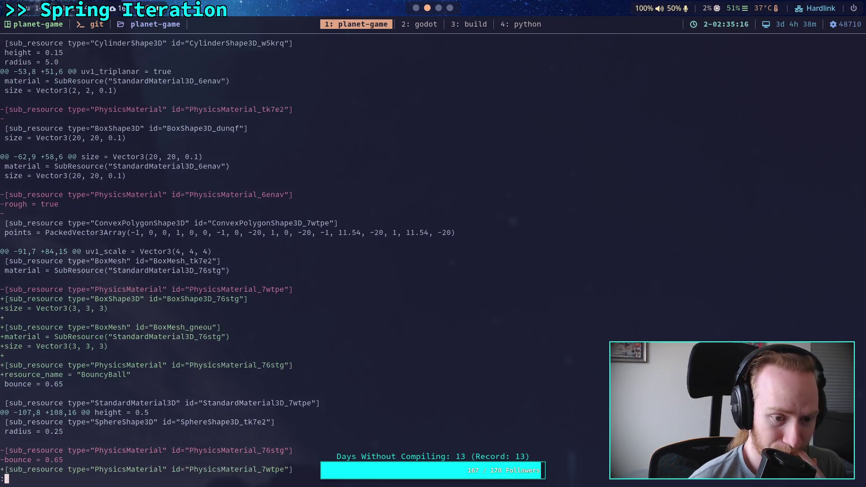
scroll(288, 257, "down", 10)
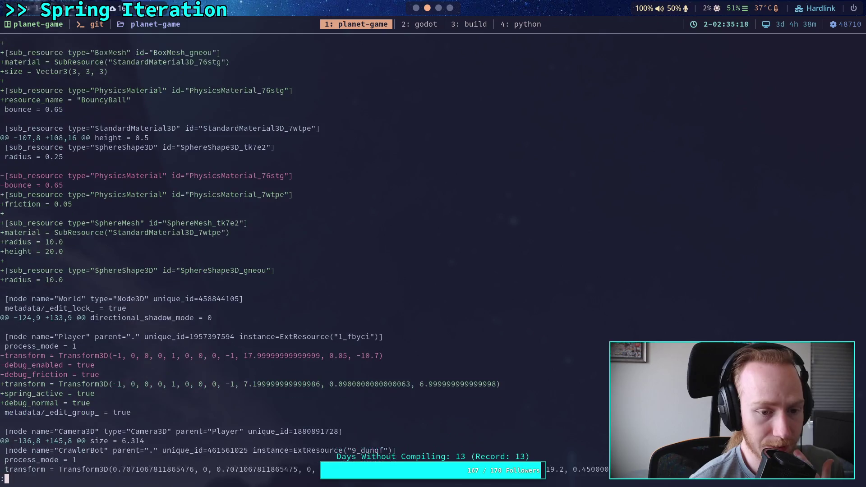
scroll(289, 258, "down", 6)
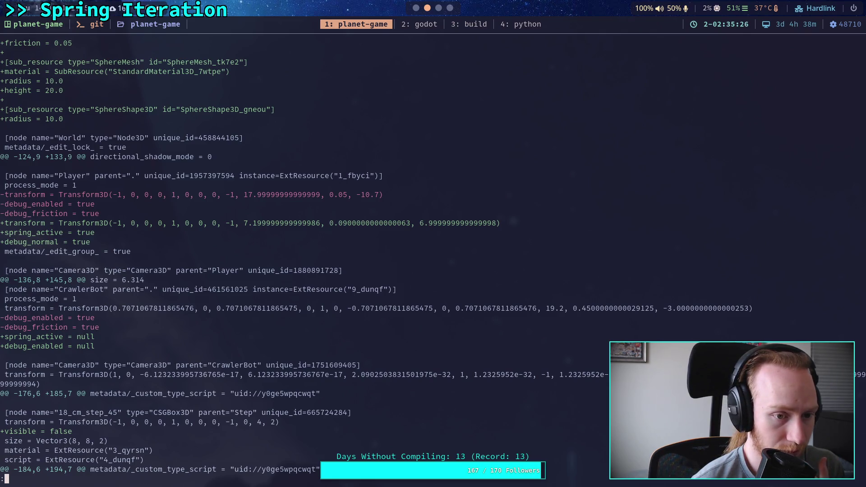
scroll(289, 257, "down", 2)
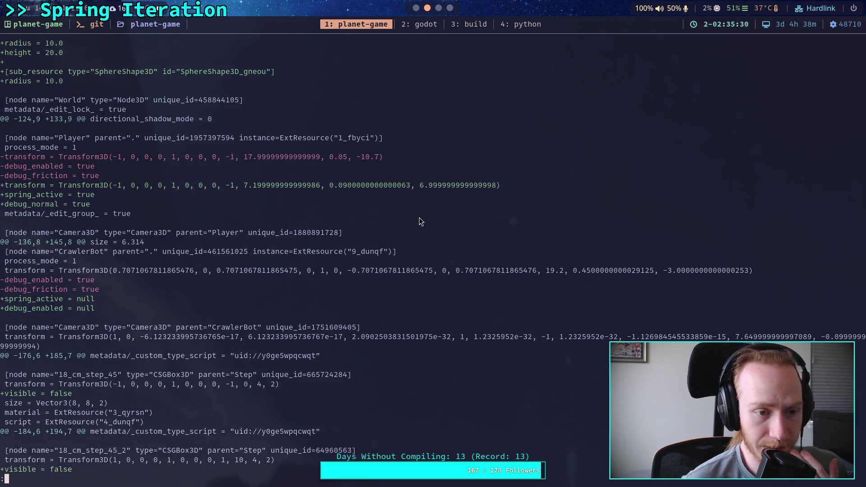
left_click(416, 8)
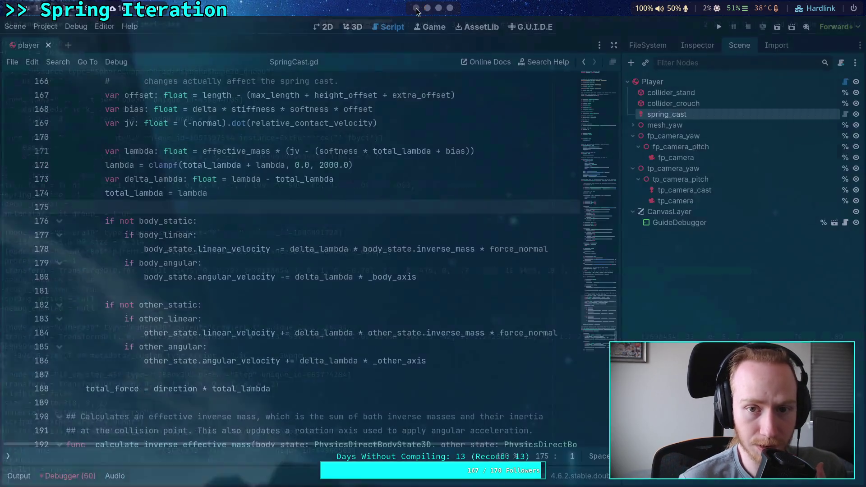
Step: Select the Player node in test_world and review its Floor Collision settings in the Inspector
left_click(647, 45)
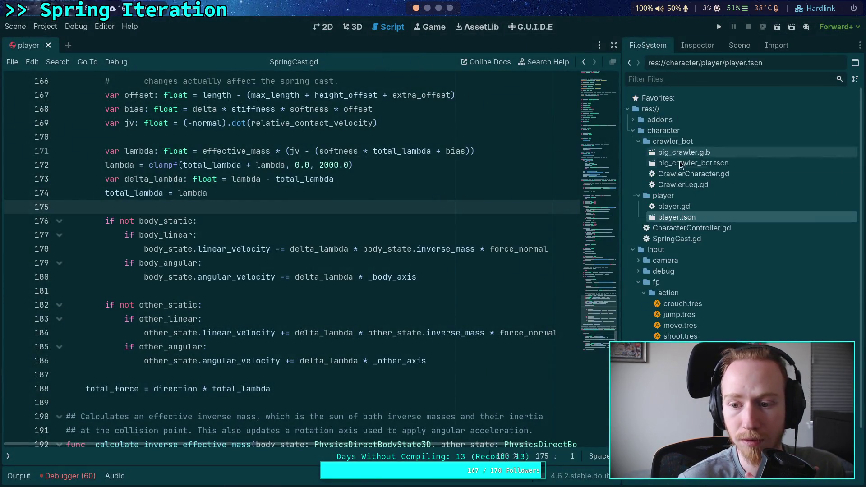
scroll(690, 176, "down", 3)
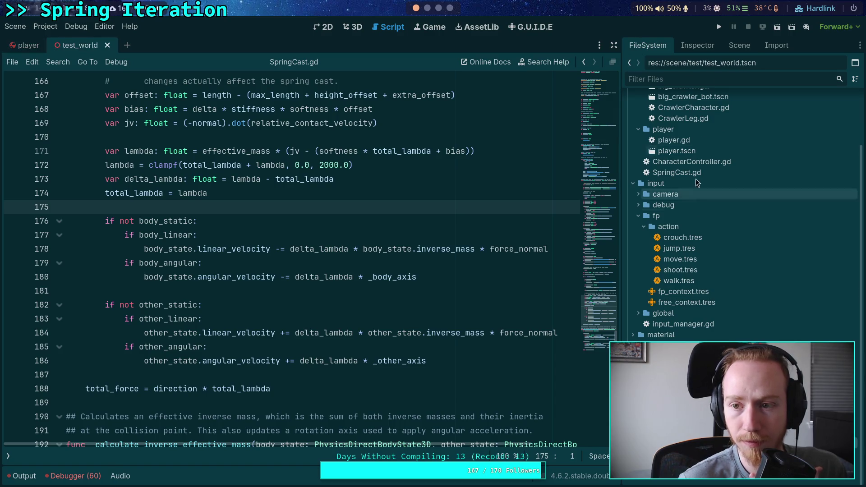
left_click(739, 45)
left_click(690, 87)
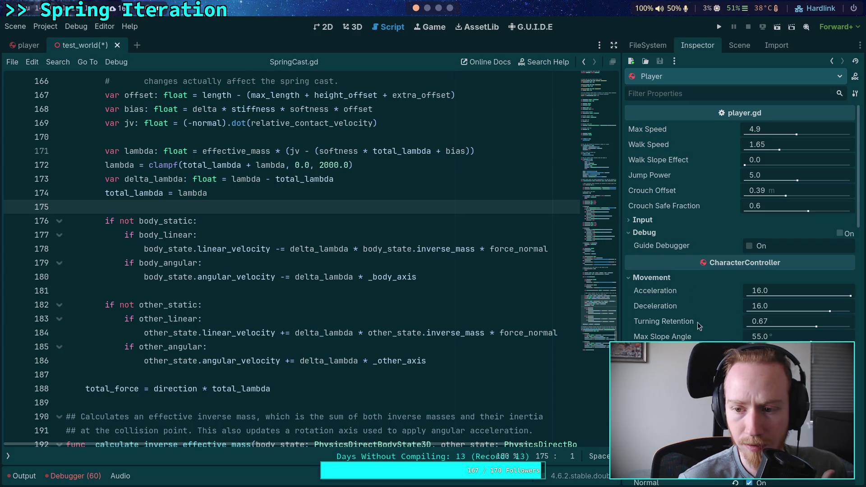
left_click(663, 237)
scroll(699, 261, "down", 5)
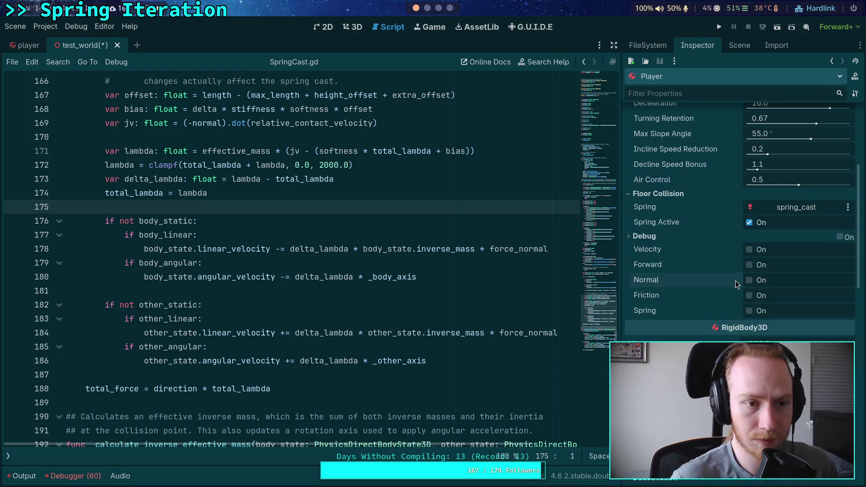
key("super+2")
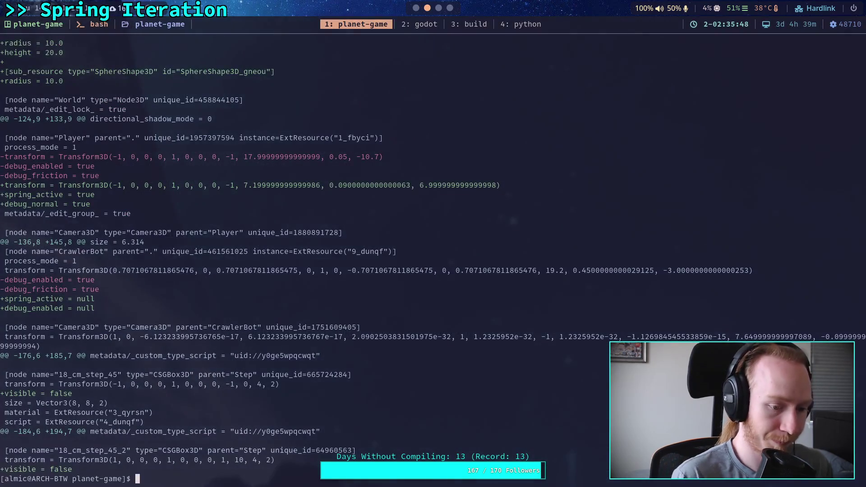
Step: Scroll the test_world.tscn diff down to the new BigCube RigidBody3D and Ball's material
scroll(433, 252, "down", 15)
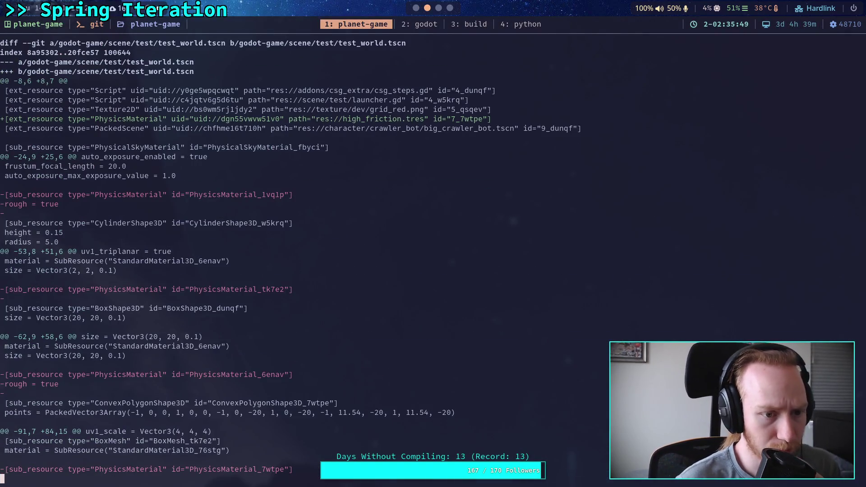
scroll(433, 253, "down", 15)
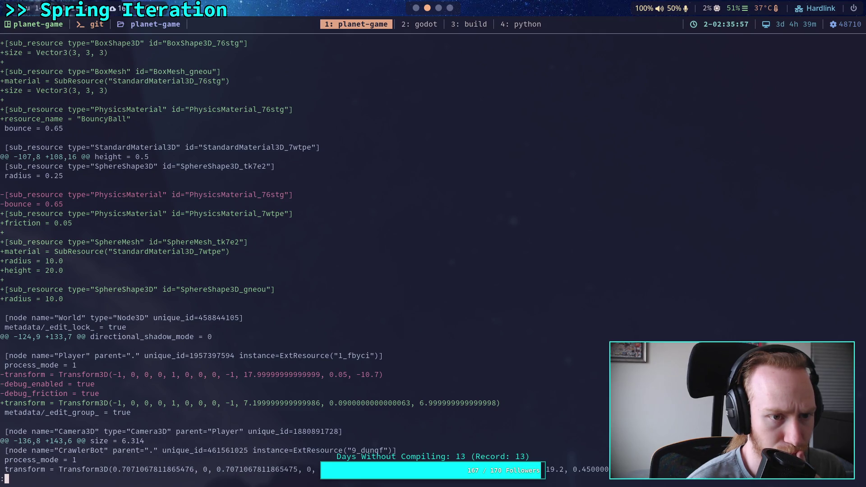
scroll(304, 257, "up", 5)
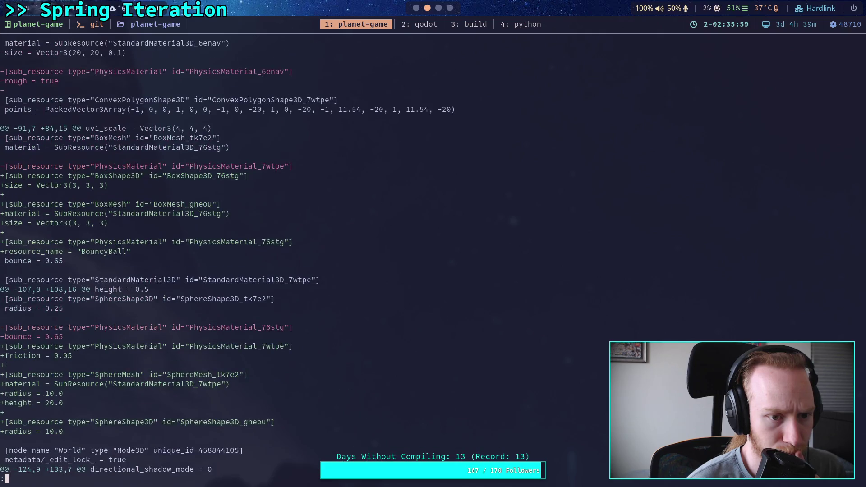
scroll(304, 257, "up", 2)
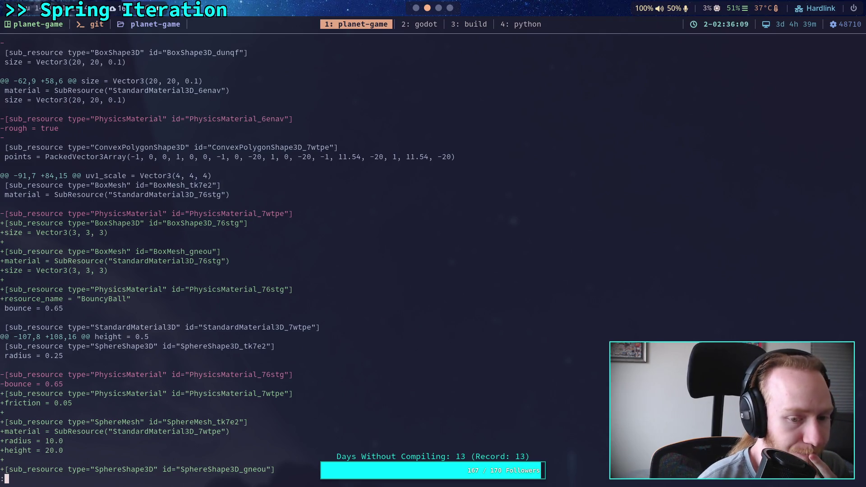
scroll(304, 257, "down", 11)
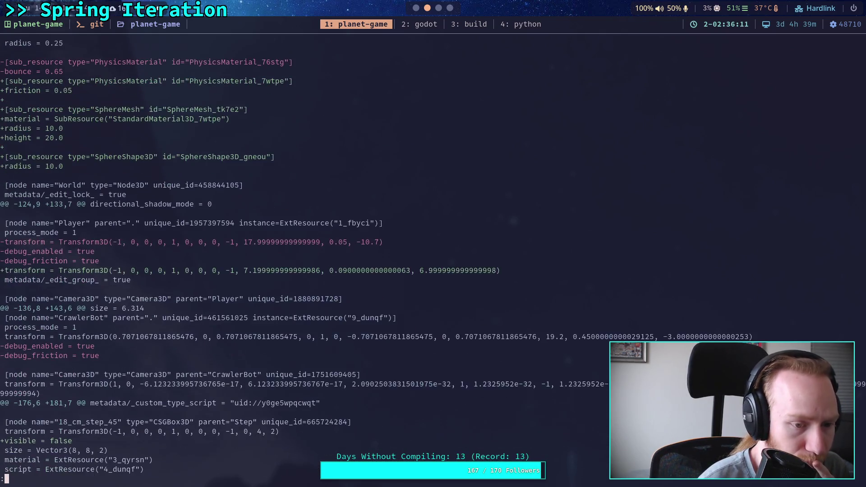
scroll(304, 257, "down", 2)
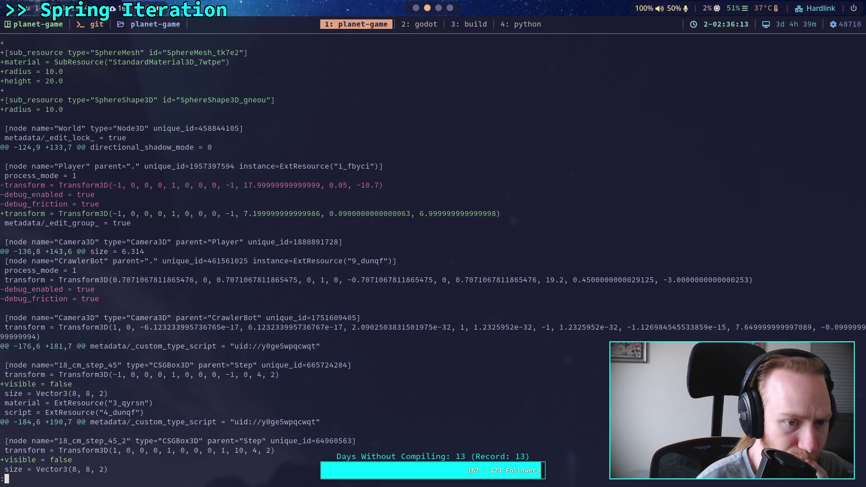
scroll(433, 259, "down", 2)
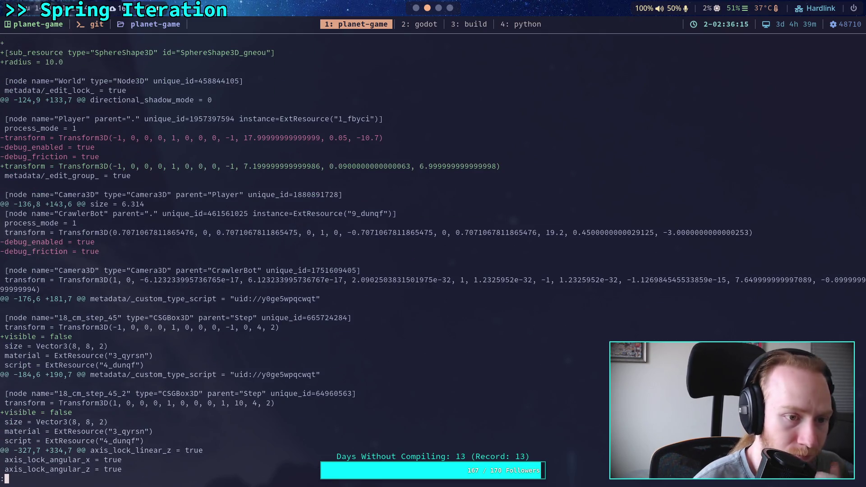
scroll(433, 257, "down", 6)
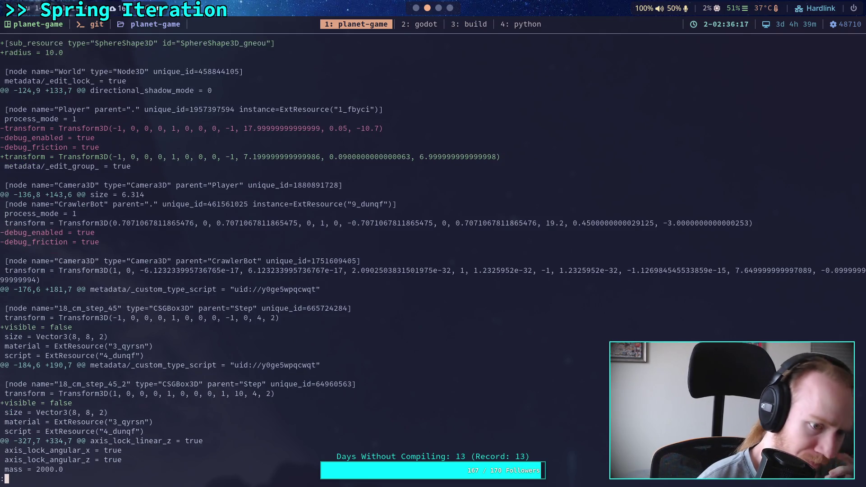
scroll(433, 256, "down", 4)
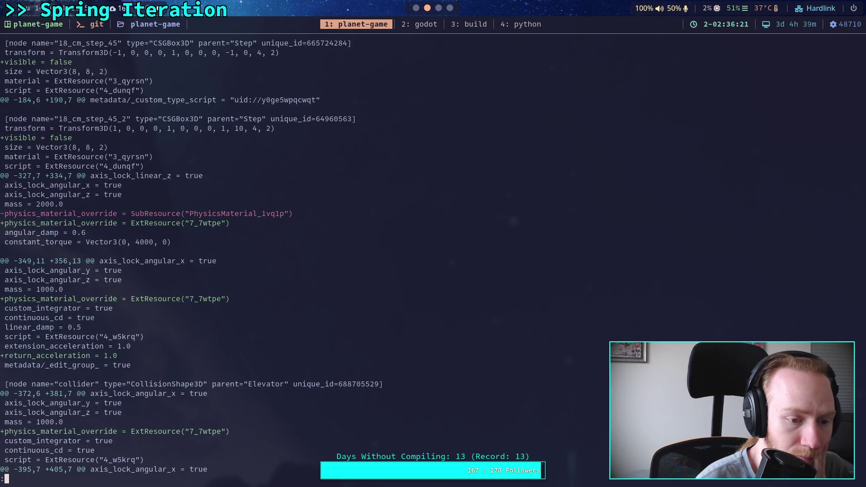
scroll(433, 256, "down", 2)
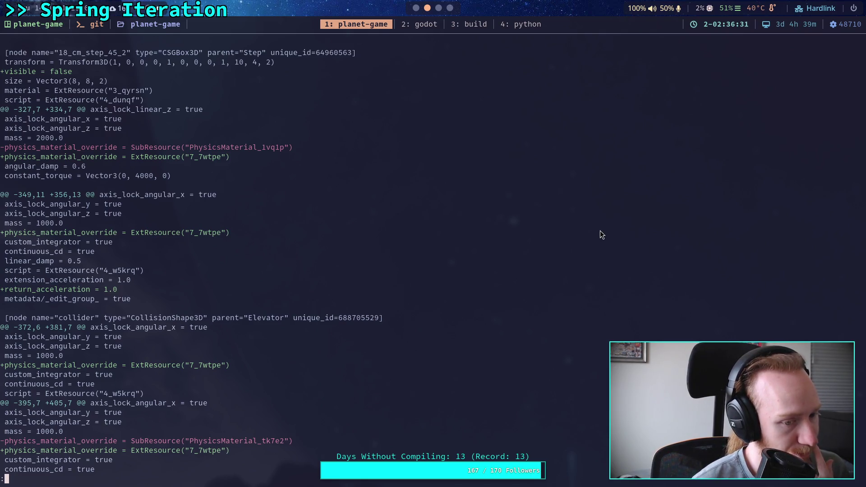
key("Down")
key("Down")
key("Down")
key("Down")
key("Down")
key("Down")
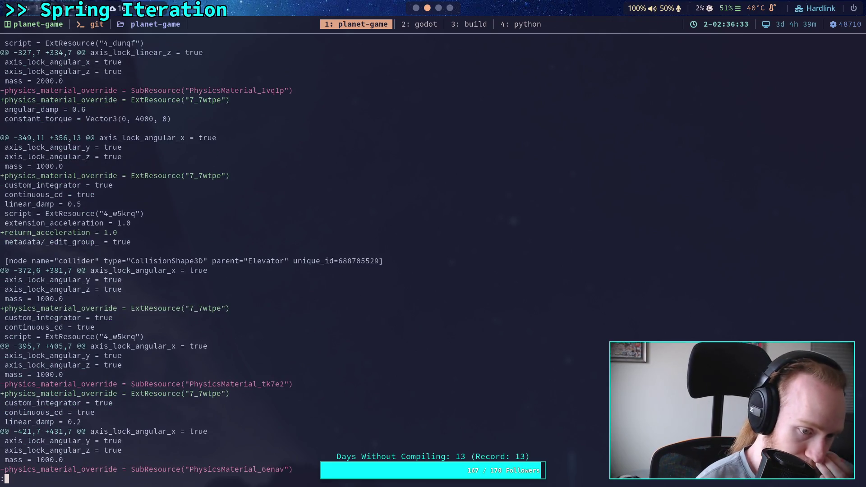
key("Down")
key("Down")
key("Down")
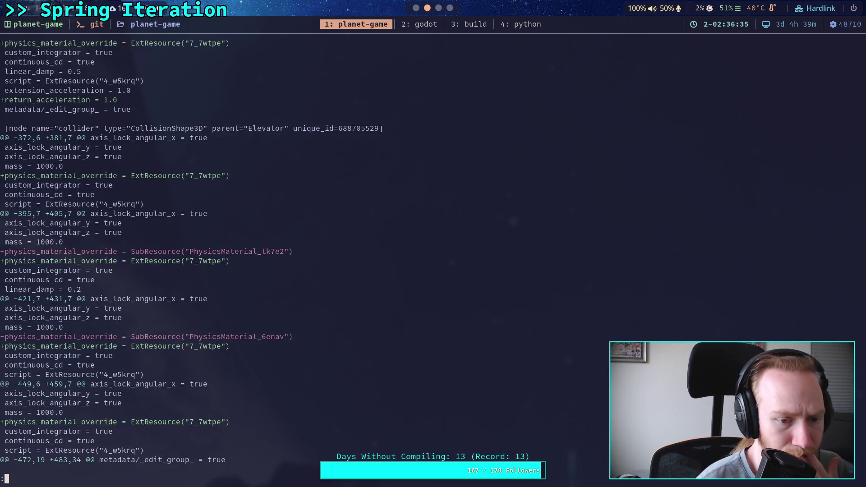
key("Down")
key("Down")
key("Down")
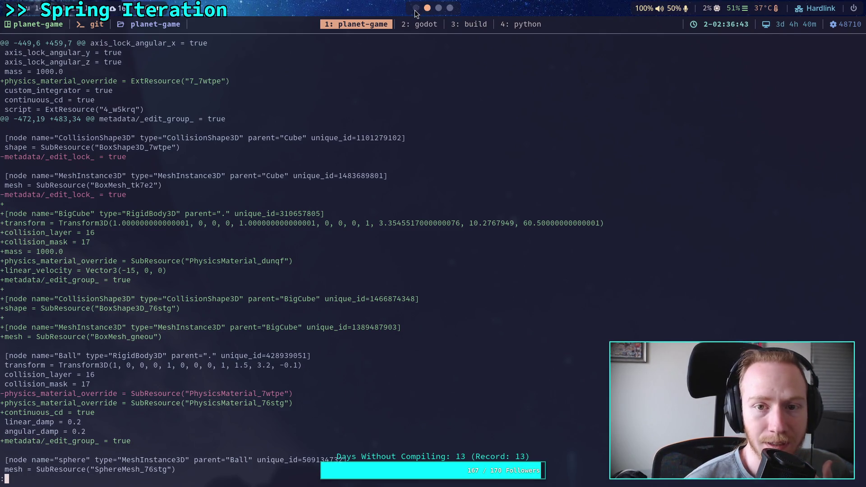
key("super+1")
Step: Inspect the BigCube node's properties and save the test_world scene
left_click(735, 45)
left_click(676, 266)
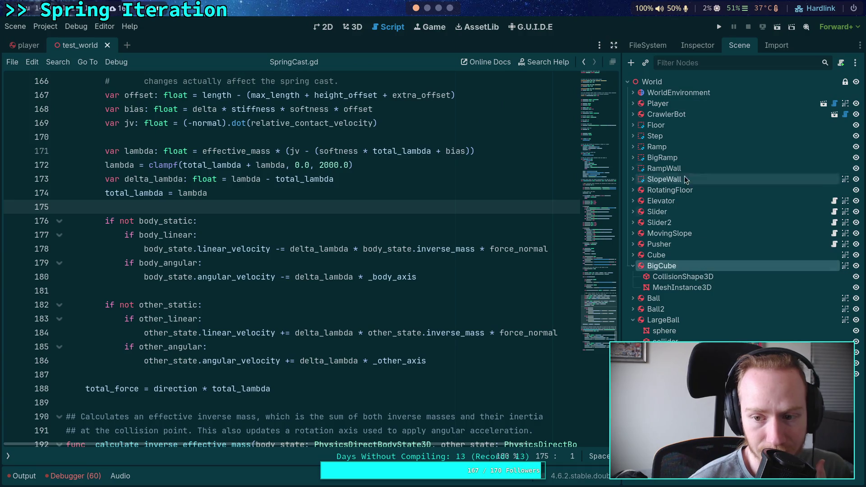
left_click(698, 45)
scroll(695, 297, "down", 10)
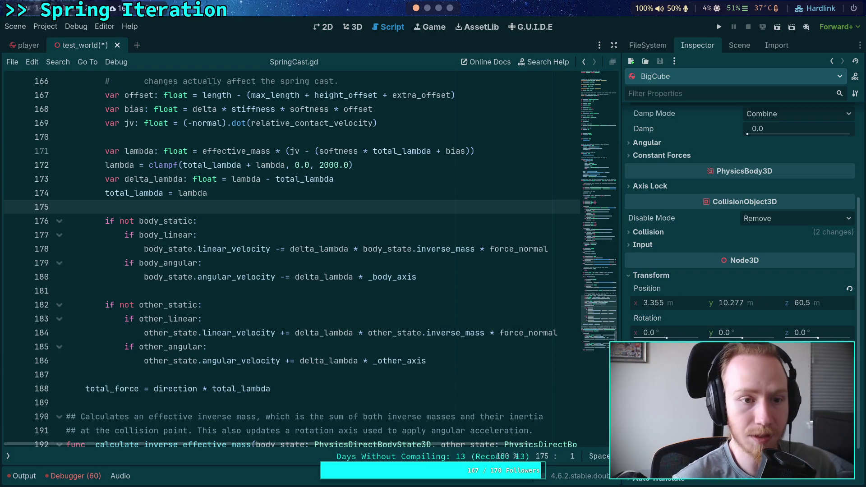
key("ctrl+s")
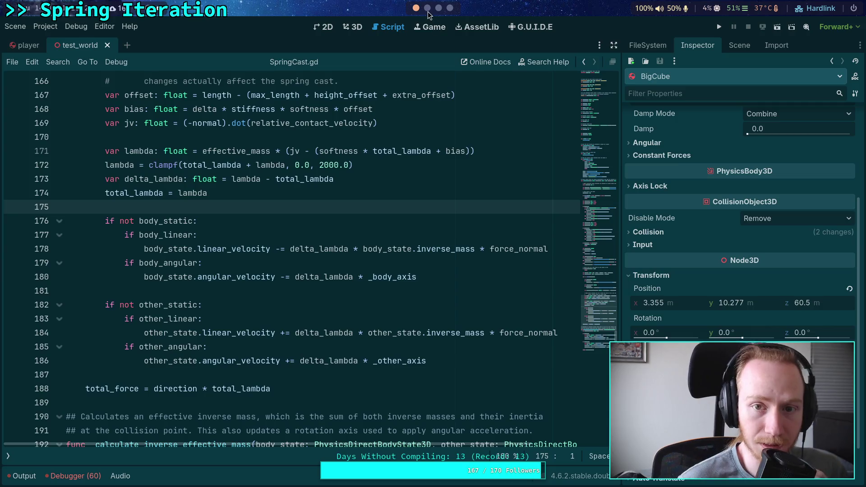
left_click(428, 12)
Step: Rerun the test_world.tscn diff and page to its end past LargeBall, CSGBox3D and Marker3D
key("q")
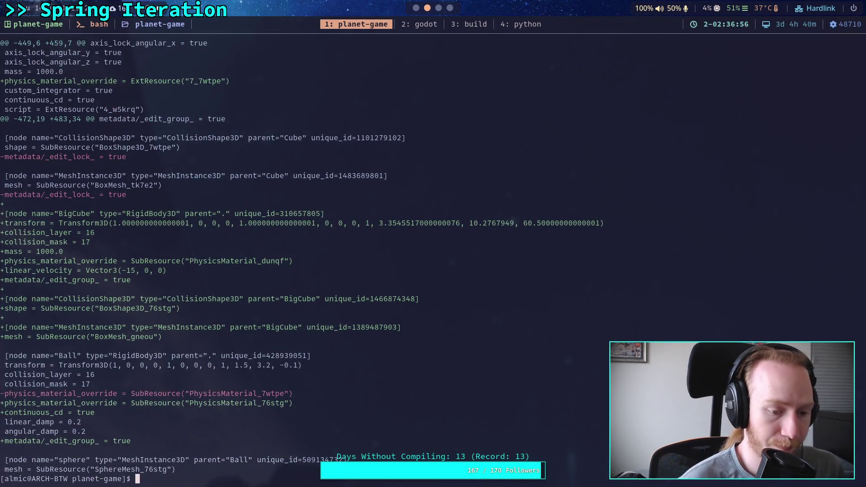
key("Up")
key("Return")
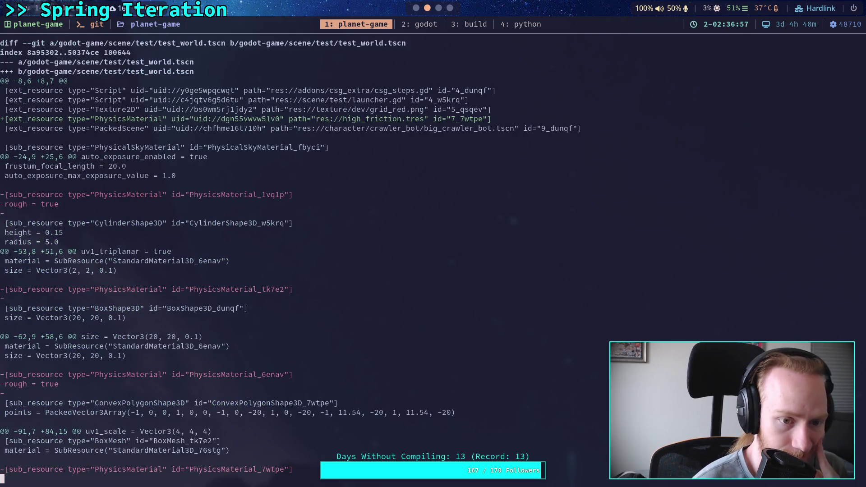
key("space")
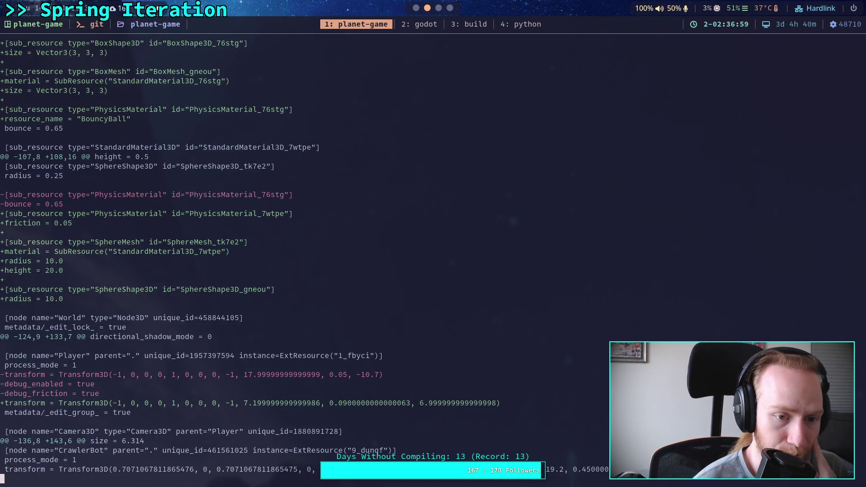
key("space")
key("space")
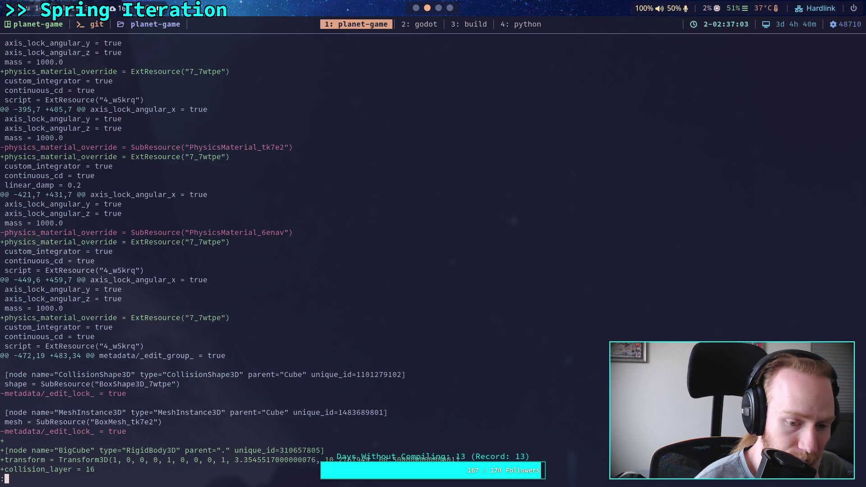
key("space")
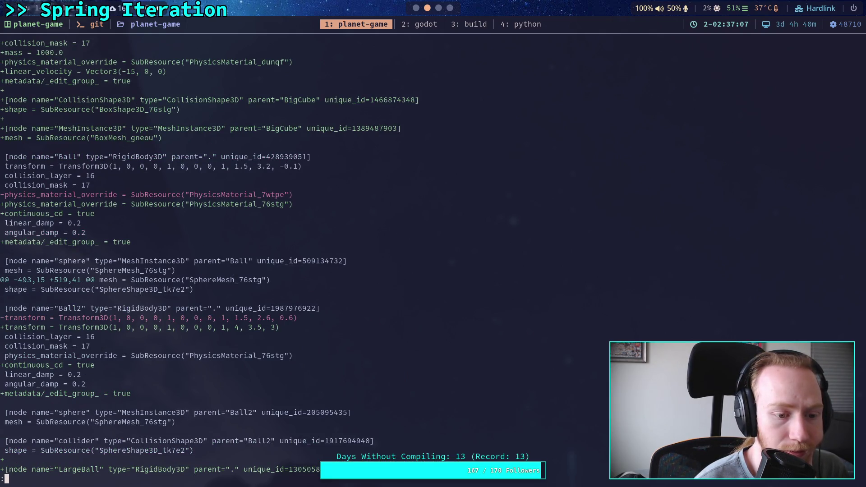
key("space")
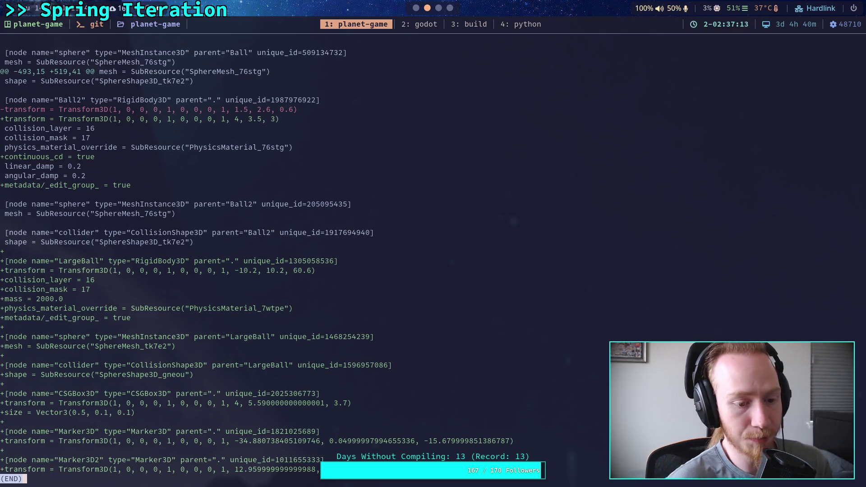
Step: Close the diff, check git status, and stage godot-game/scene/test/test_world.tscn
key("q")
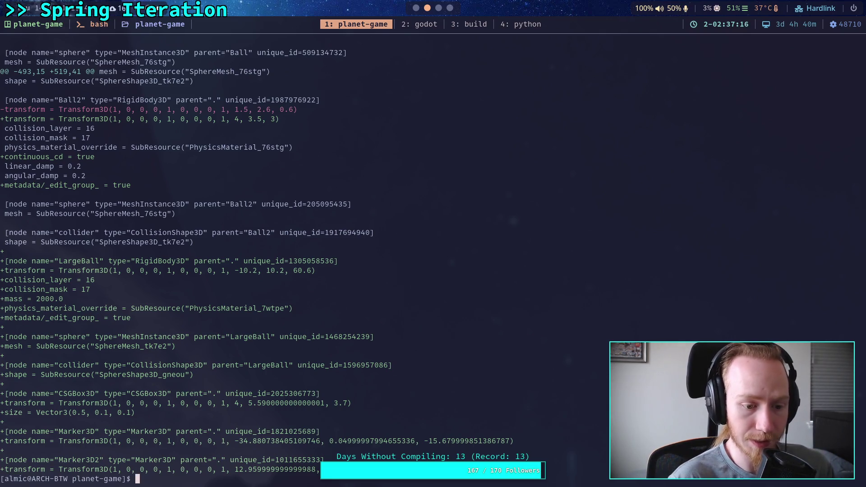
type("git status")
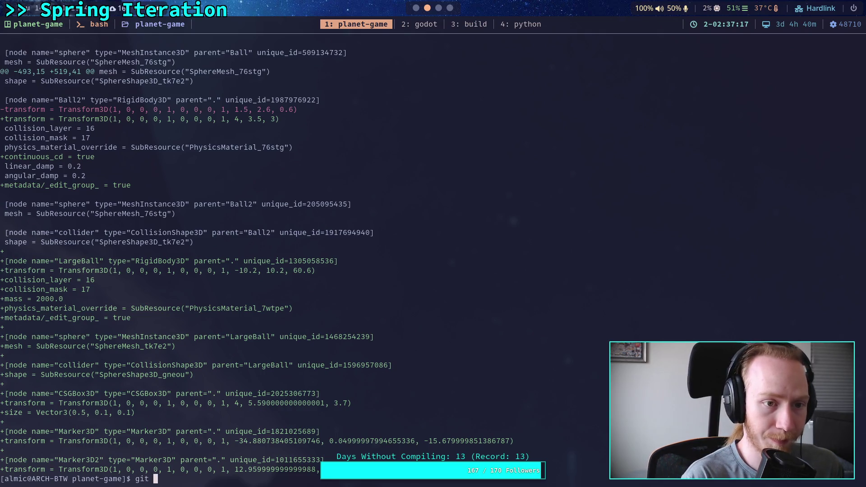
key("Return")
type("git add ")
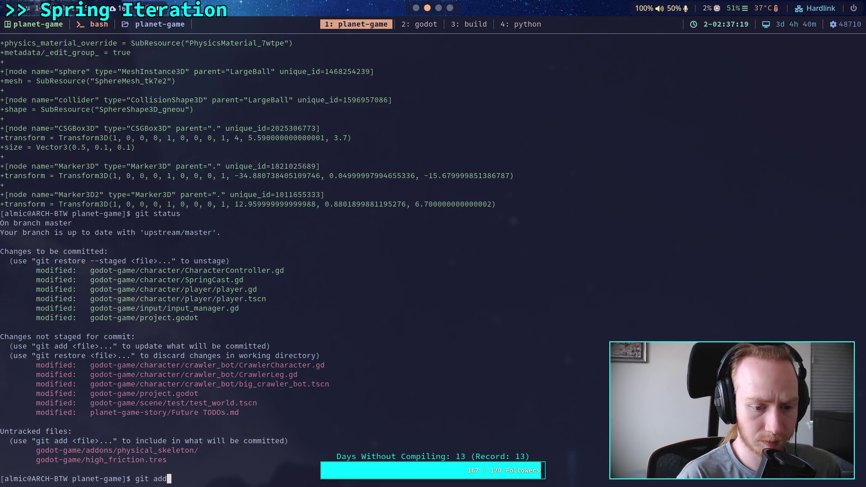
type("godot-game/scene/test/test_world.tscn")
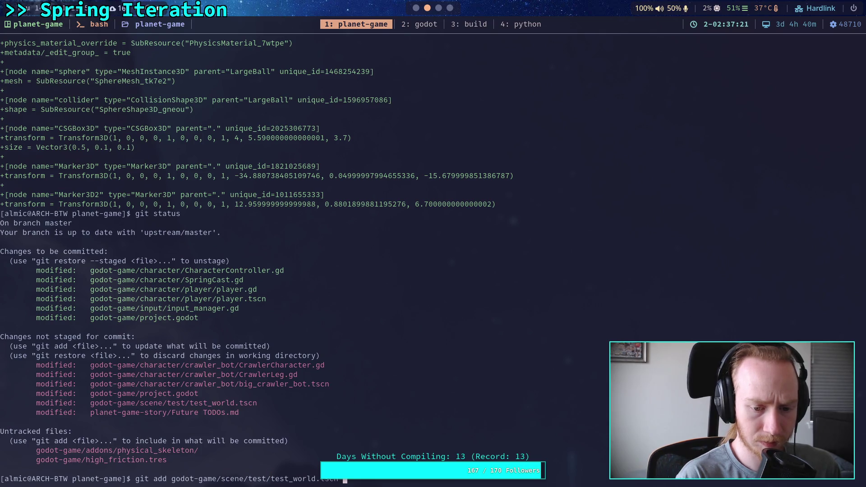
key("Return")
Step: Stage the new godot-game/high_friction.tres file
type("git diff")
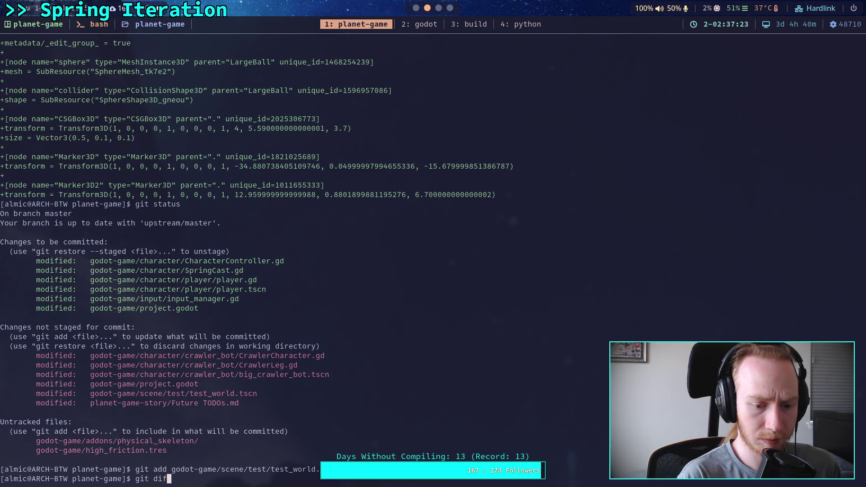
key("BackSpace")
key("BackSpace")
key("BackSpace")
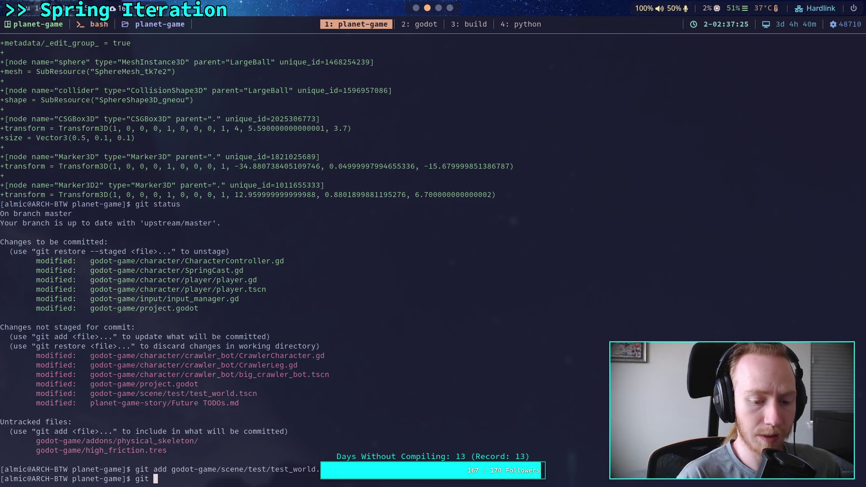
type("add godot-game/high_friction.tres")
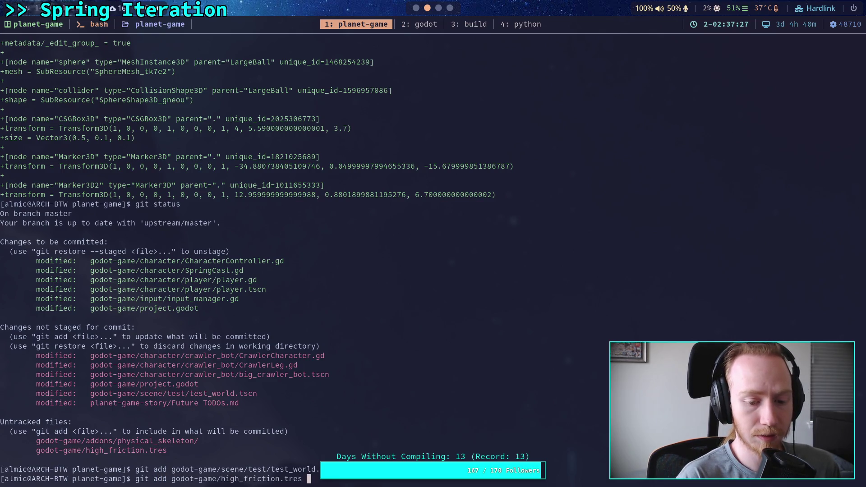
key("Return")
Step: Review the unstaged changes in the planet-game-story/ folder with git diff
type("git a")
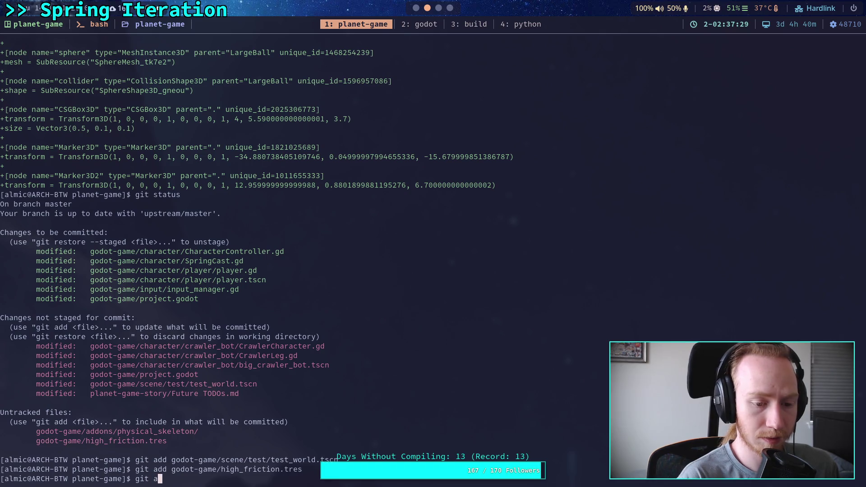
type("dd")
key("BackSpace")
key("BackSpace")
key("BackSpace")
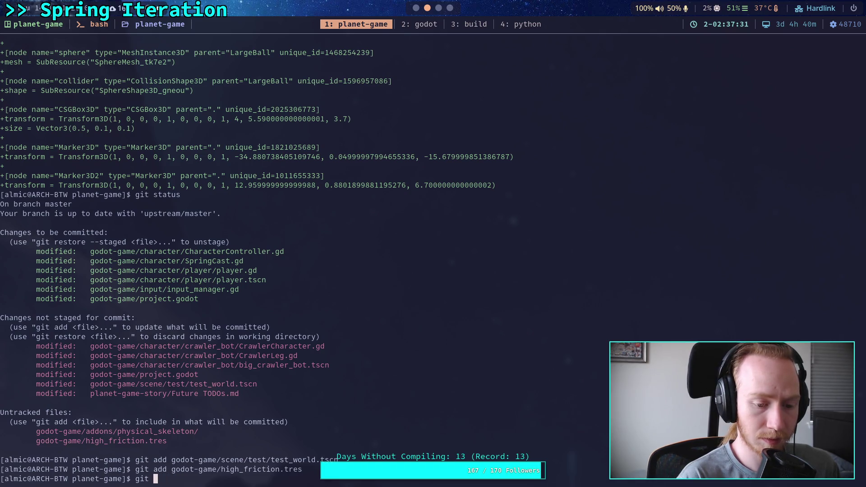
type("diff planet-game-story/")
key("Return")
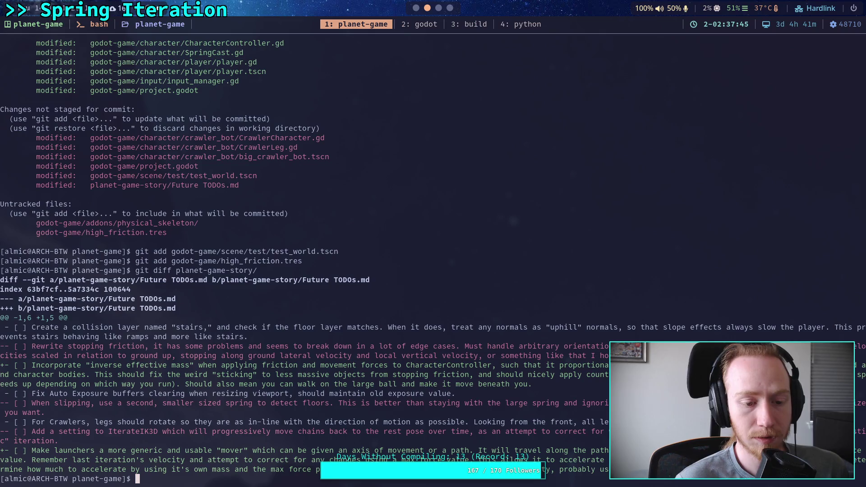
Step: Stage planet-game-story/Future TODOs.md, recheck git status, and enter git diff --staged
type("git ")
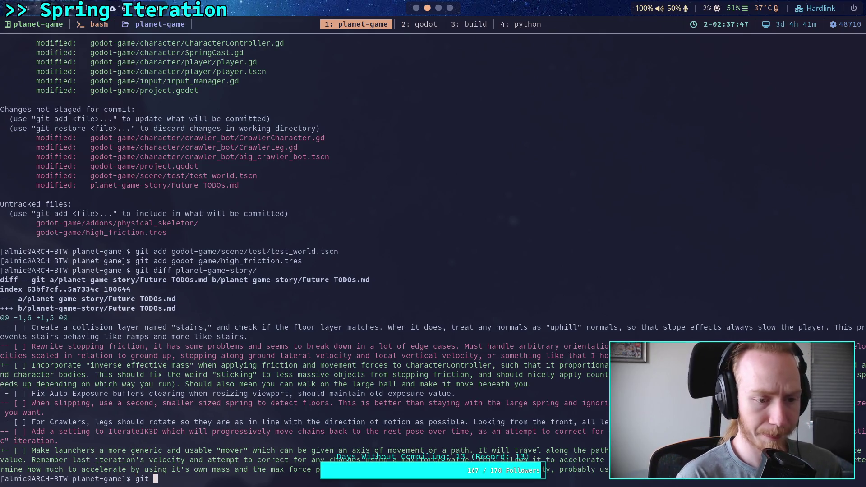
type("add pl")
key("Tab")
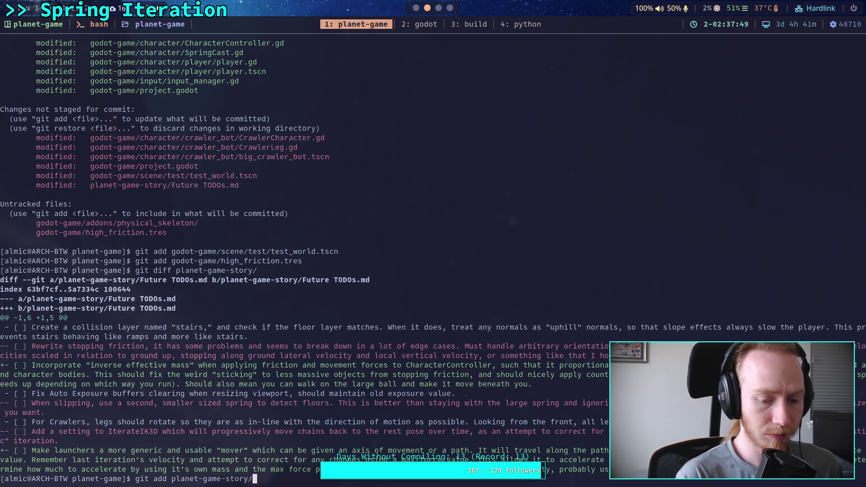
type("Fu")
key("Tab")
key("Return")
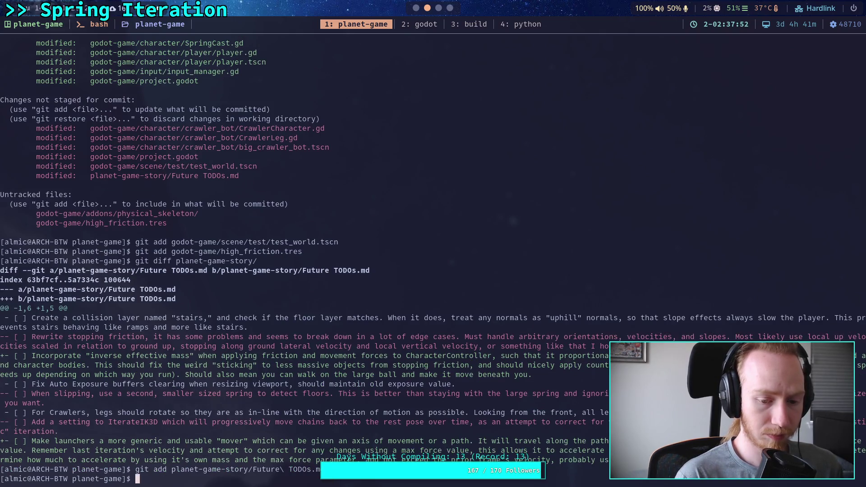
type("git status")
key("Return")
type("git dif")
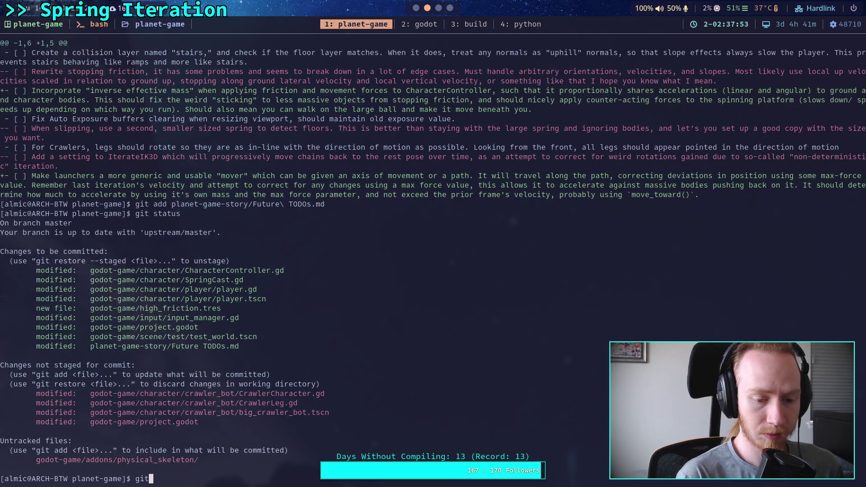
type("f --staged")
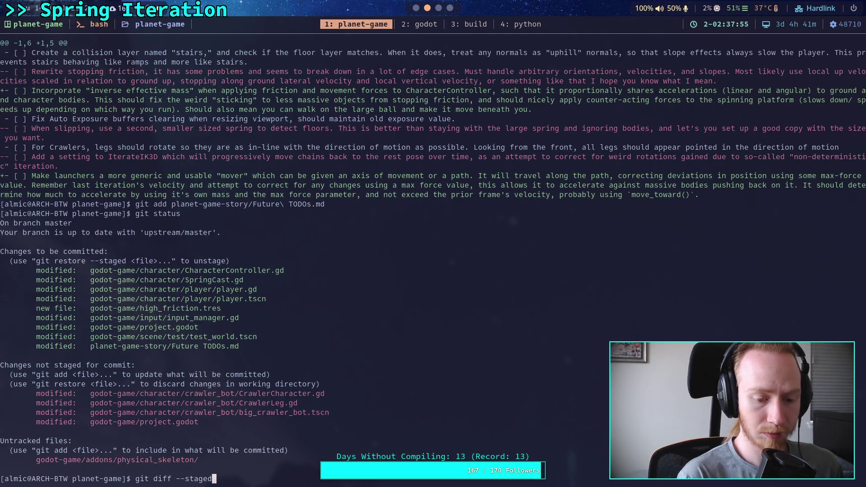
Step: Review the staged diff: high_friction.tres, PHYSICS_TICKS at 100, and project.godot's Jolt settings
key("Return")
key("space")
key("space")
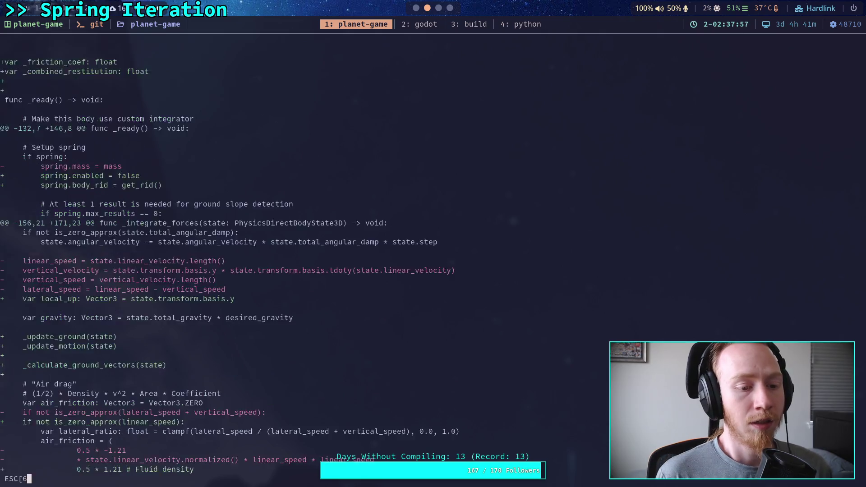
key("space")
key("space")
key("space")
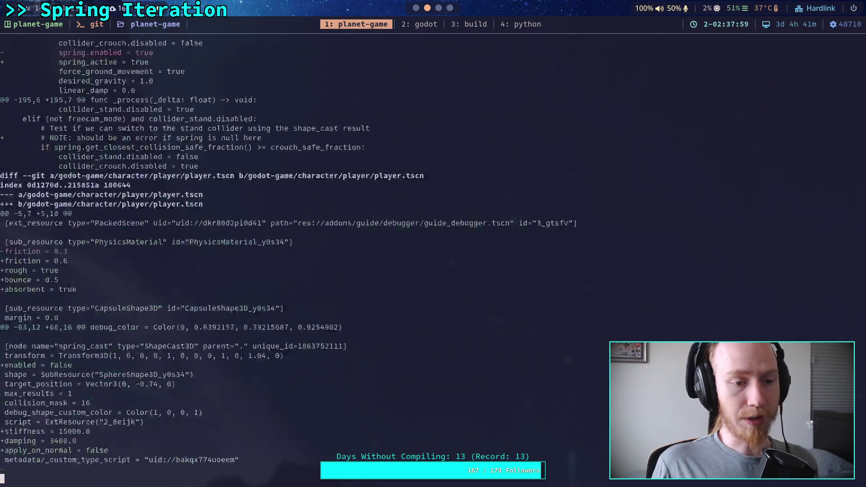
scroll(433, 261, "up", 11)
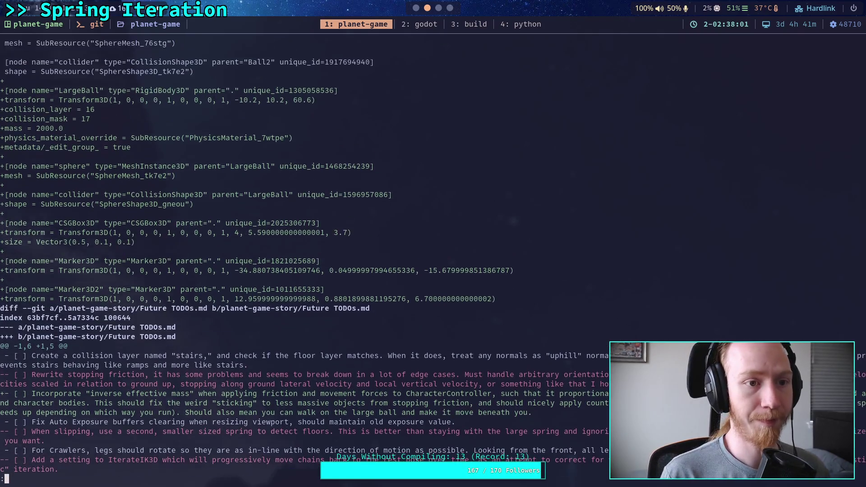
scroll(414, 259, "up", 20)
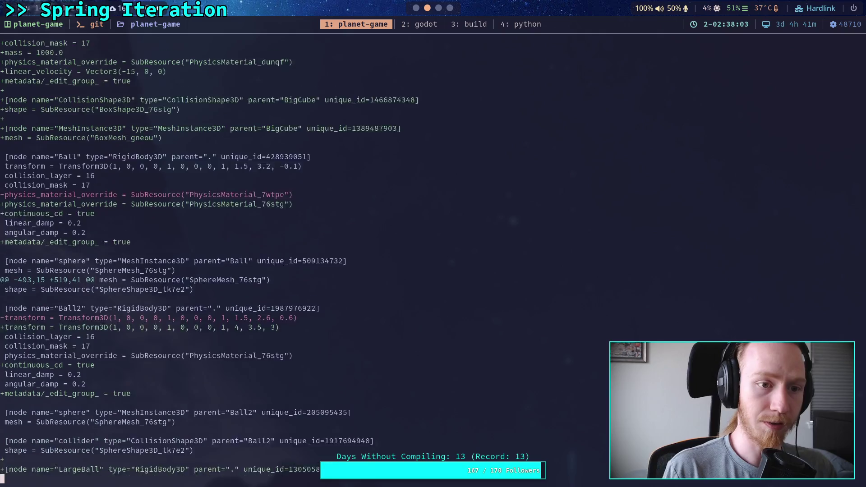
scroll(433, 262, "up", 20)
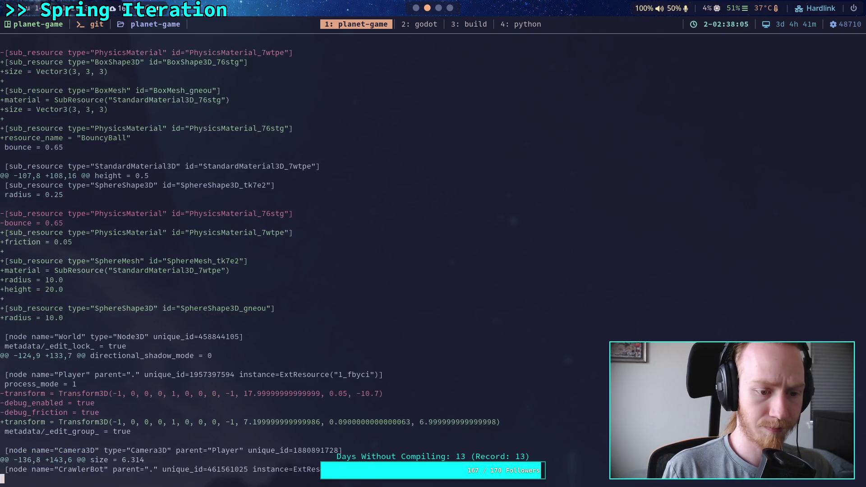
scroll(433, 261, "up", 15)
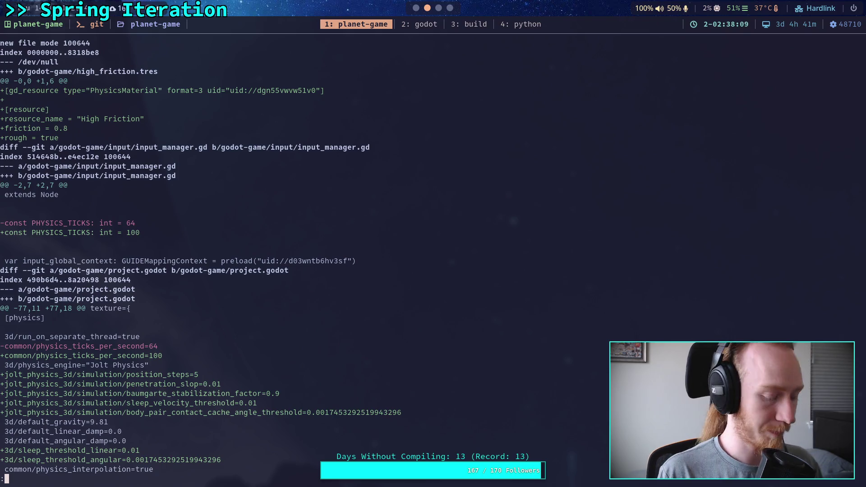
Step: Start a git commit with the draft summary 'Update physics, spring and character refactor'
type("qgit status")
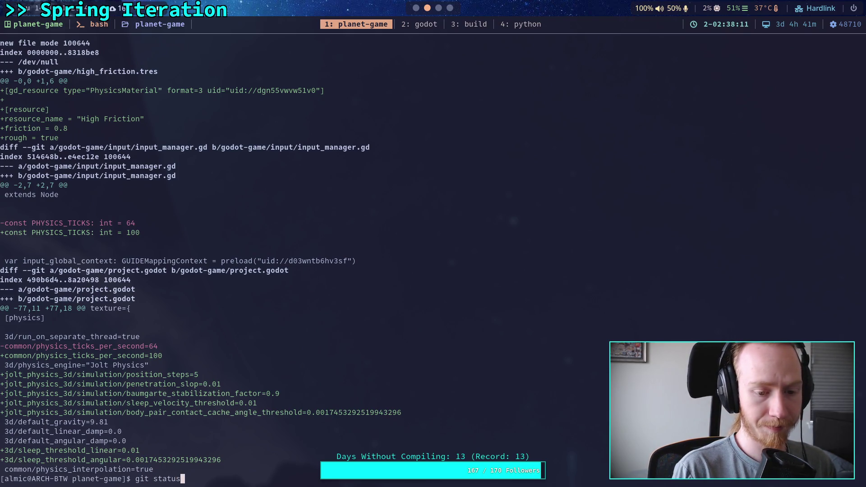
key("Return")
type("git commit")
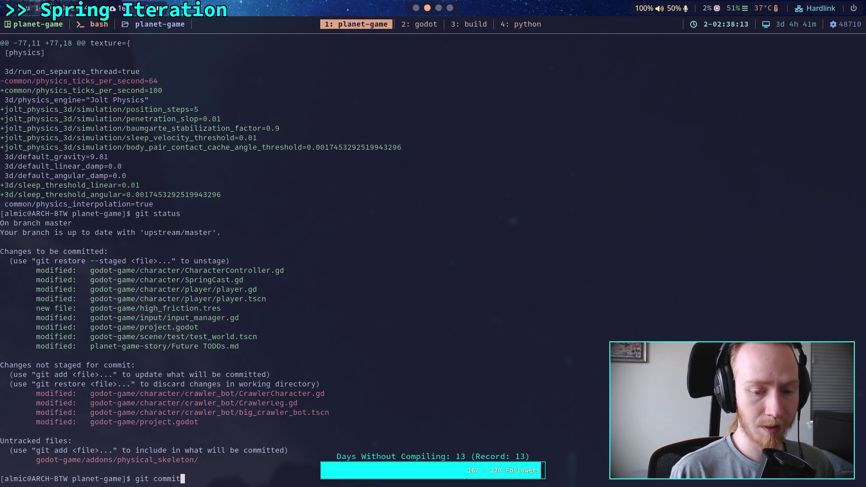
key("Return")
key("O")
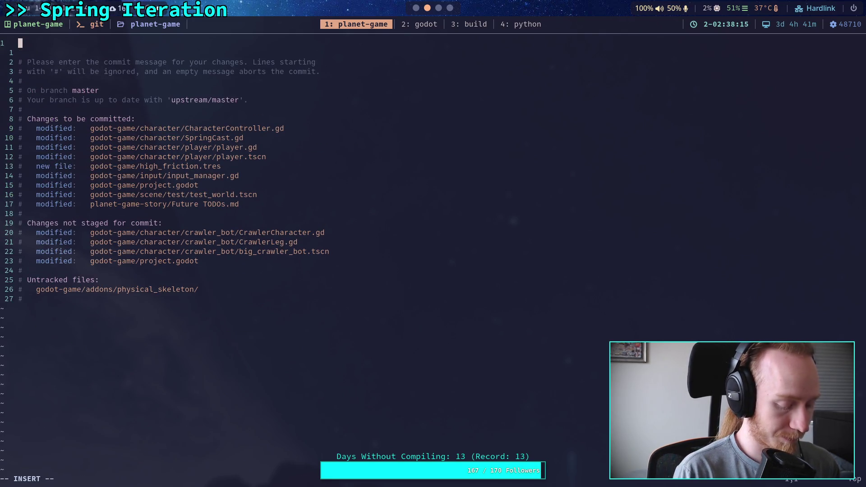
type("U")
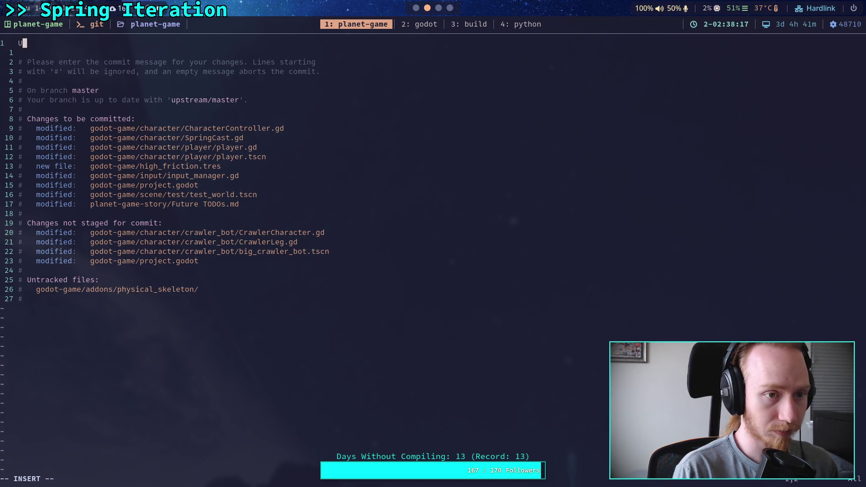
type("pdate physic")
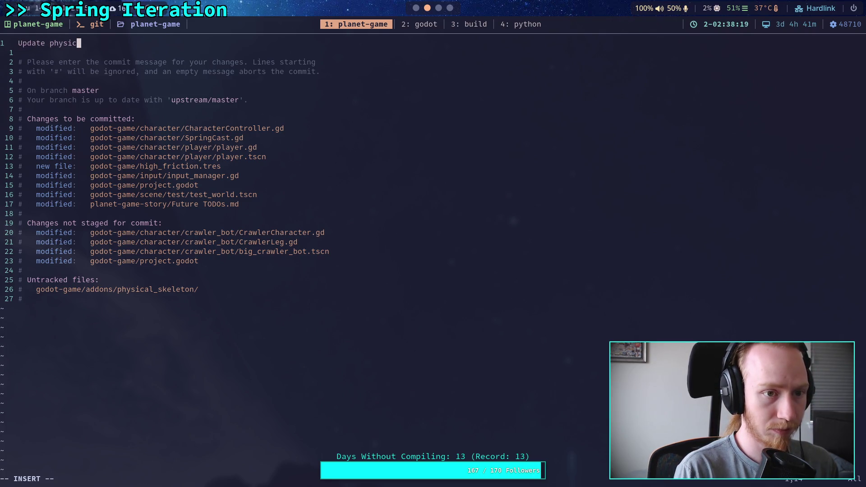
type("s, spring and char")
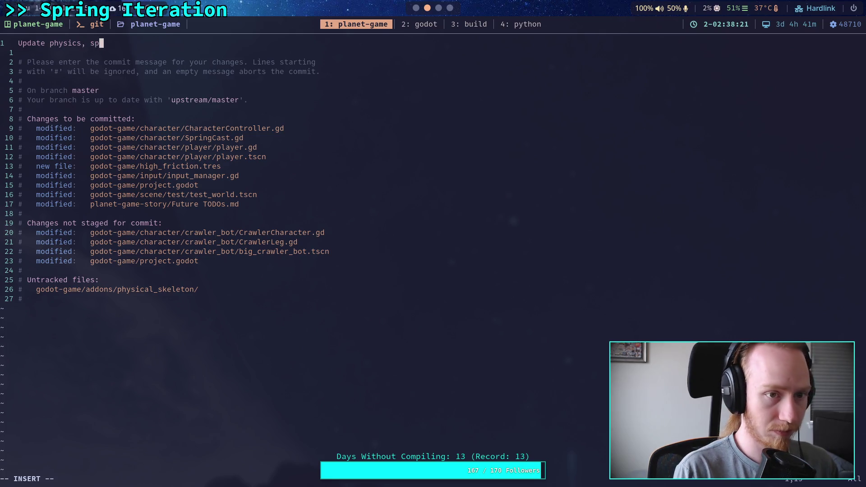
type("acter refactor")
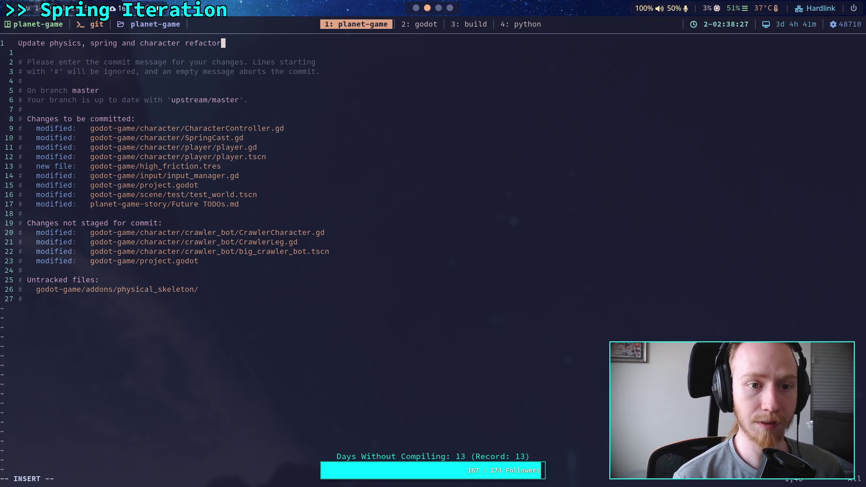
Step: Edit the summary to 'Update physics, spring & character update+refactor' and begin the message body
key("Left")
key("Left")
key("Left")
key("Right")
key("Right")
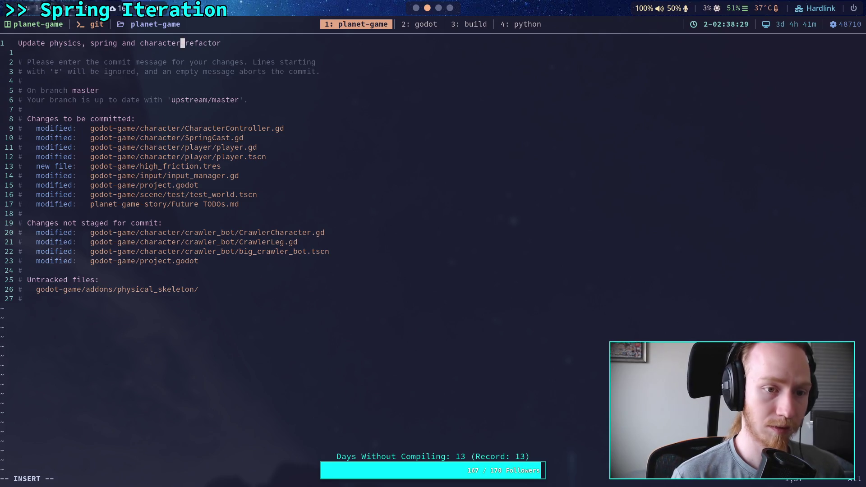
type("update/")
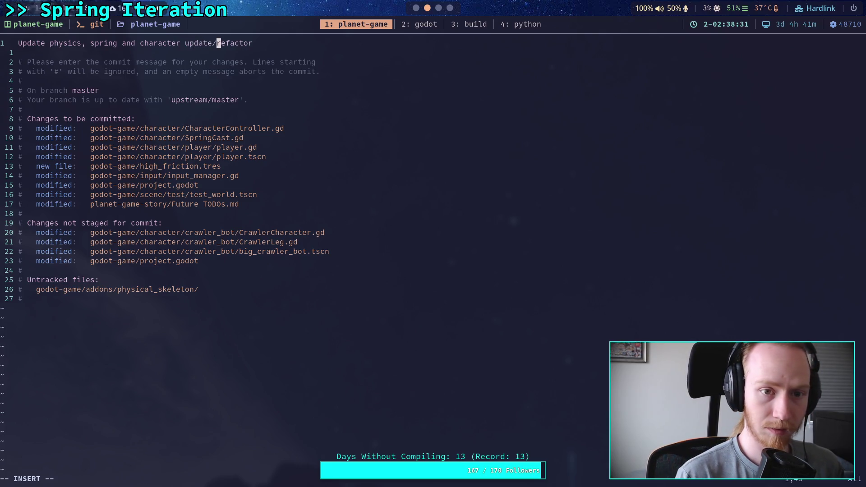
key("BackSpace")
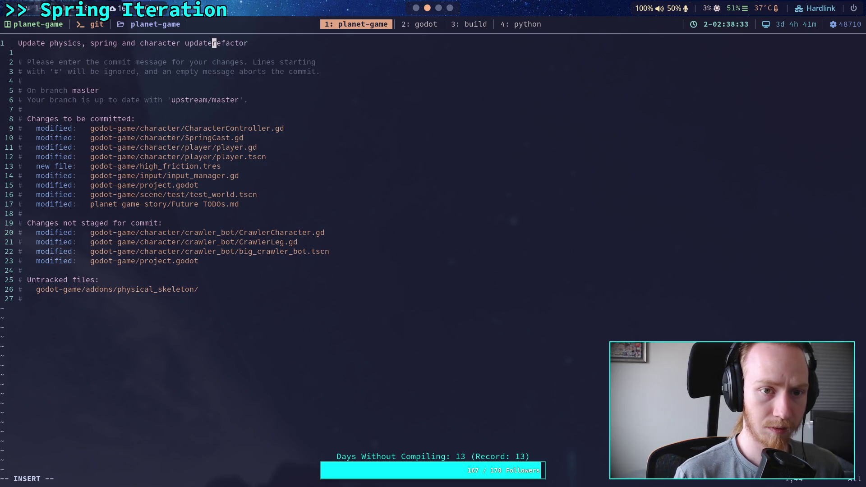
type("+")
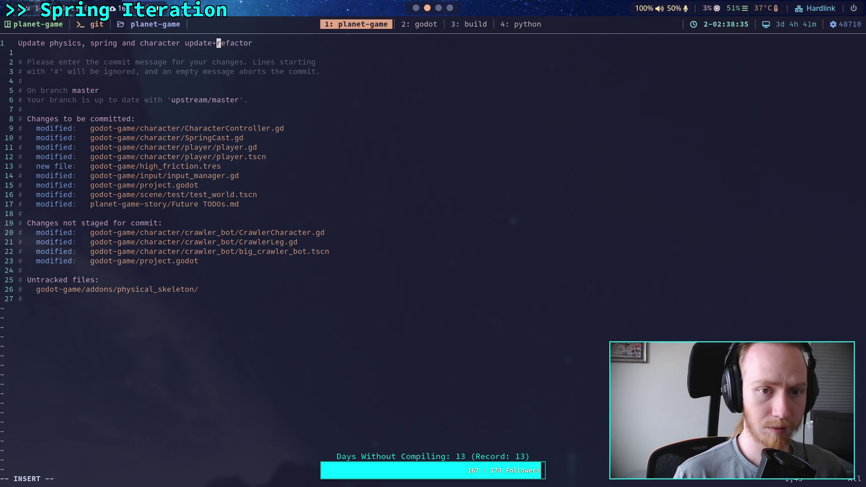
left_click(228, 43)
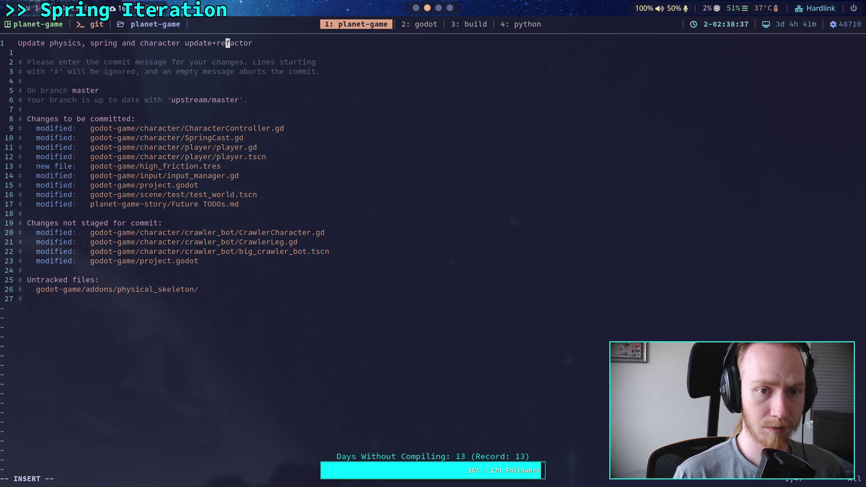
key("Left")
key("Left")
key("Left")
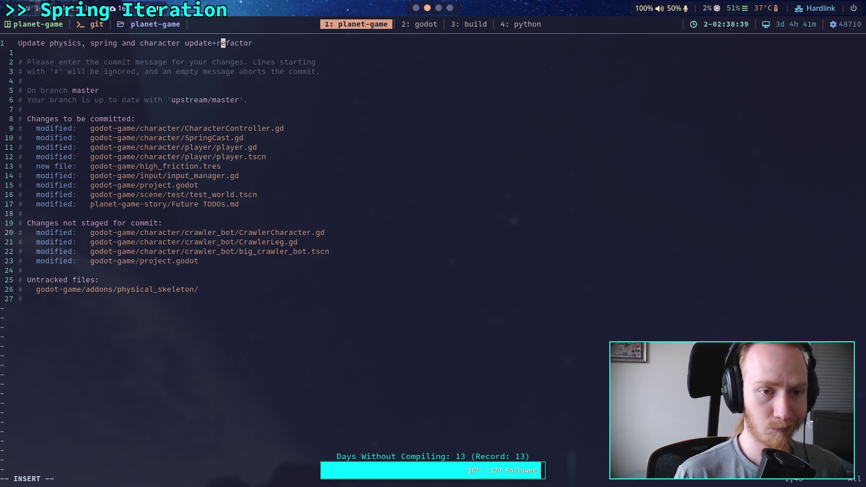
key("BackSpace")
key("BackSpace")
key("BackSpace")
type("&")
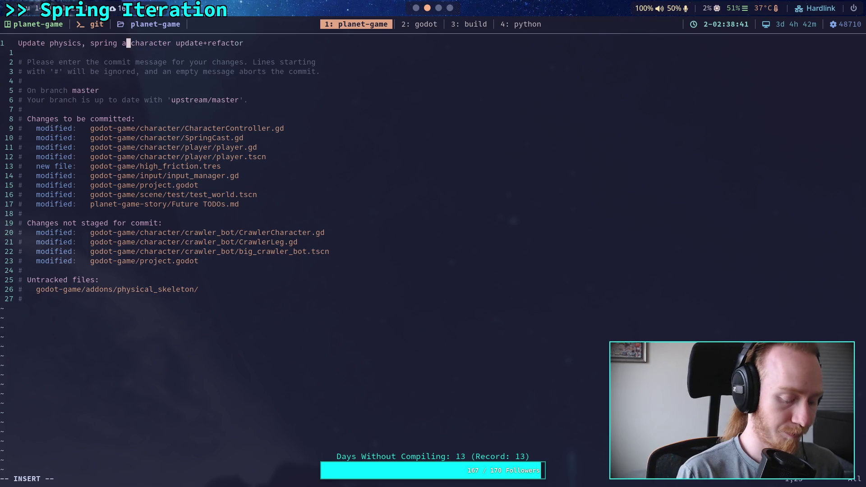
key("Right")
key("Right")
key("Right")
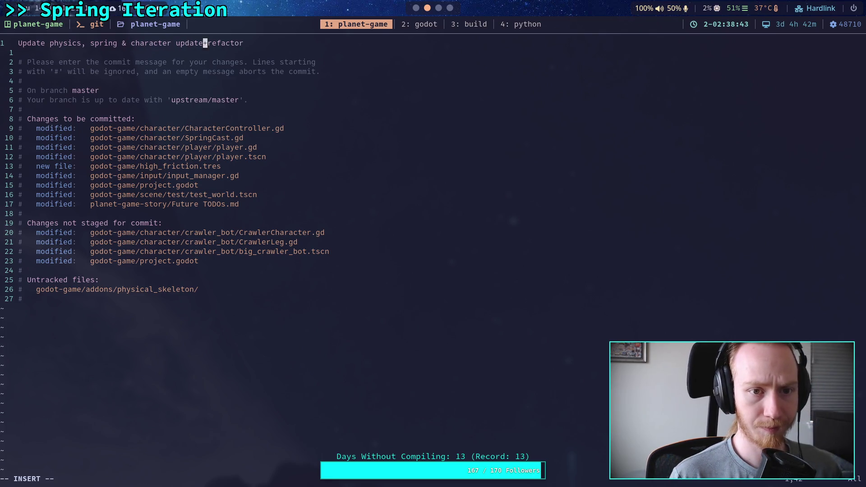
key("Return")
key("Return")
Step: Add bullets '100 physics ticks per second' and 'Updated physics simulation parameters', starting a third
type("- ")
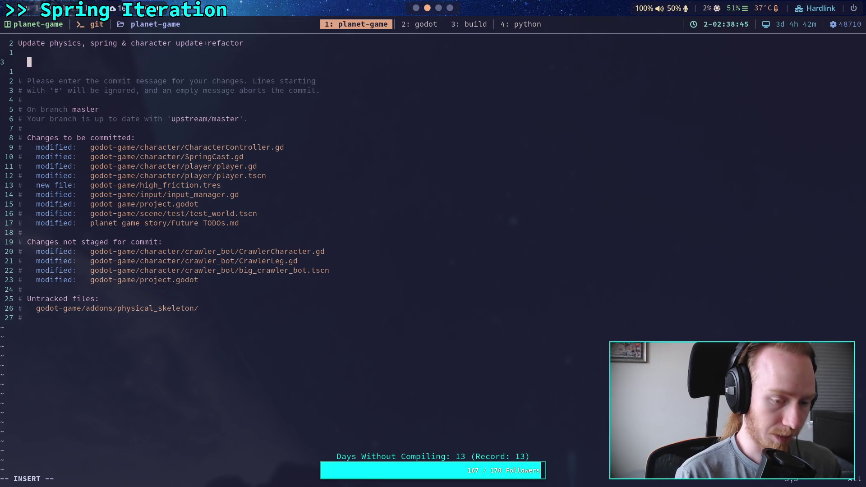
type("Game n")
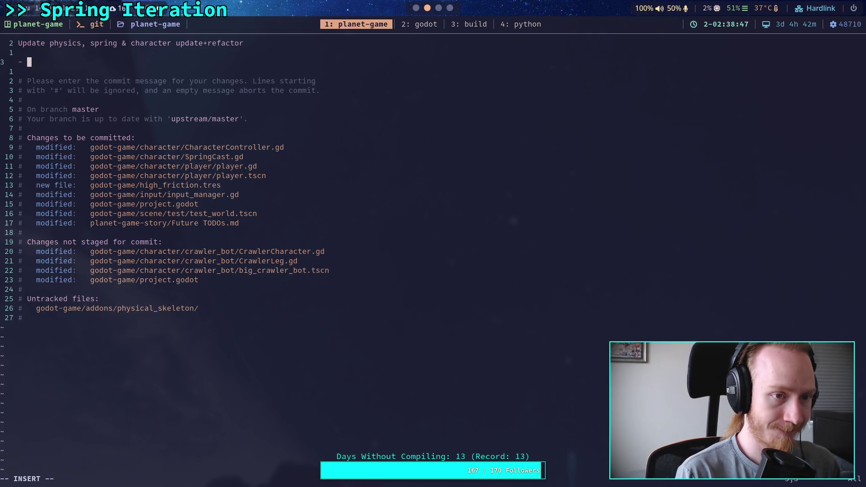
type("ow runs at 100 ")
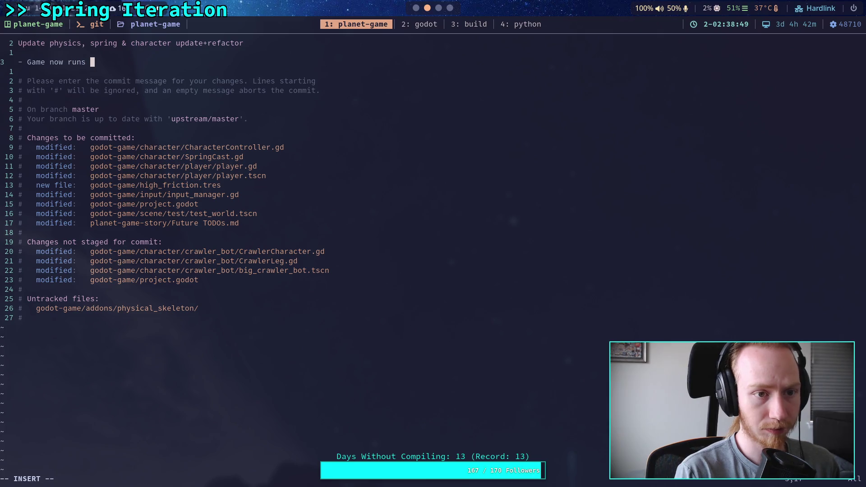
type("physics tick")
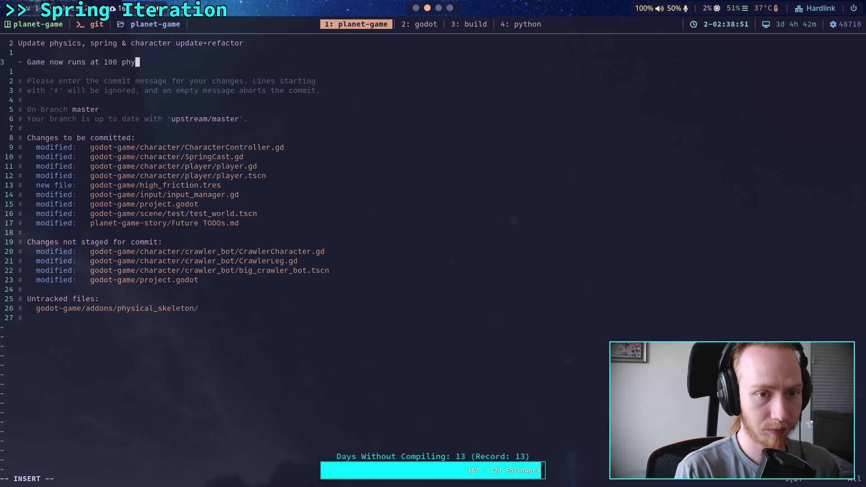
type("s per second")
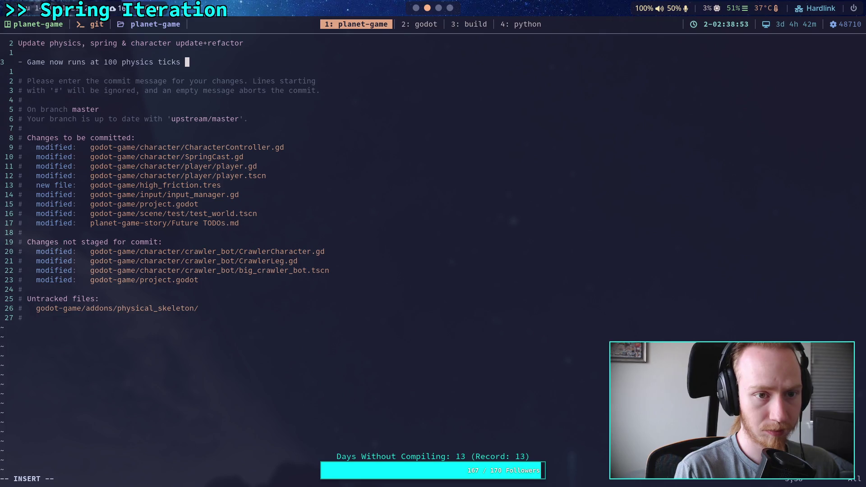
key("Return")
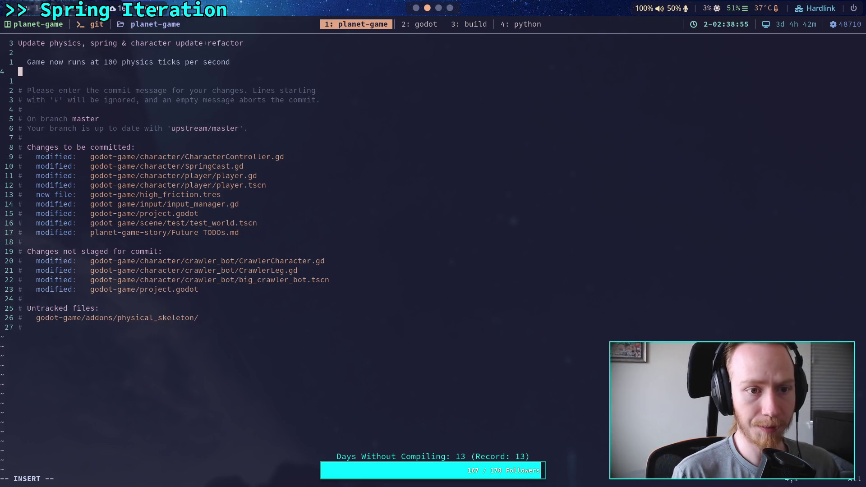
type("- ")
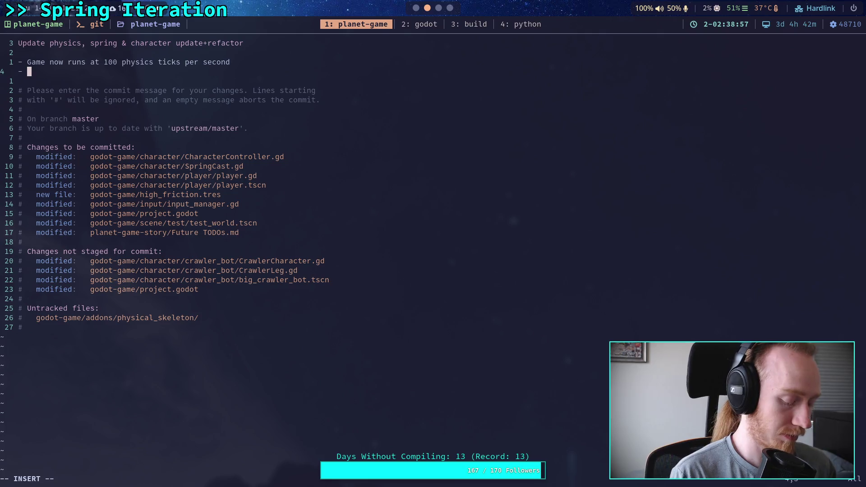
type("Updated ")
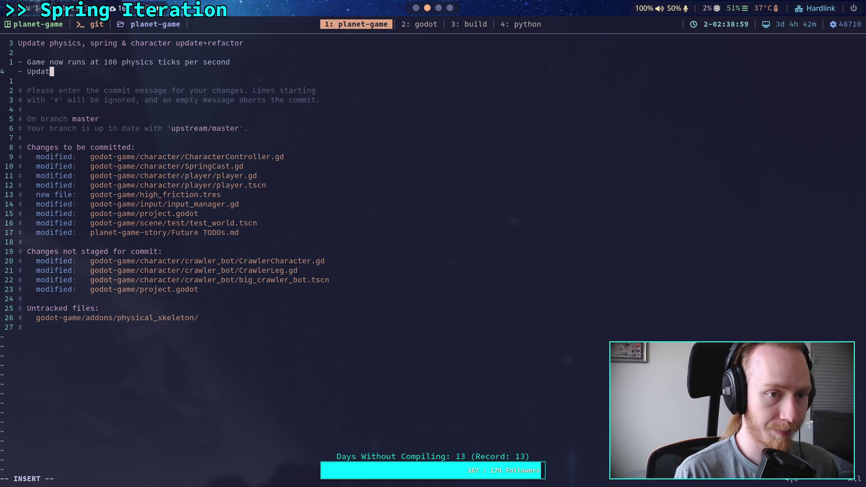
type("physics ")
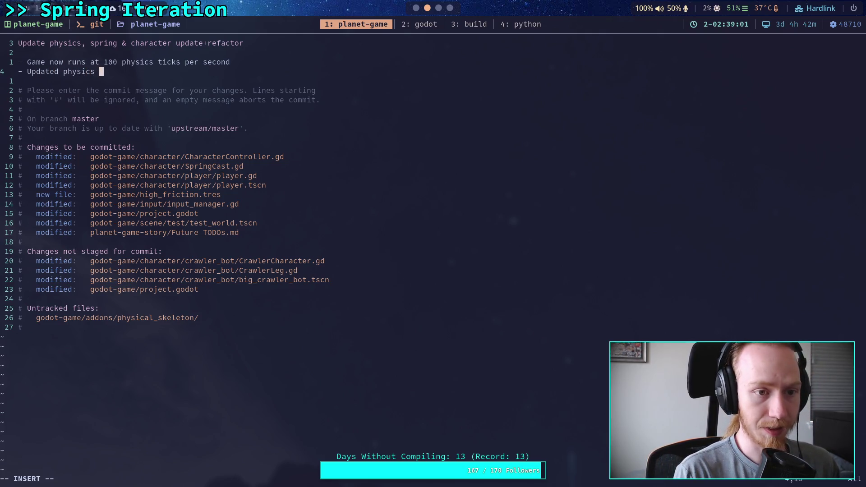
type("simulation pa")
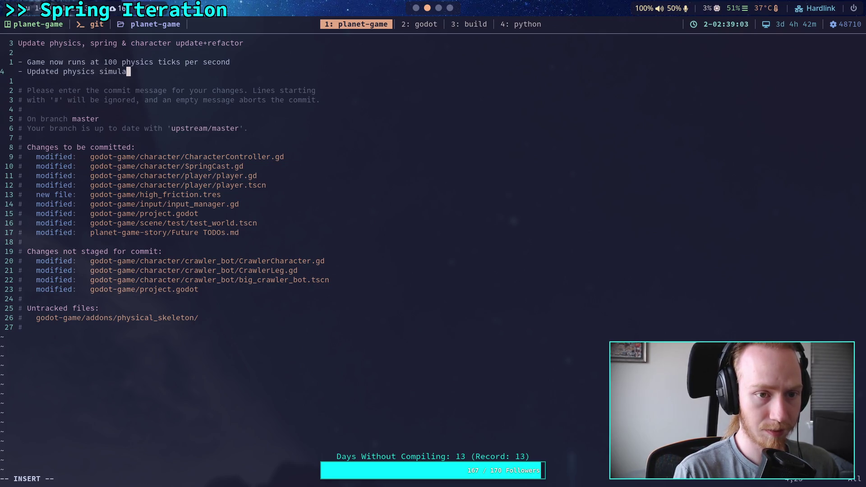
type("rameters")
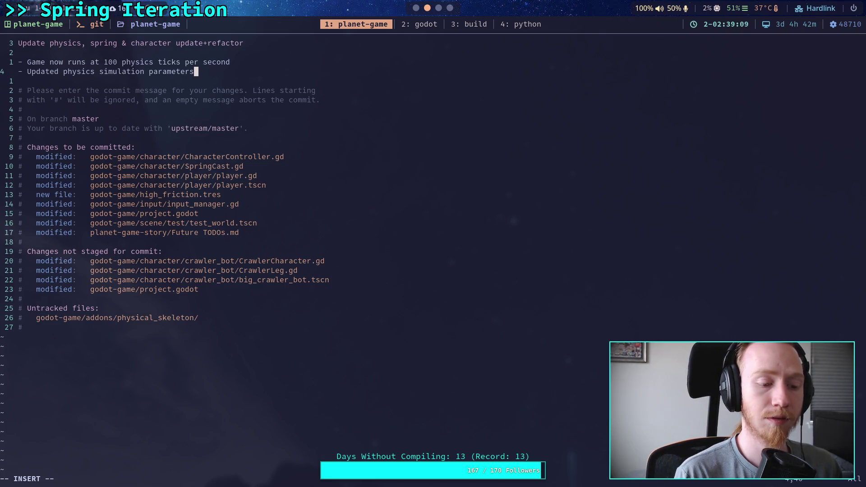
type(",")
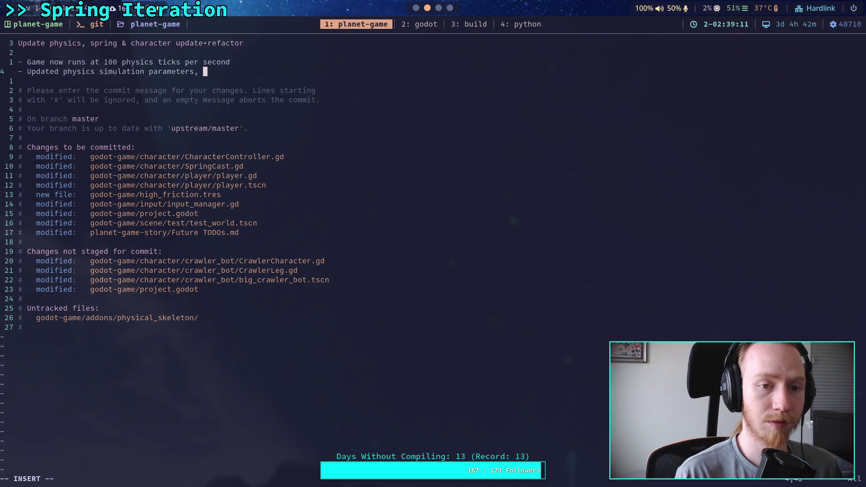
key("BackSpace")
key("BackSpace")
key("Return")
type("-")
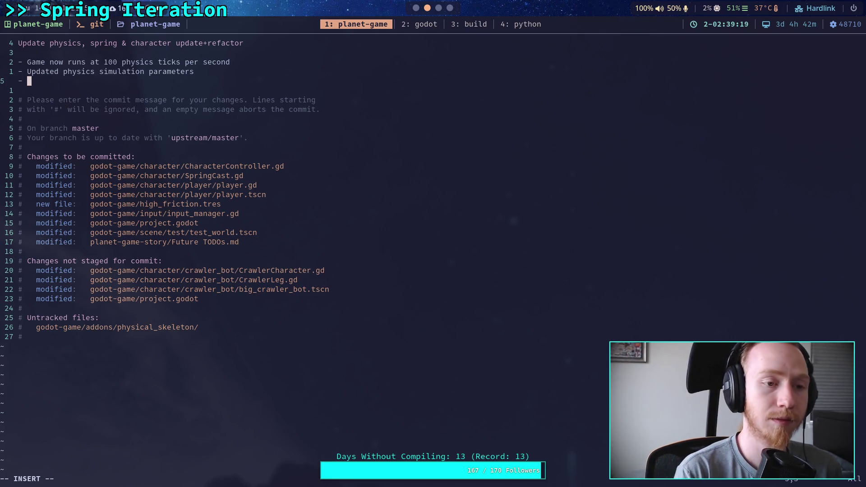
Step: Write the spring bullet: Jolt spring algorithm with multiple iterations, eventually a custom in-engine node
type("Spring ")
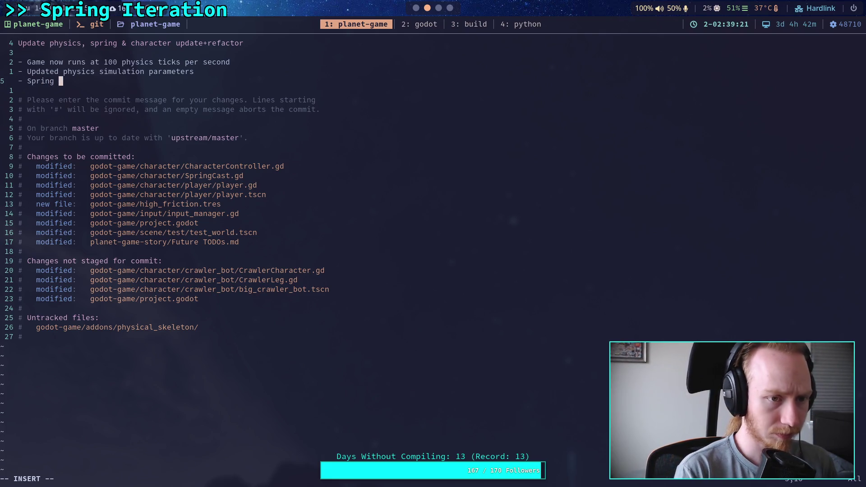
type("force")
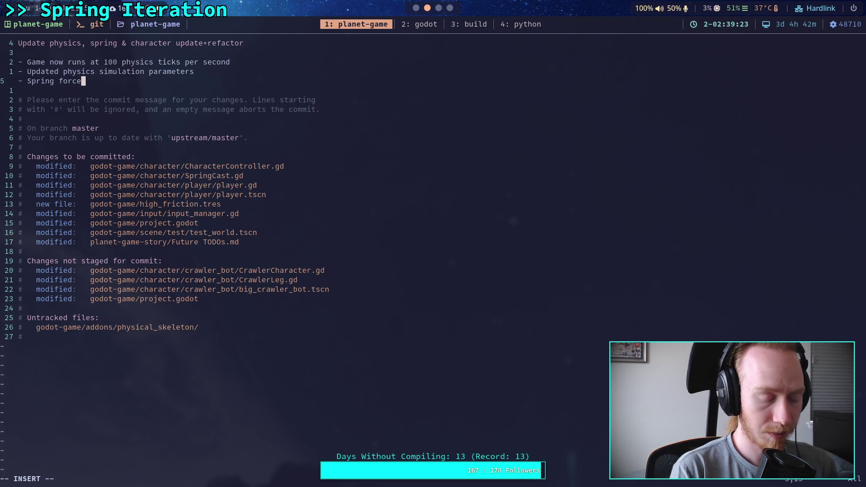
type(" calculat")
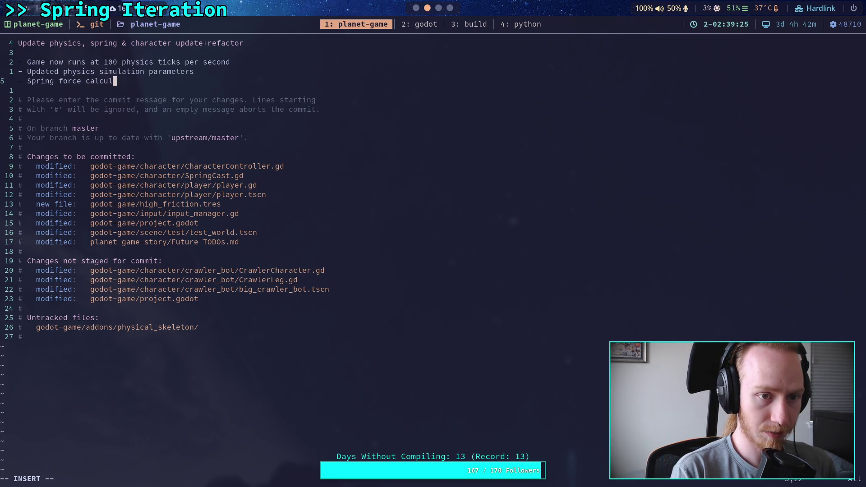
type("ion now uses")
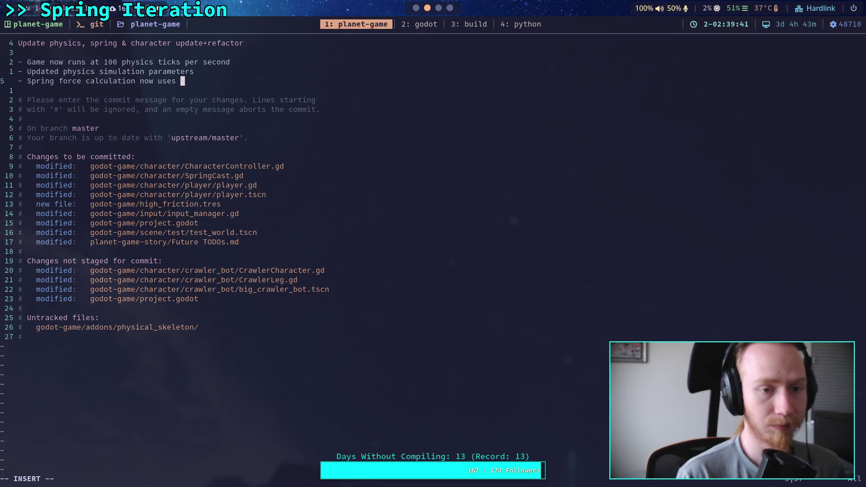
type("Jolt ")
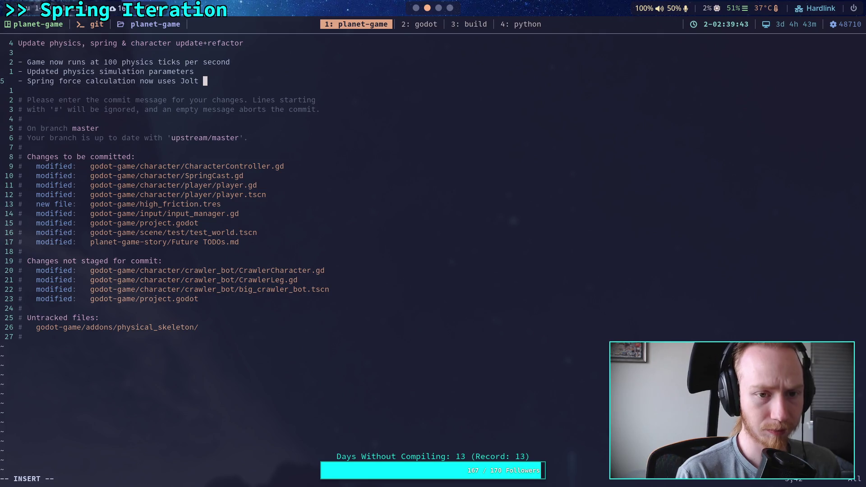
type("spring")
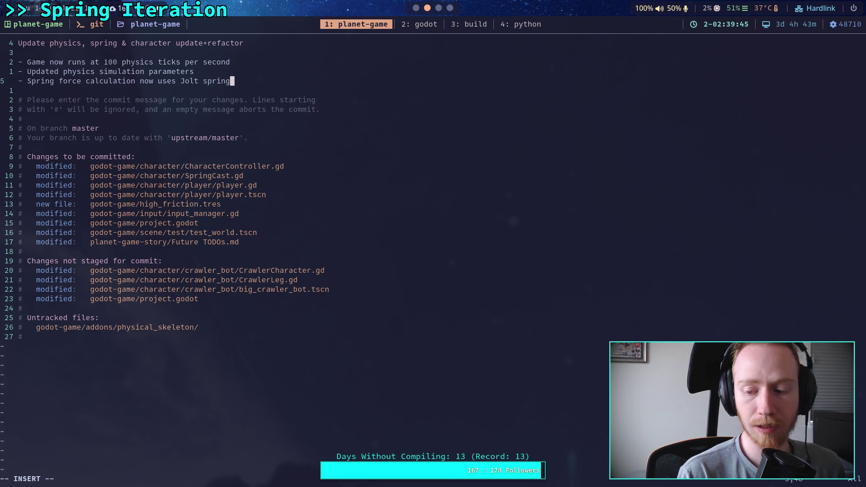
type(" al")
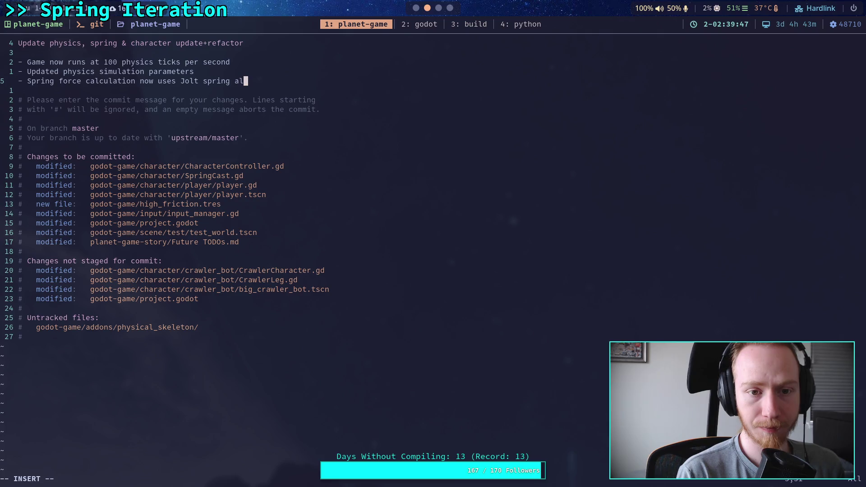
type("gorithm")
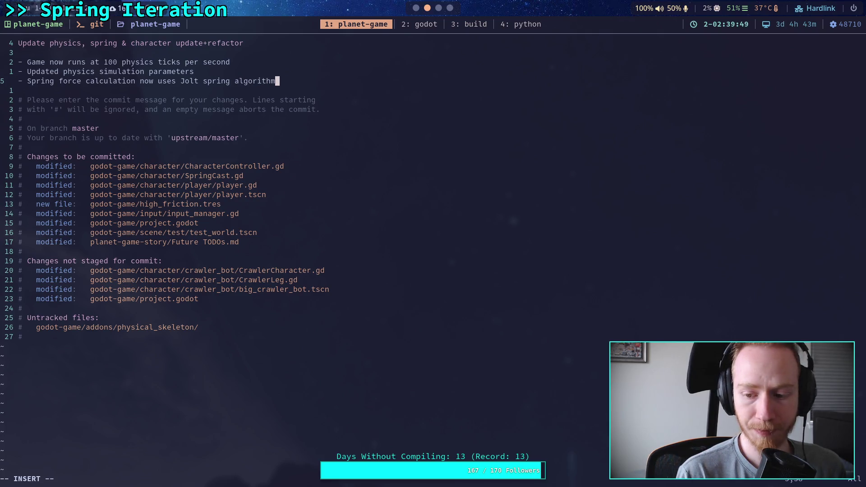
key("Return")
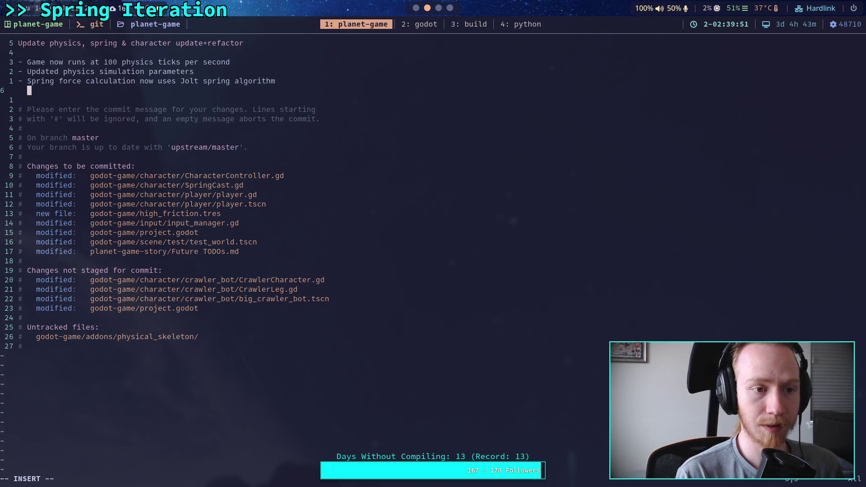
type("with c")
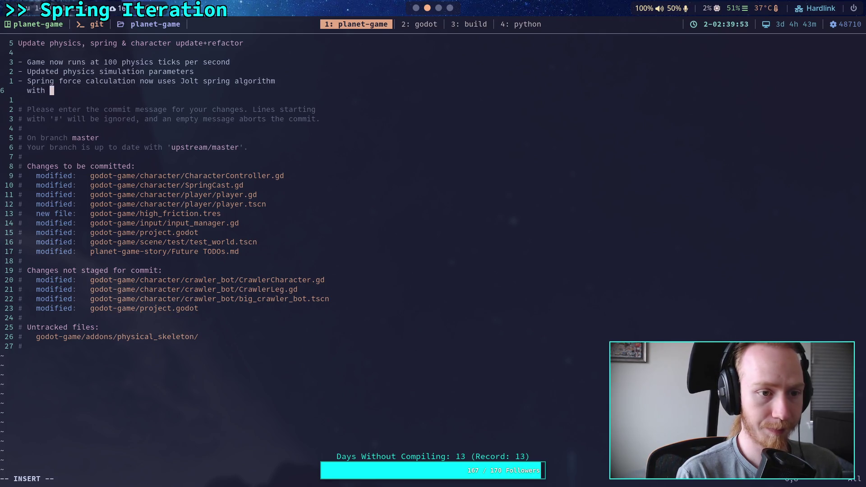
key("BackSpace")
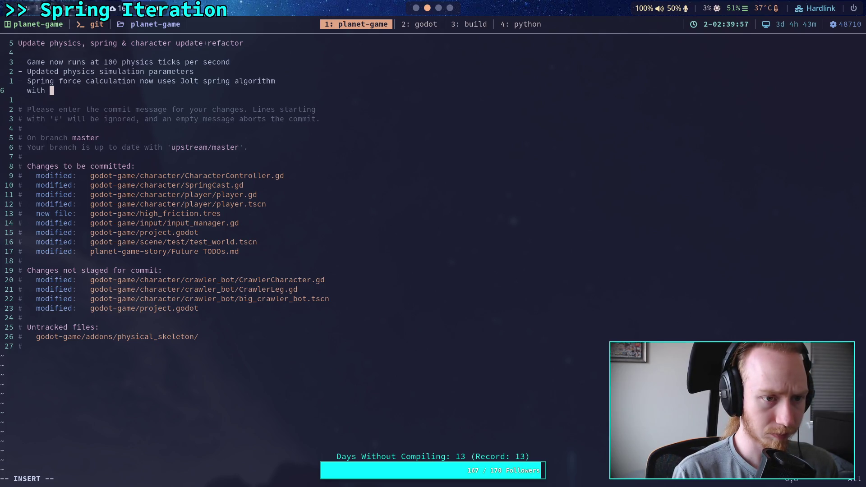
type("multipil")
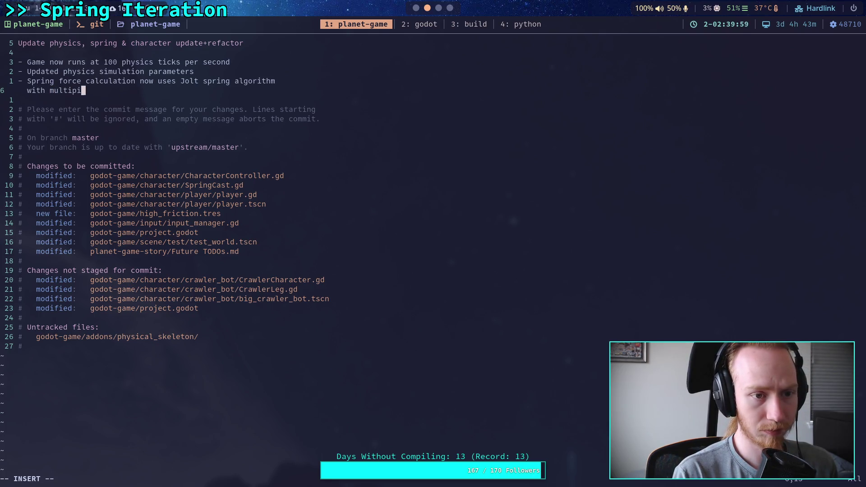
key("BackSpace")
key("BackSpace")
type("le iterations")
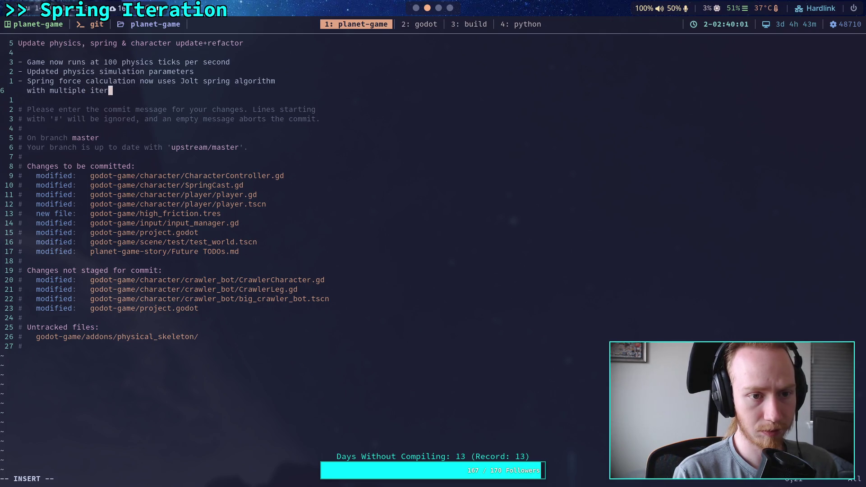
type(". Eventu")
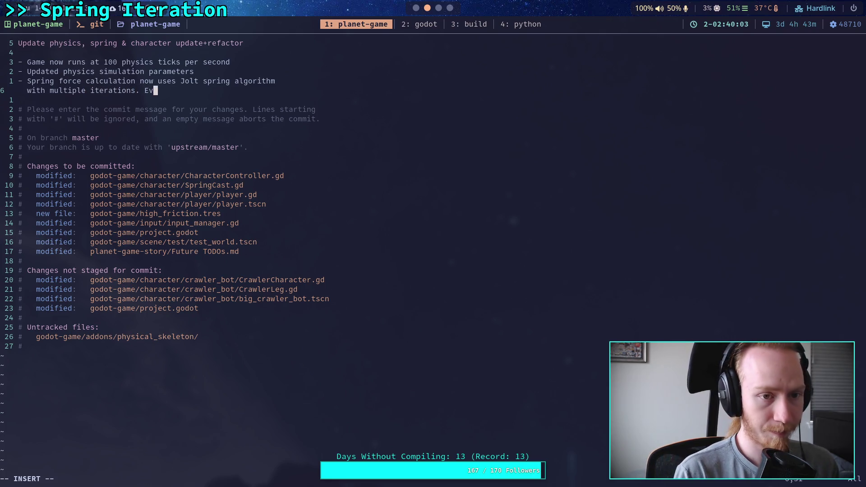
type("ally, this ")
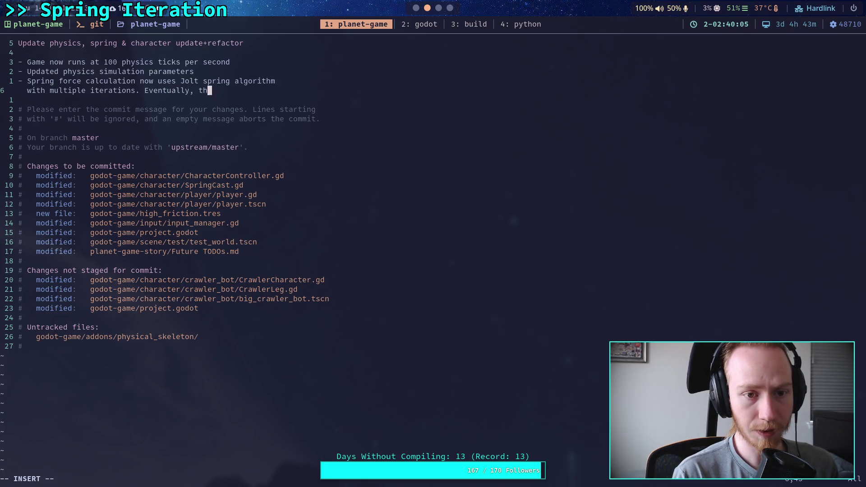
type("should be made")
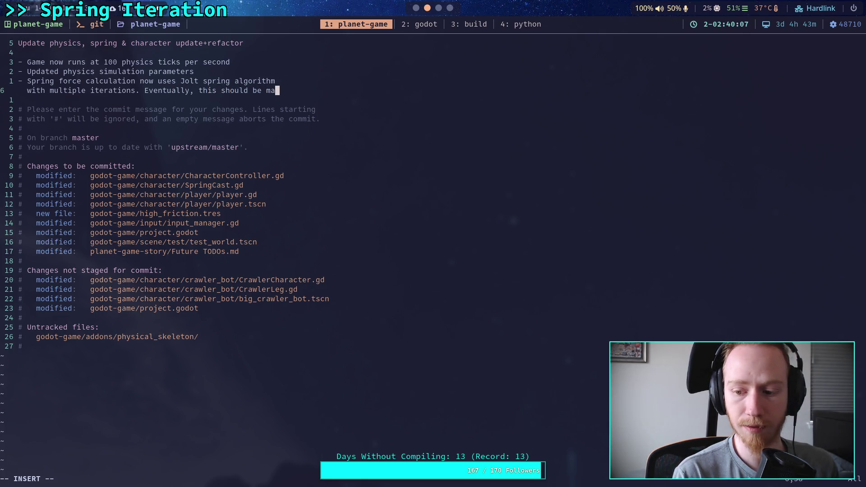
key("Return")
type("into a ")
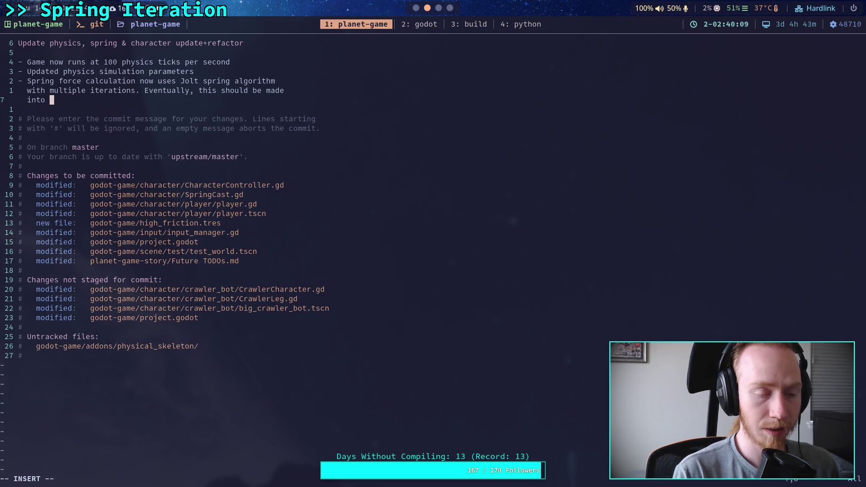
type("custom node")
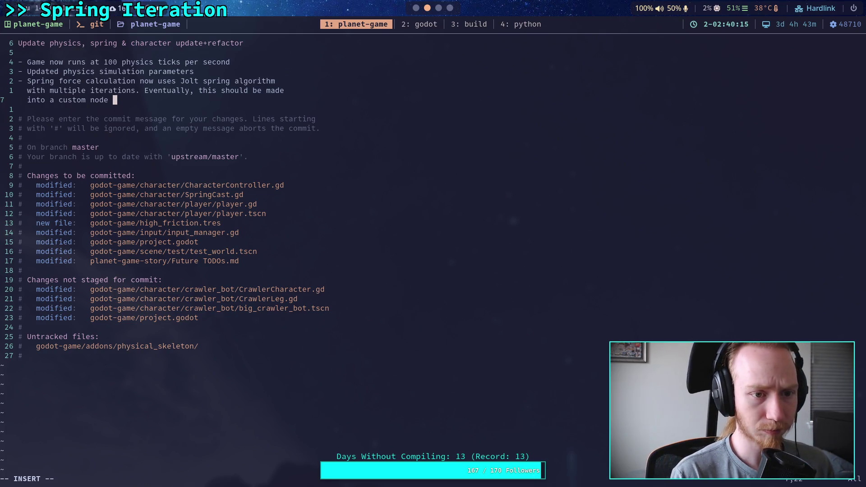
type(" in-eng")
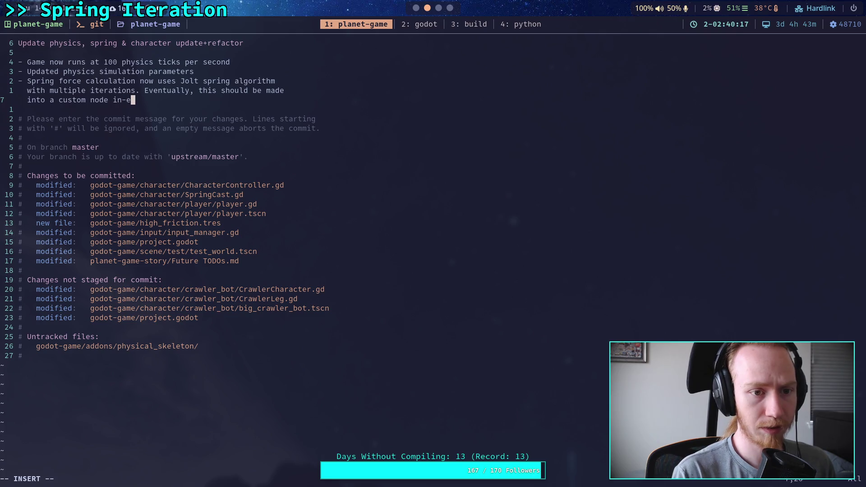
type("ine ")
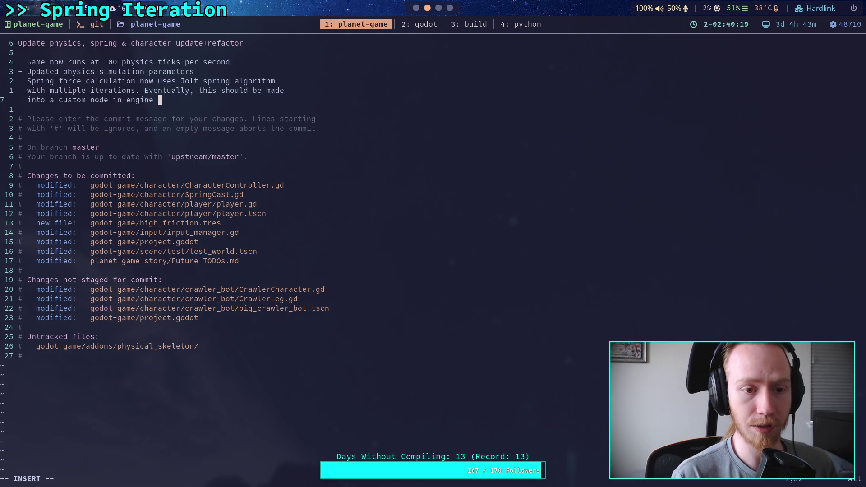
type("that")
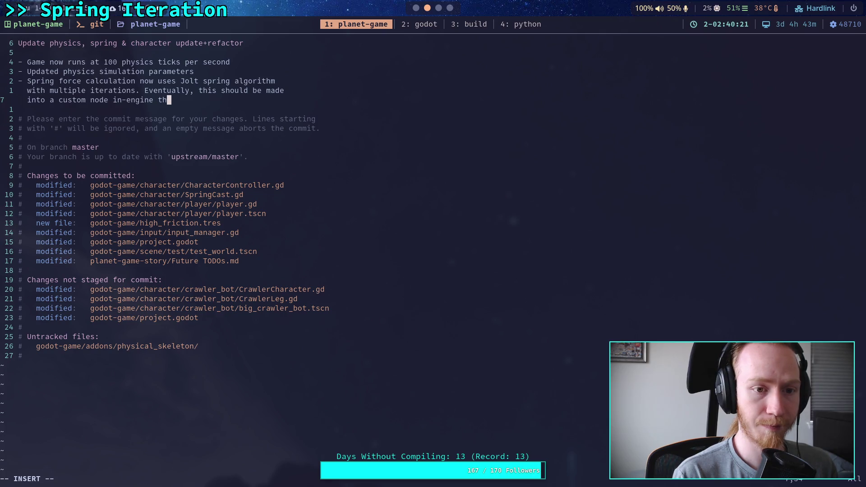
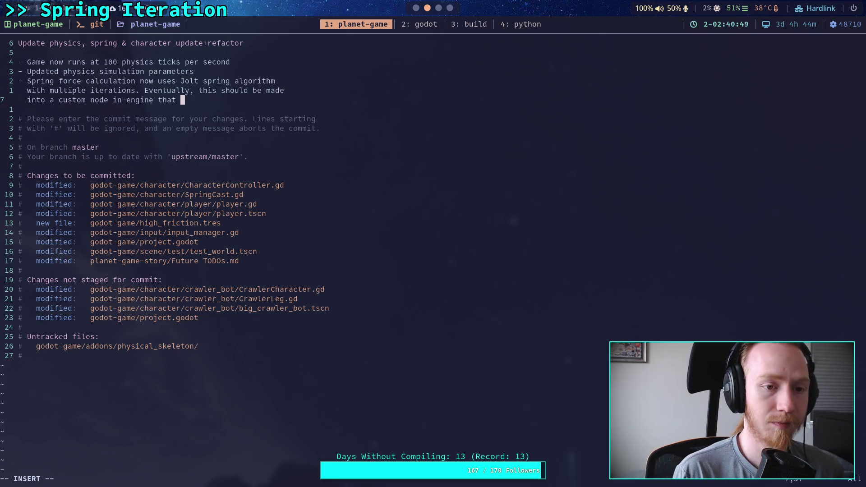
Step: Cut the spring bullet back to end at 'with multiple iterations' and begin a new '- ' bullet
key("ctrl+w")
key("ctrl+w")
key("ctrl+w")
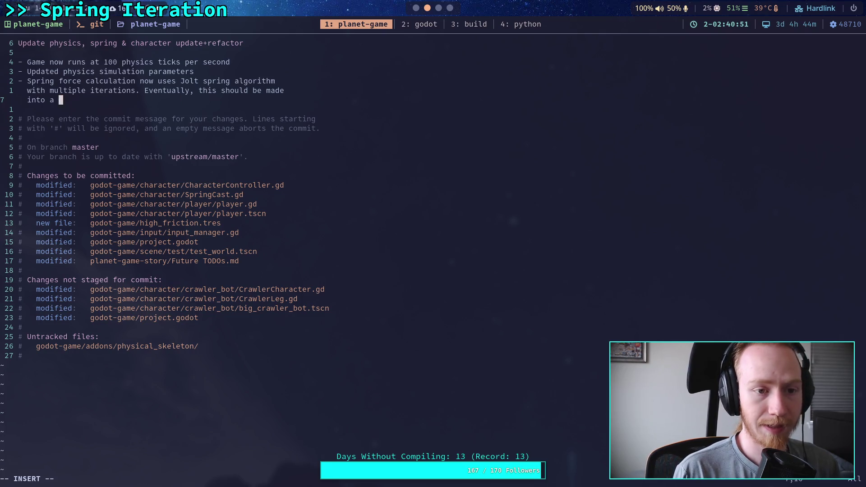
key("ctrl+w")
key("ctrl+w")
key("ctrl+w")
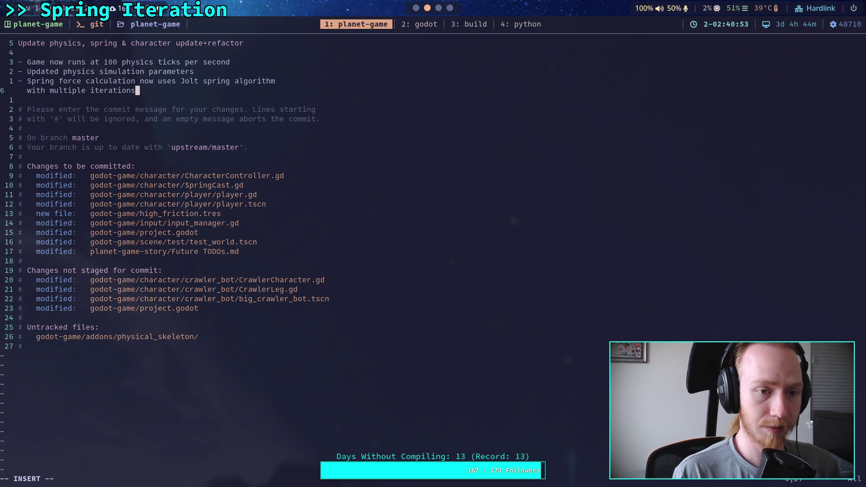
type(".")
key("Return")
type("-")
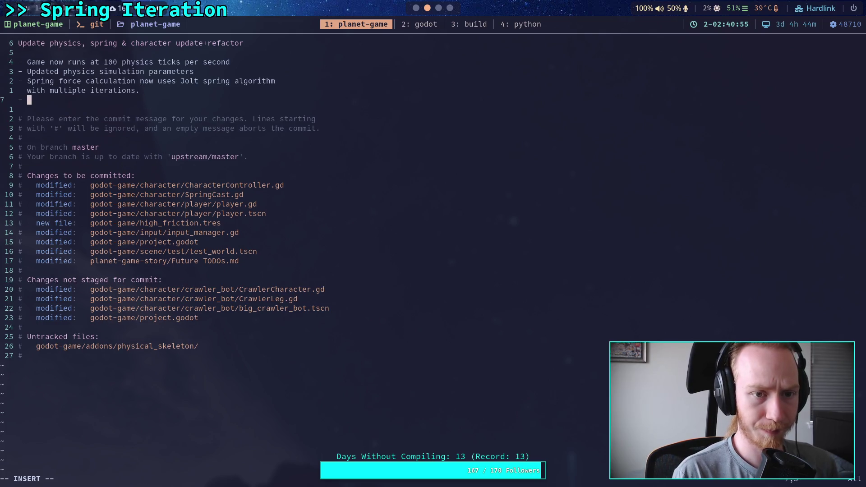
key("BackSpace")
key("BackSpace")
key("BackSpace")
key("Return")
type("-")
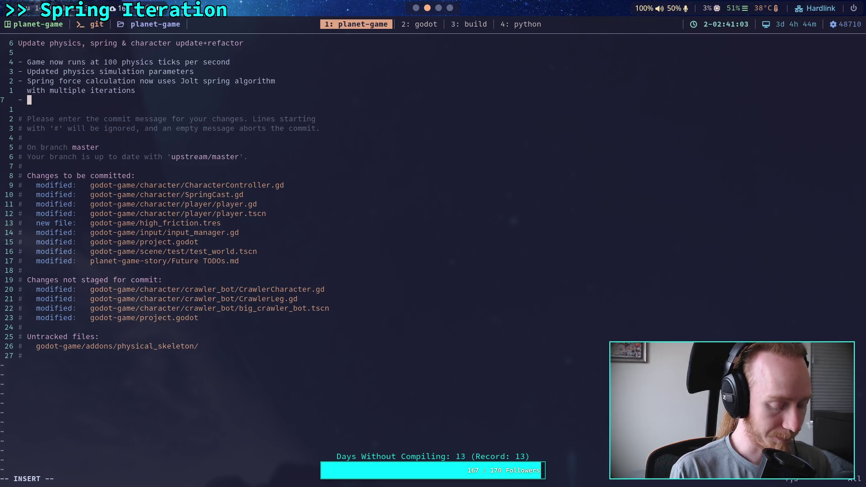
Step: Write the bullet 'Improve ground normals by recasting with a raycast, helps on stairs…' and open another
type("Reduce")
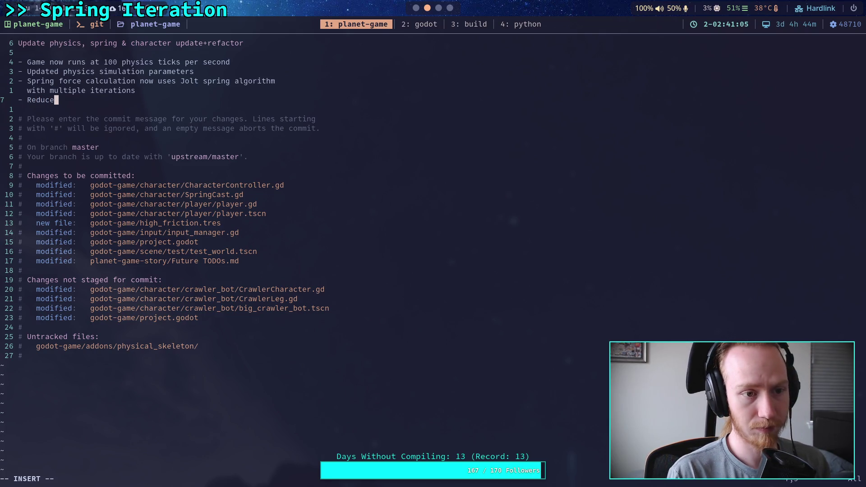
key("BackSpace")
key("BackSpace")
key("BackSpace")
type("Impro")
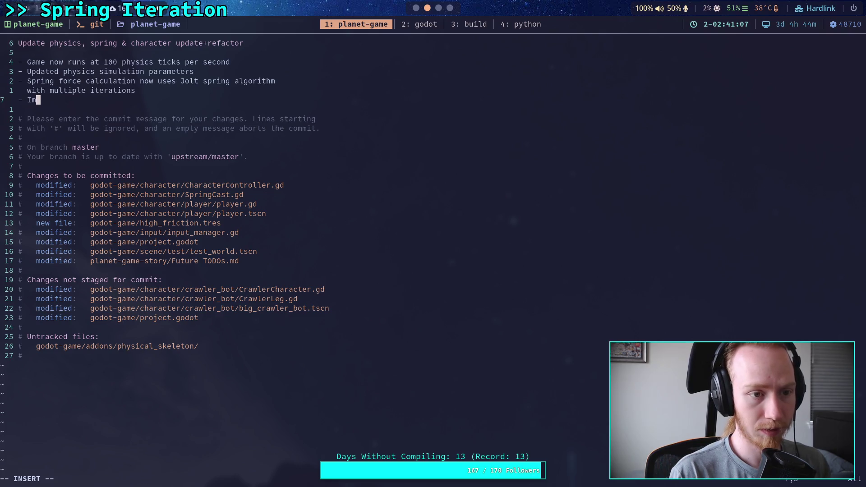
type("ve grou")
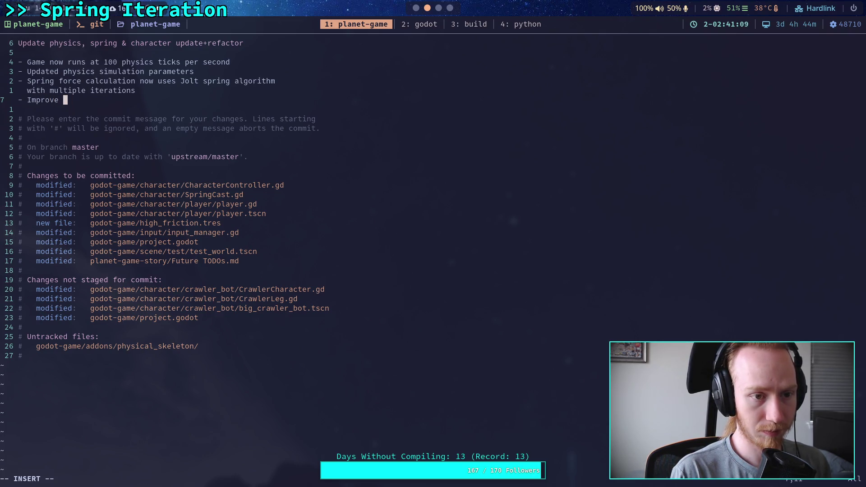
type("nd normal")
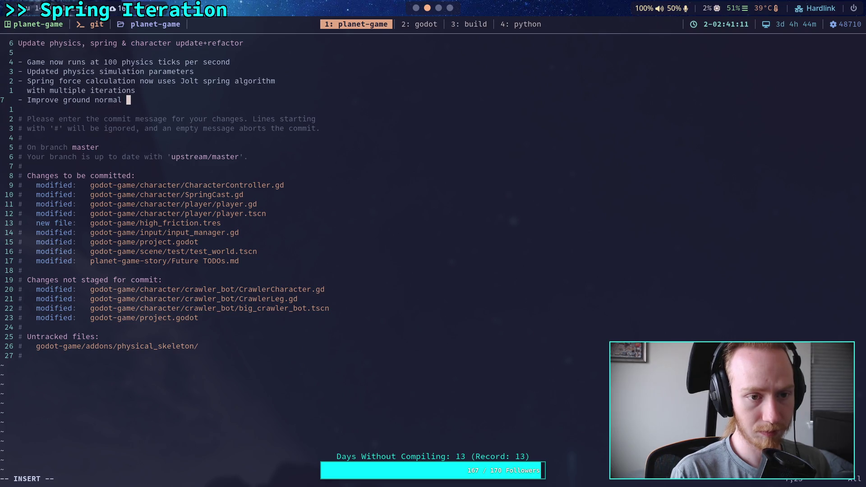
key("BackSpace")
type("s by re")
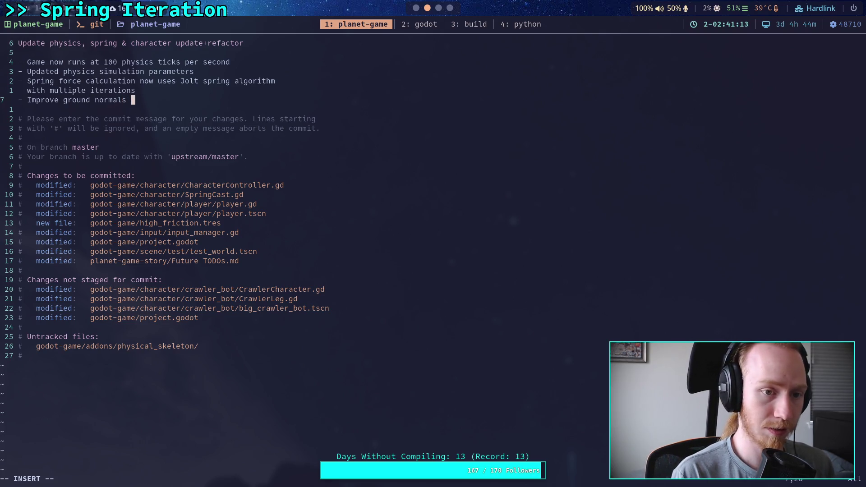
type("casting with a r")
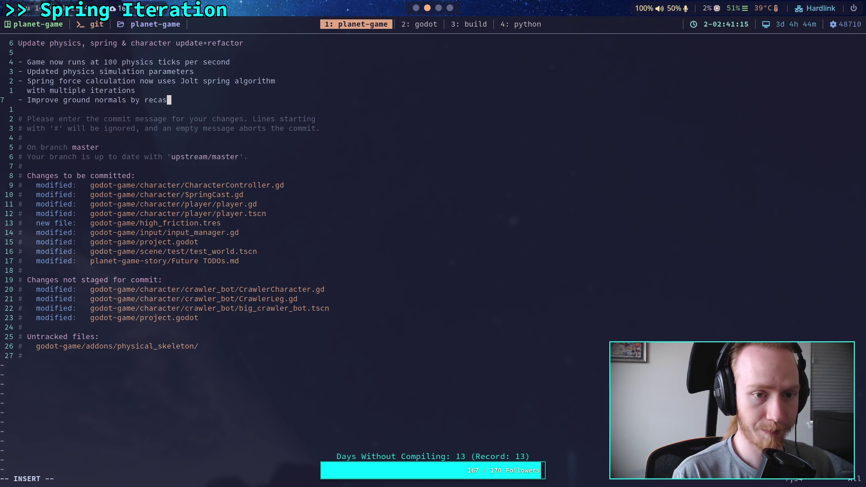
type("aycast")
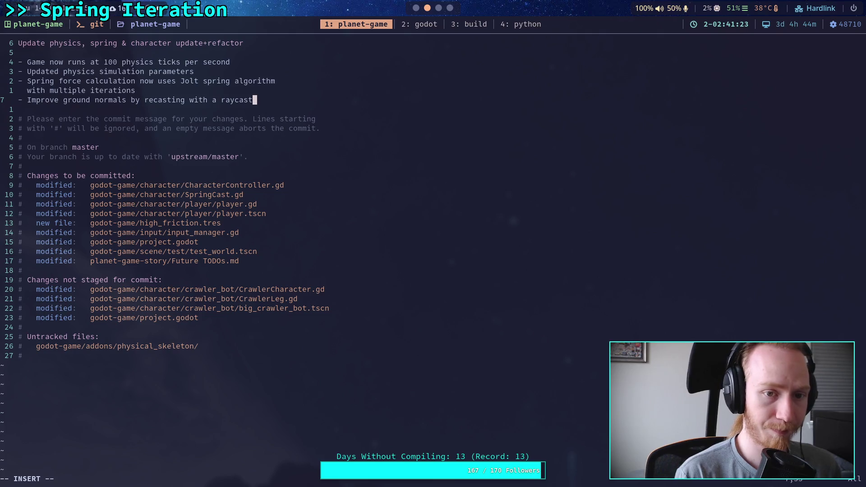
type(", holpe")
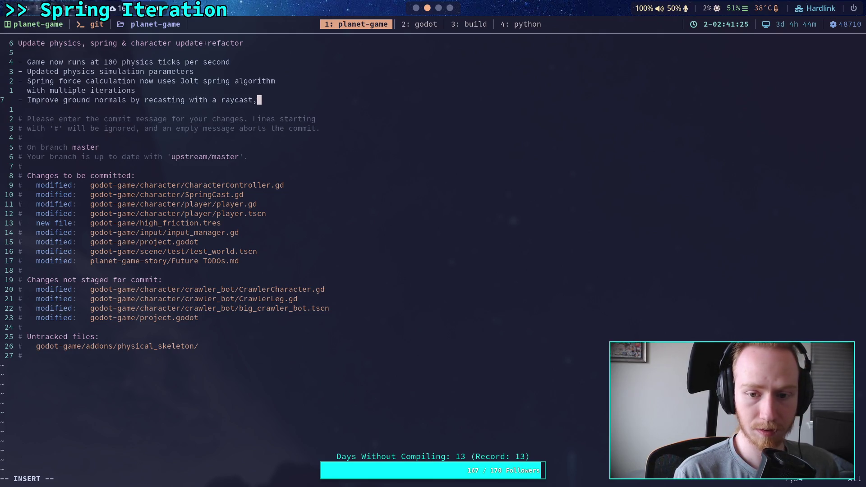
key("BackSpace")
key("BackSpace")
key("BackSpace")
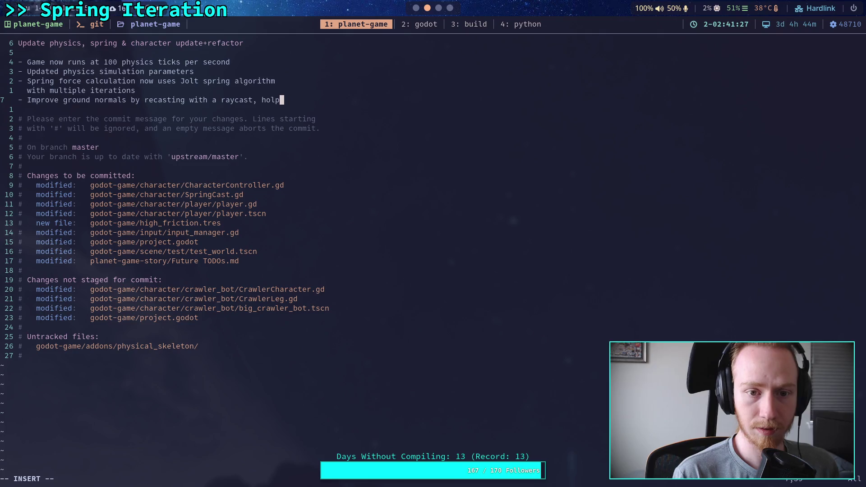
type("helps")
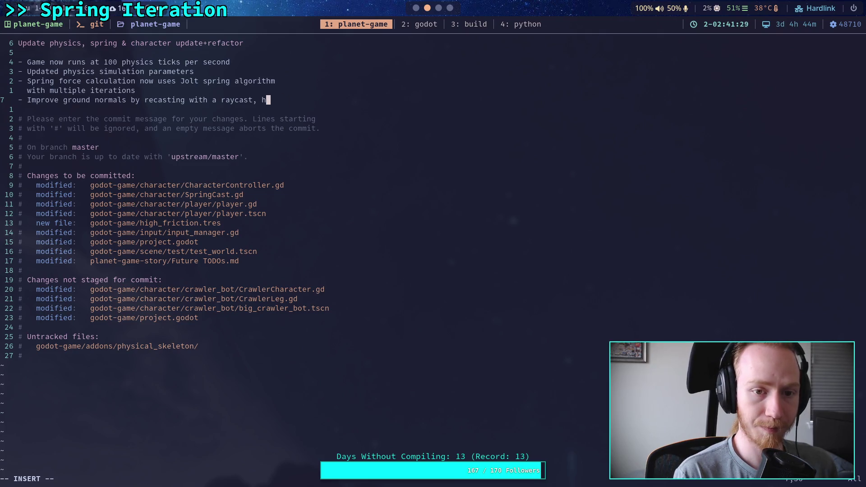
key("Return")
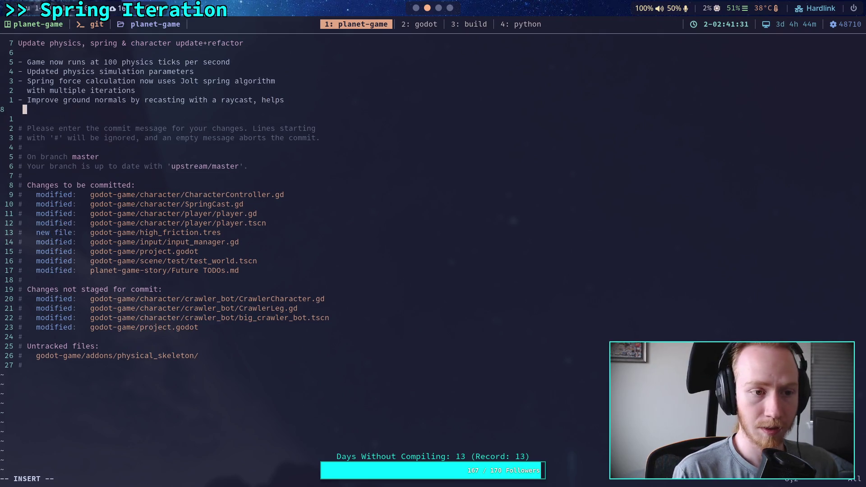
type("stairs which ")
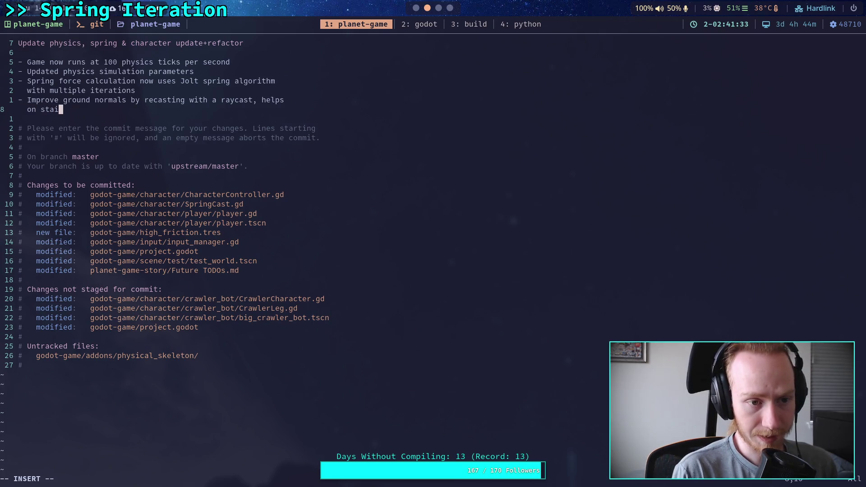
type("have h")
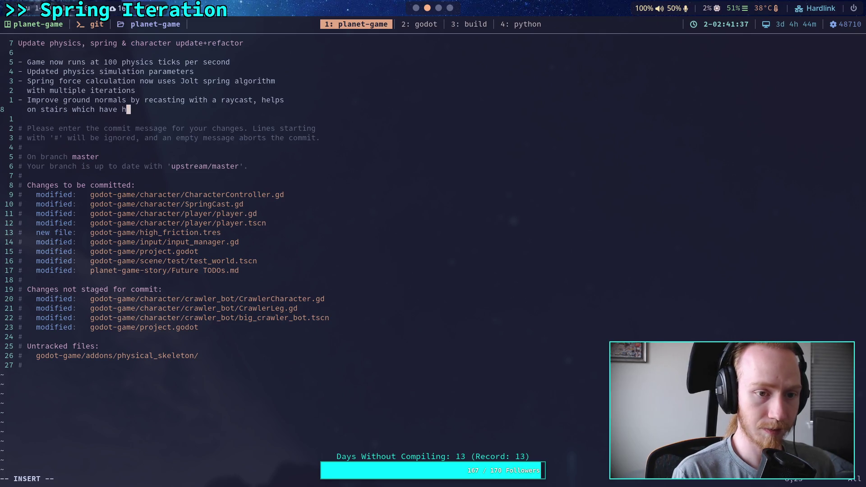
type("ighly v")
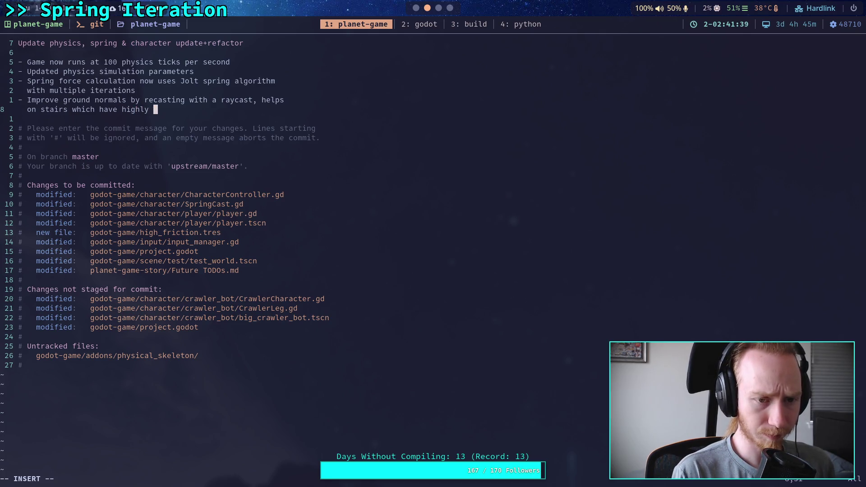
type("ariable ")
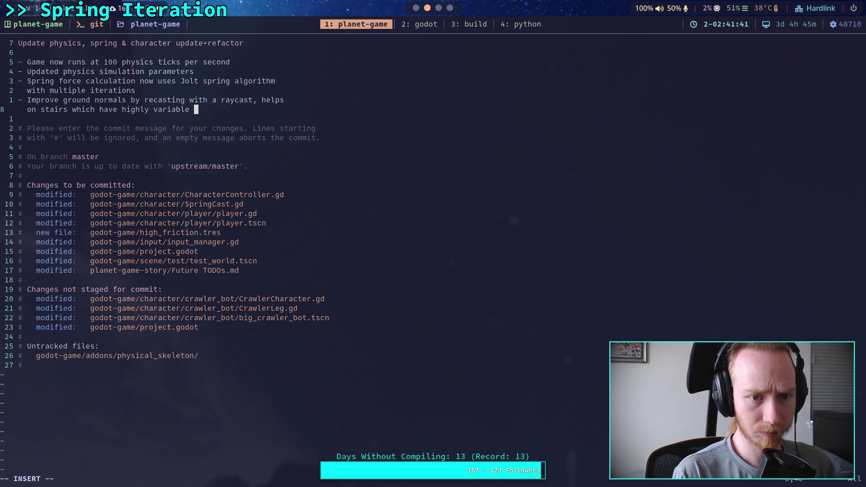
type("normals")
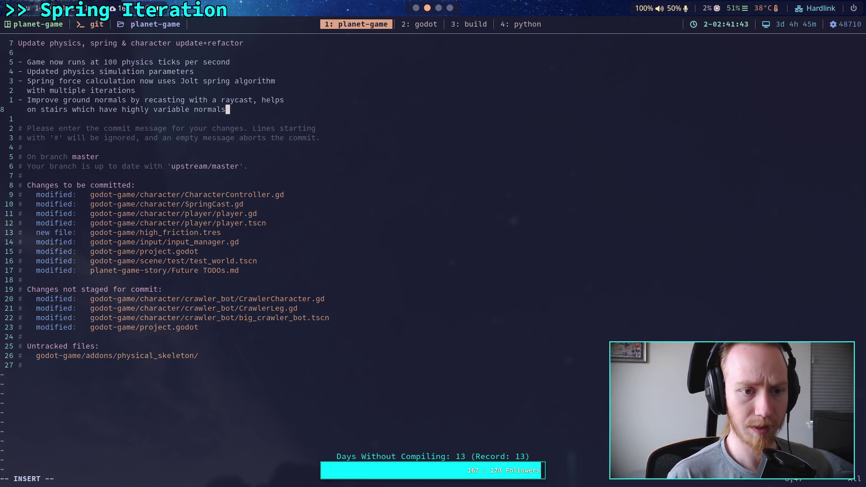
key("Return")
type("-")
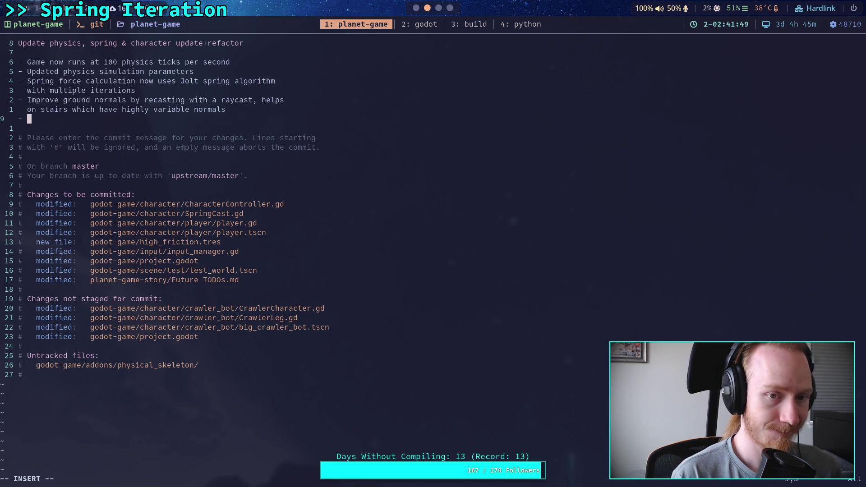
Step: Append 'and applies forces to both bodies' to the spring bullet, then draft a stop-friction bullet
key("Up")
key("Up")
key("Up")
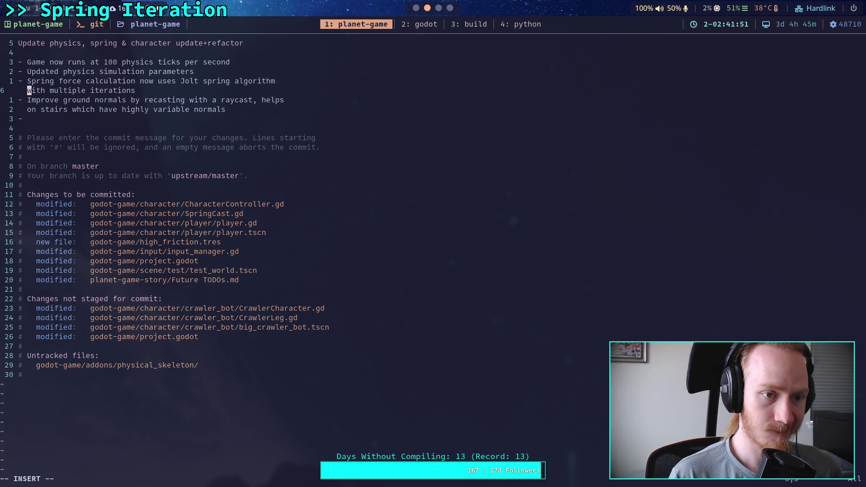
key("Right")
key("Right")
key("Right")
type("and app")
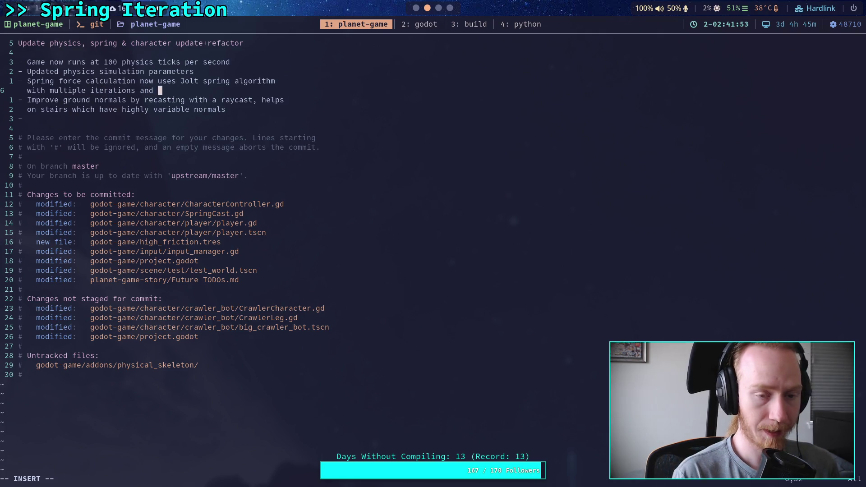
type("lies back to")
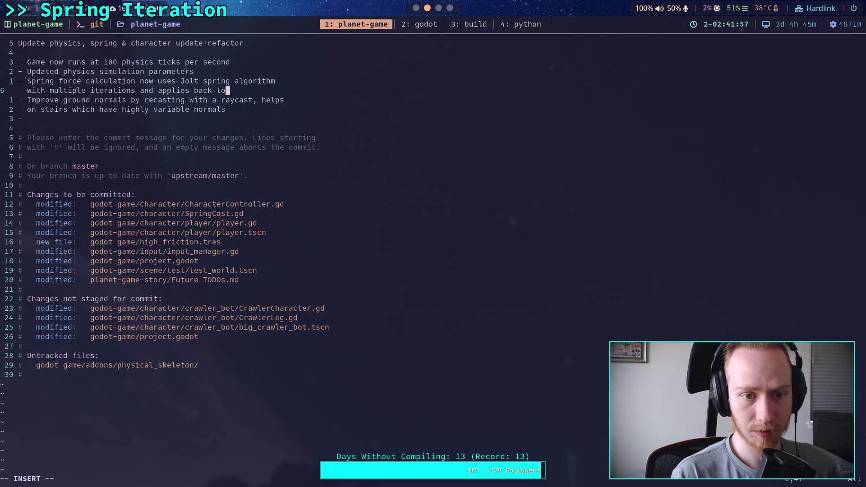
key("BackSpace")
key("BackSpace")
key("BackSpace")
type("forces to both")
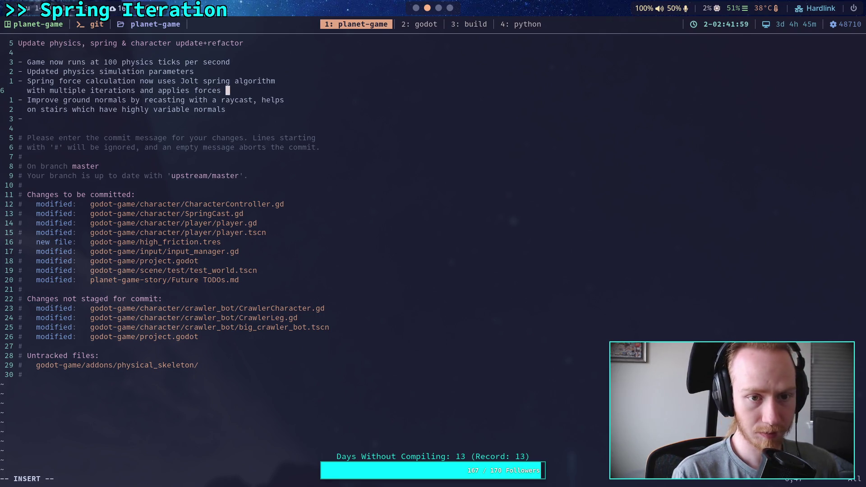
key("Return")
type("bodies")
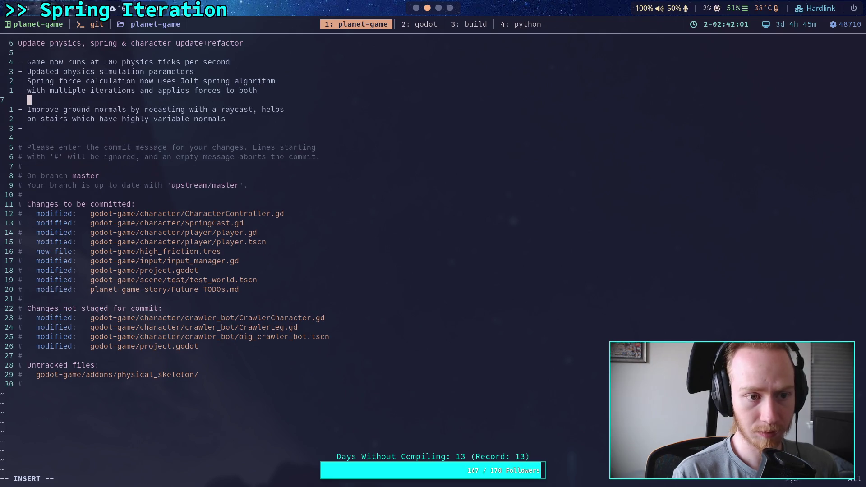
key("Down")
key("Down")
key("Down")
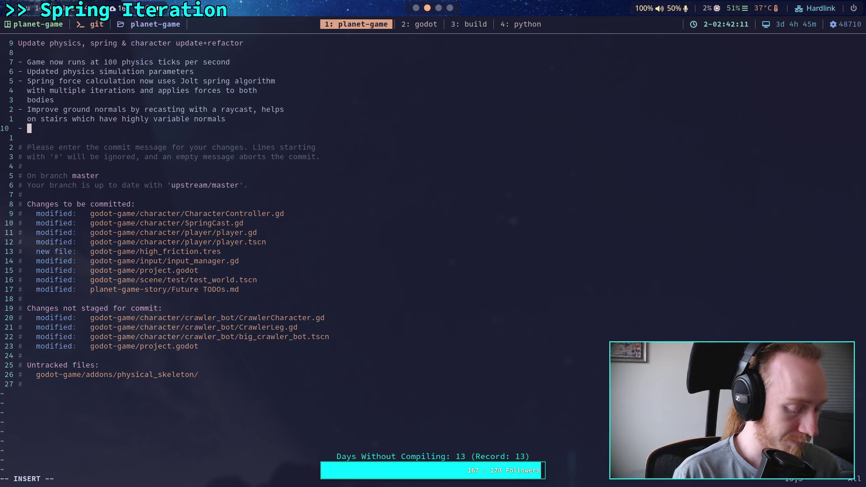
type("Improve sto")
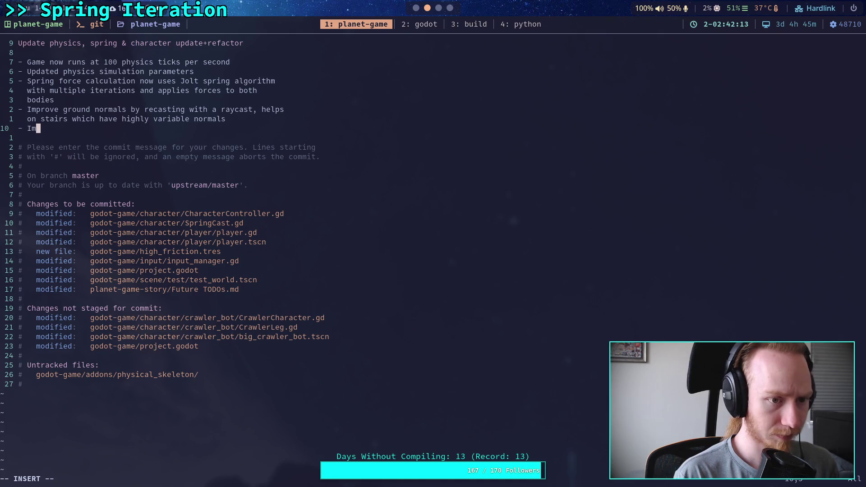
type("p friction,")
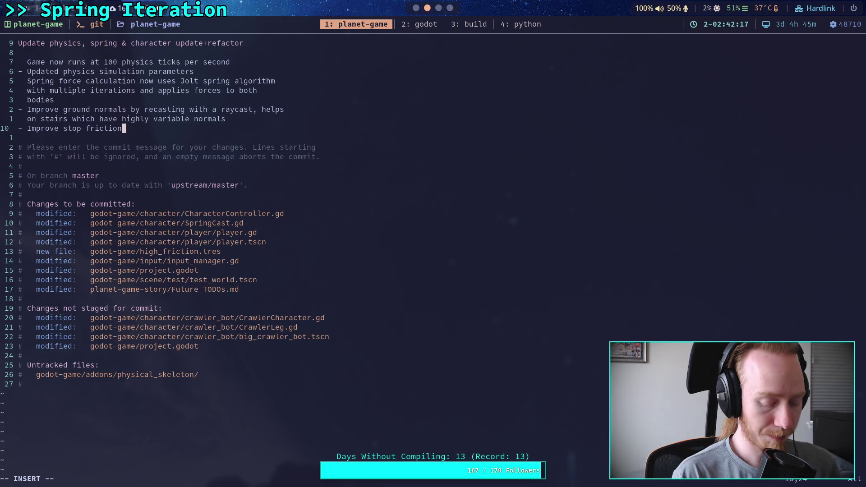
type(" still ")
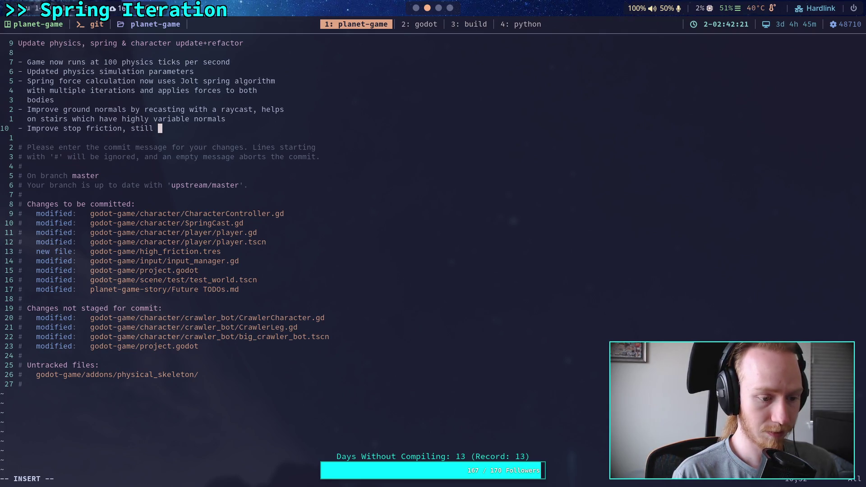
type("bad though")
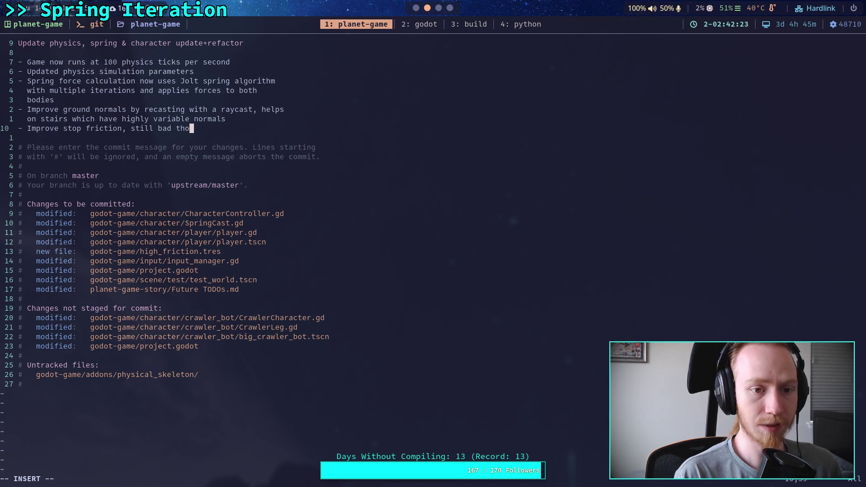
type(", ")
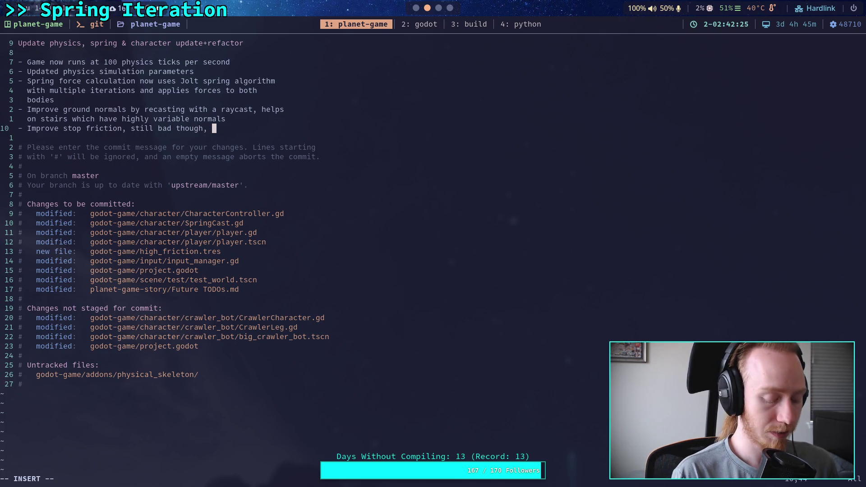
type("slides")
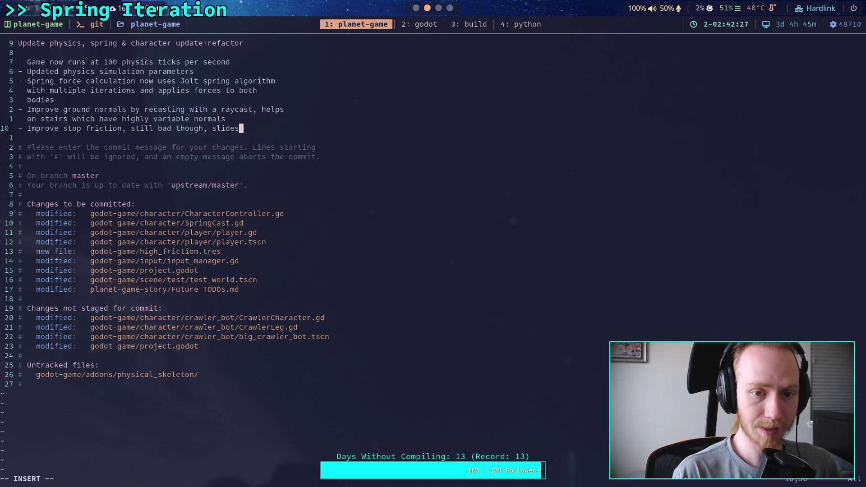
type(" up slopse")
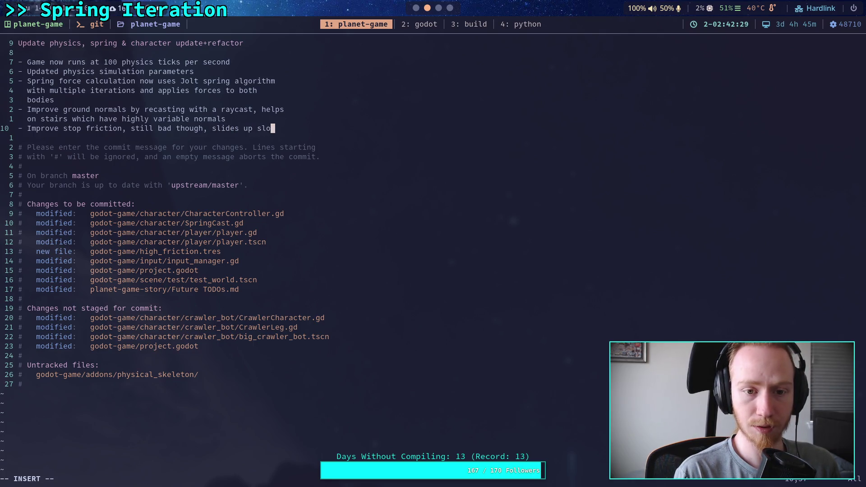
Step: Delete the drafted stop-friction note about sliding up slopes, leaving the last bullet empty
key("BackSpace")
key("BackSpace")
type("es ")
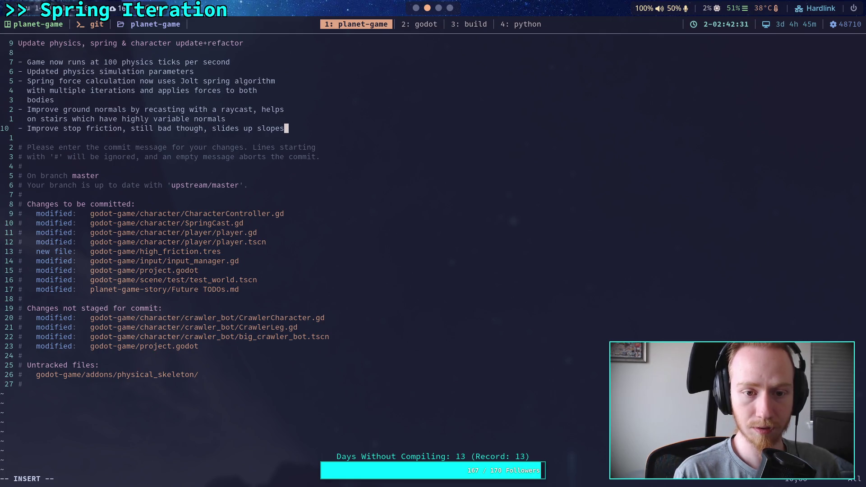
type("  in a w")
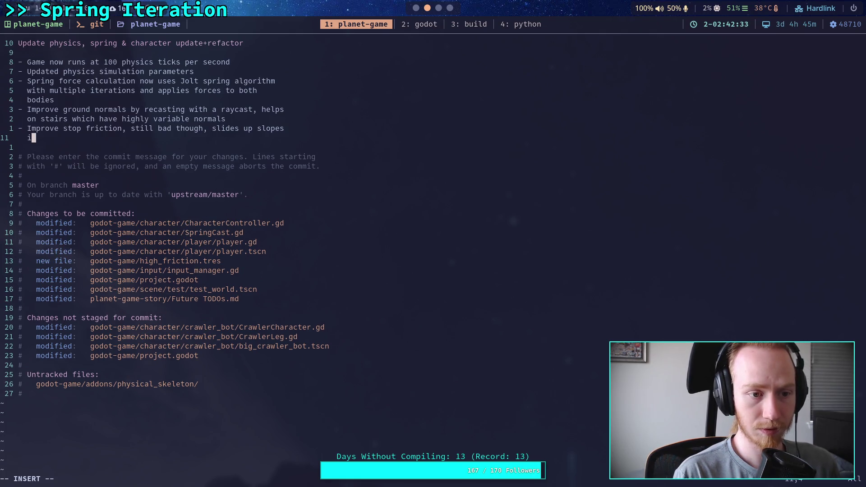
type("eird way")
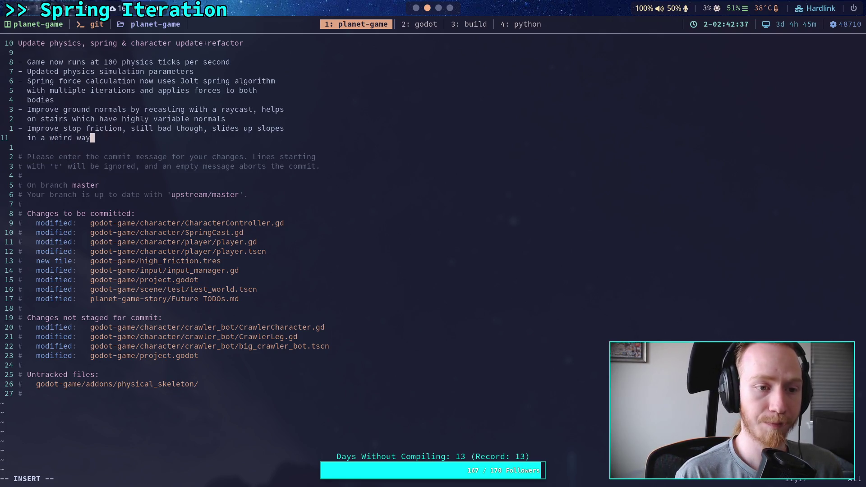
key("BackSpace")
key("BackSpace")
key("BackSpace")
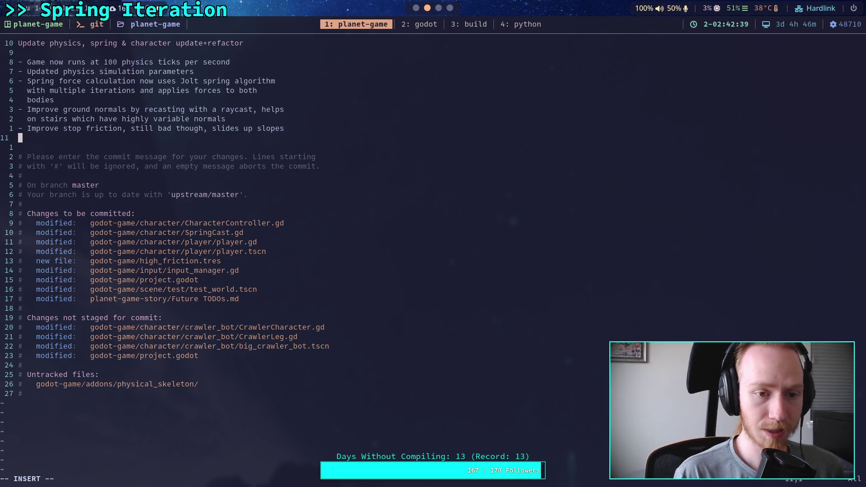
key("BackSpace")
key("BackSpace")
key("BackSpace")
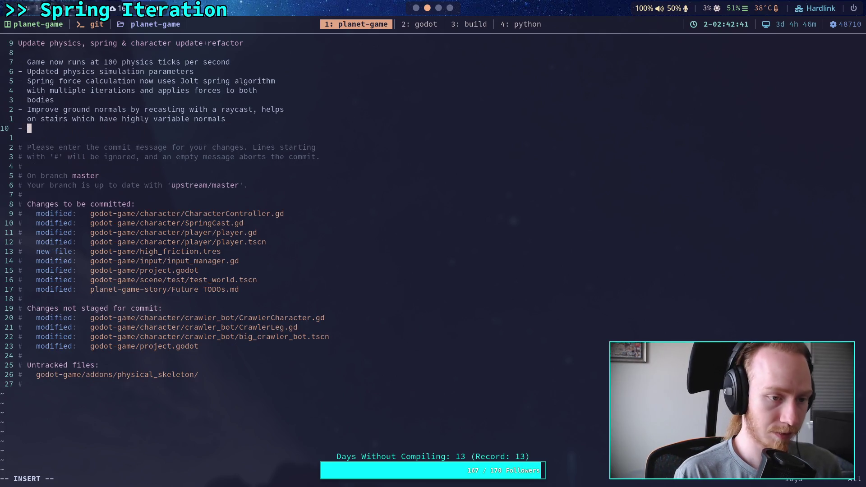
Step: Type the bullet 'General improvements to the structure and accuracy of the CharacterController forces'
type("General improvements to ")
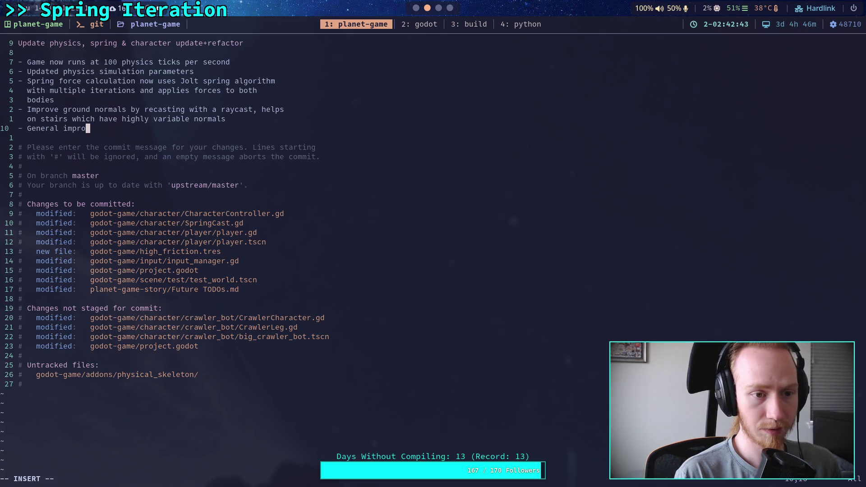
type("the stru")
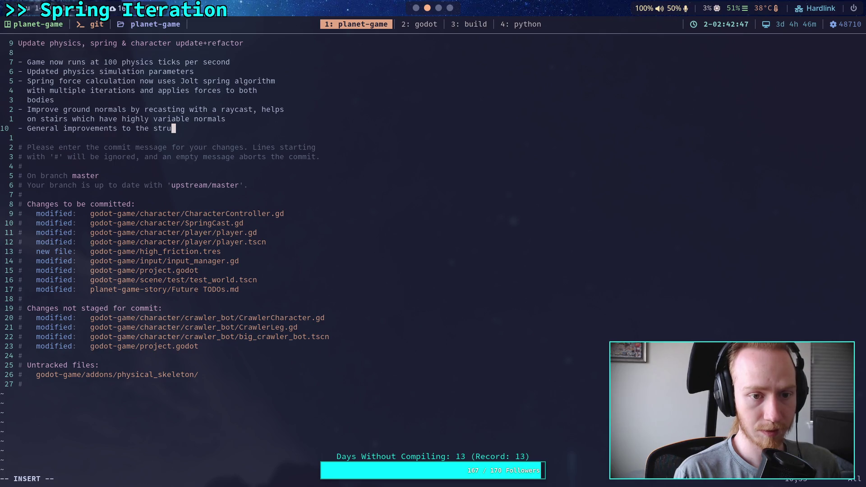
type("cture and a")
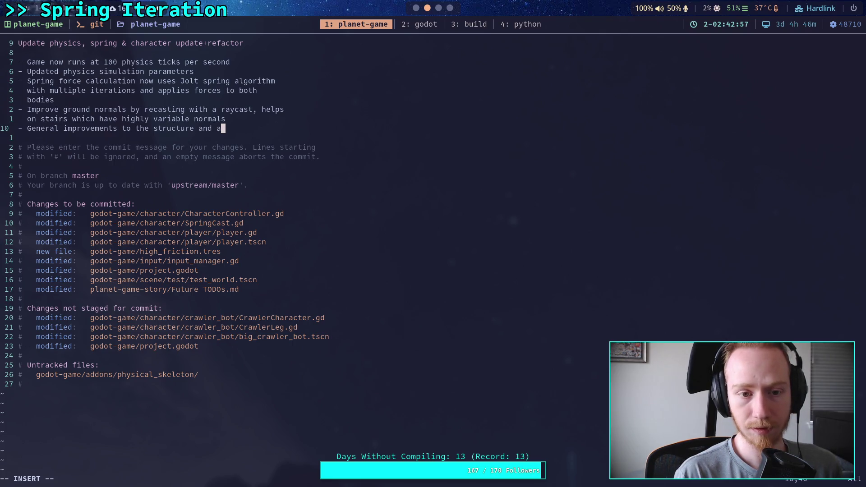
type("ccuracy of ")
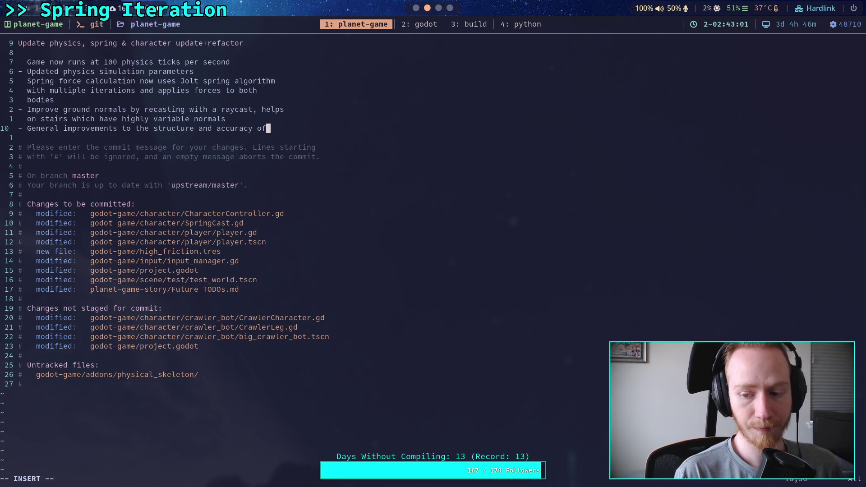
type("the charac")
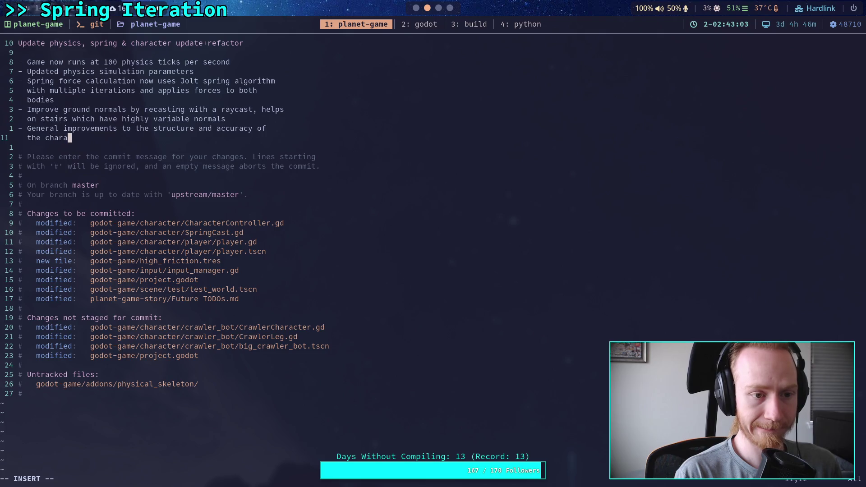
key("BackSpace")
key("BackSpace")
key("BackSpace")
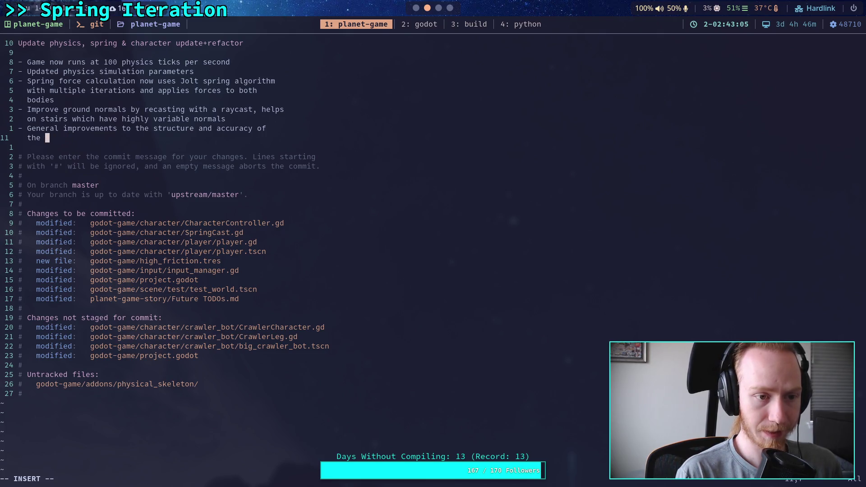
type("Character")
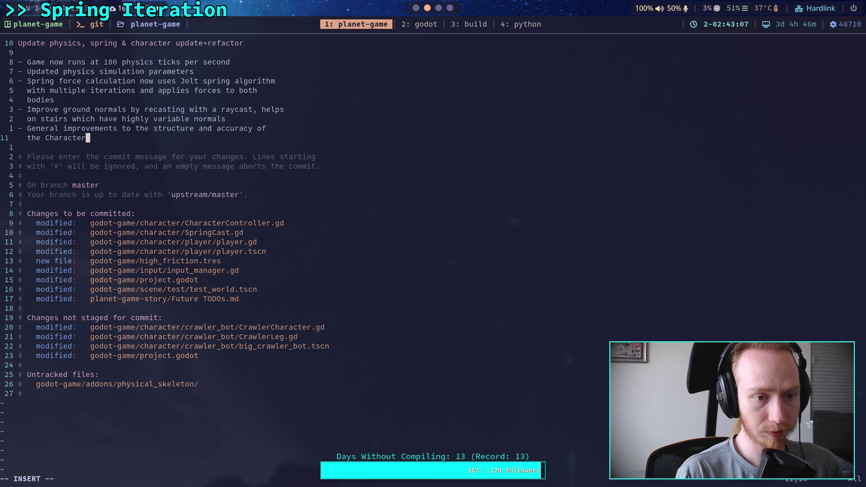
type("Controller forc")
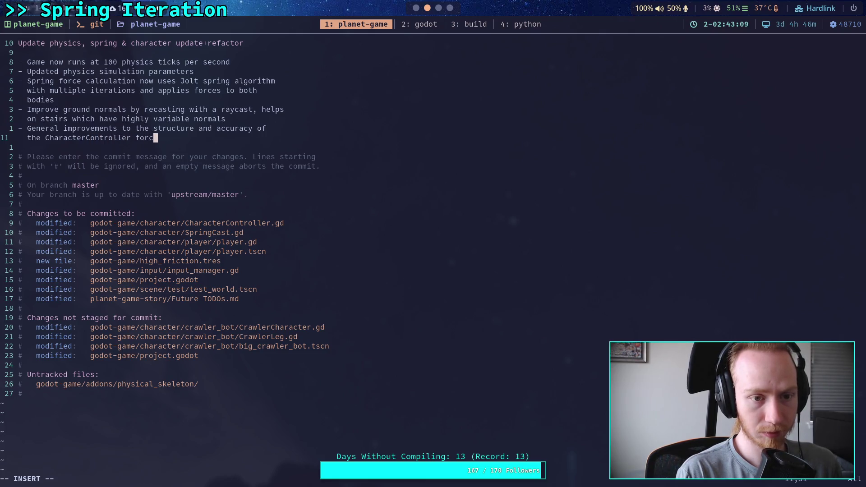
type("es")
Step: Insert 'code' before 'structure' and rewrap the bullet's lines
key("Up")
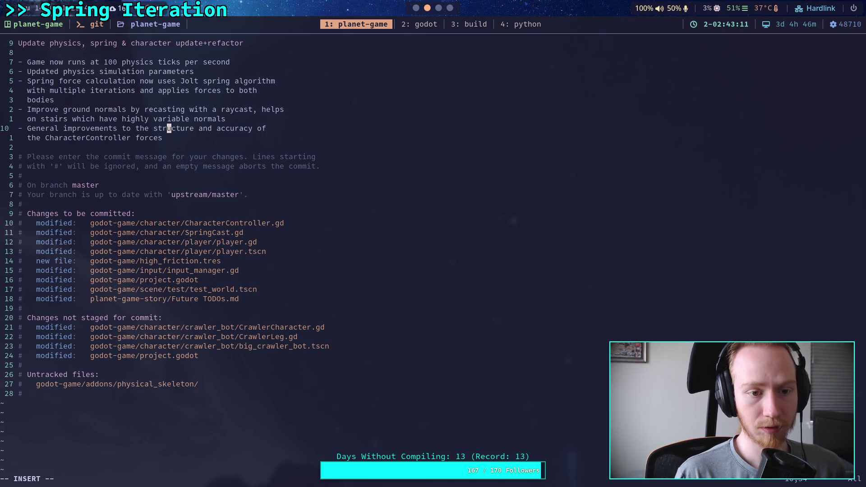
key("Left")
key("Left")
type("code")
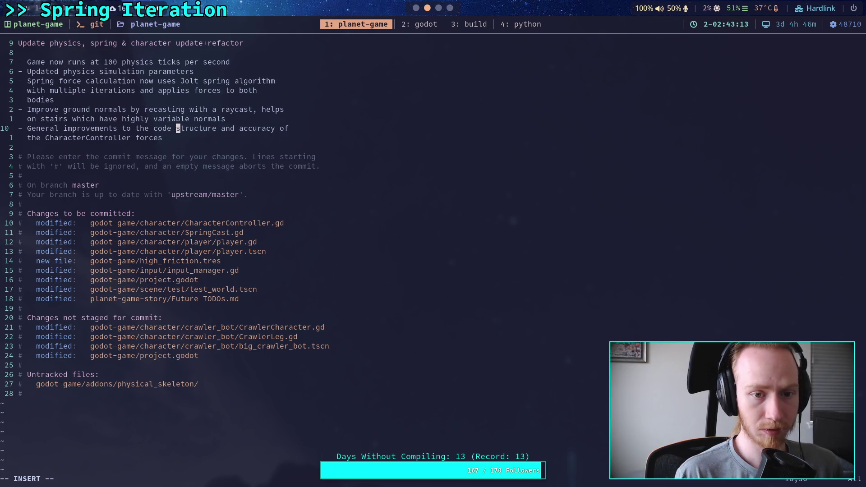
key("Right")
key("Right")
key("Right")
key("Right")
key("Right")
key("Right")
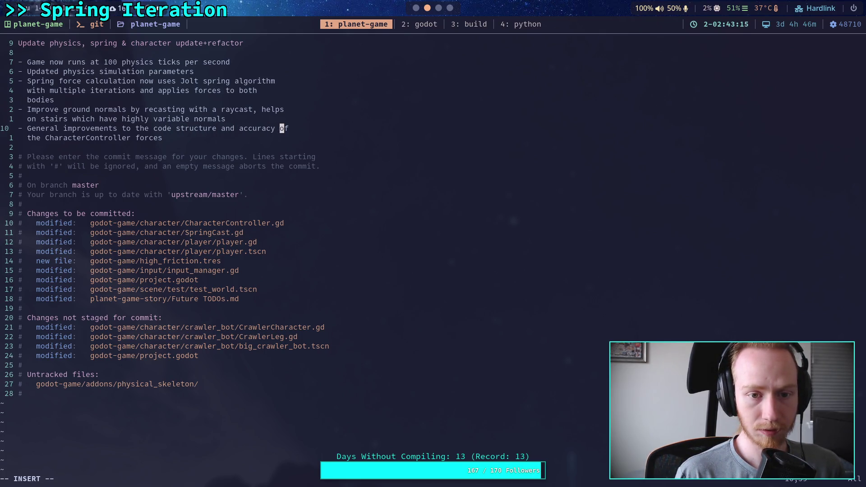
key("BackSpace")
key("Return")
key("Down")
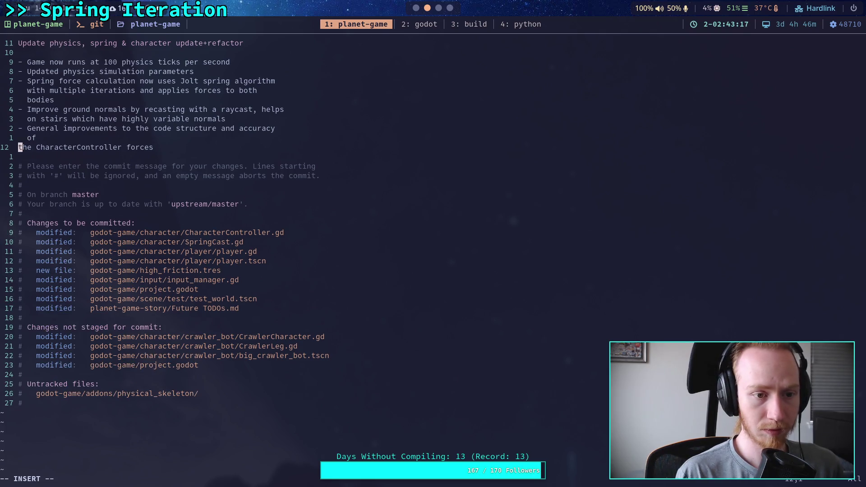
key("BackSpace")
Step: Start a new bullet beginning 'Updated test scene with'
key("Right")
key("Right")
key("Right")
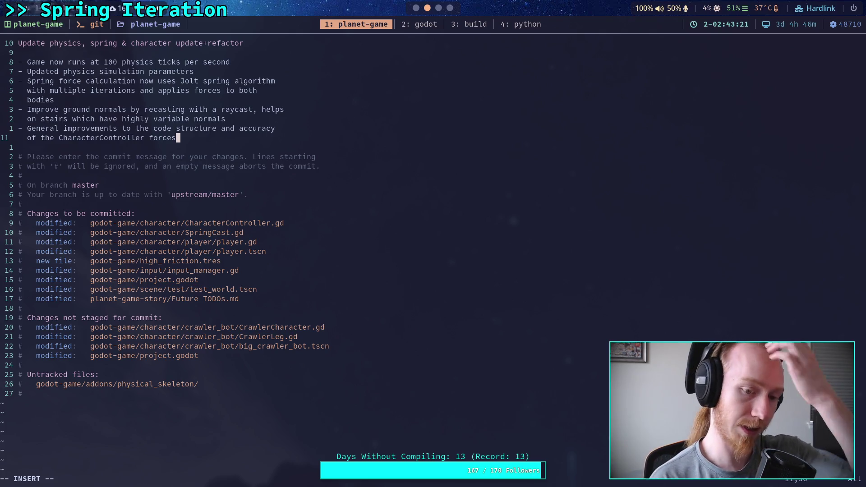
key("Return")
type("- ")
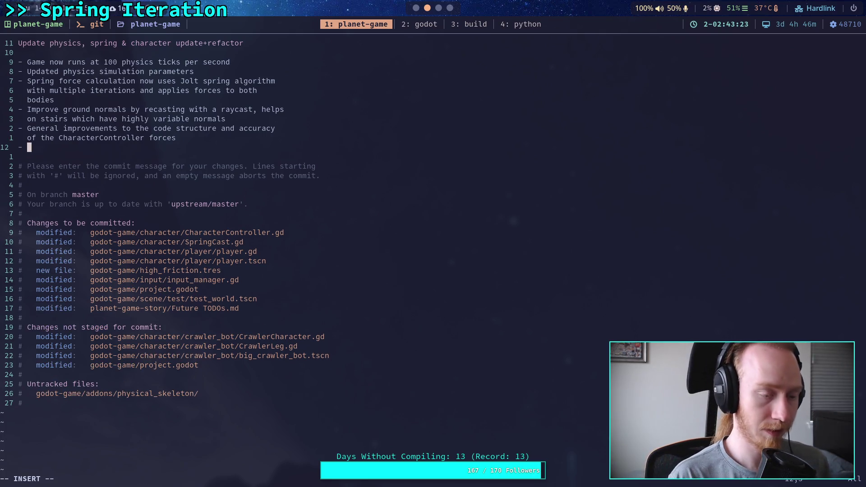
type("Updated test ")
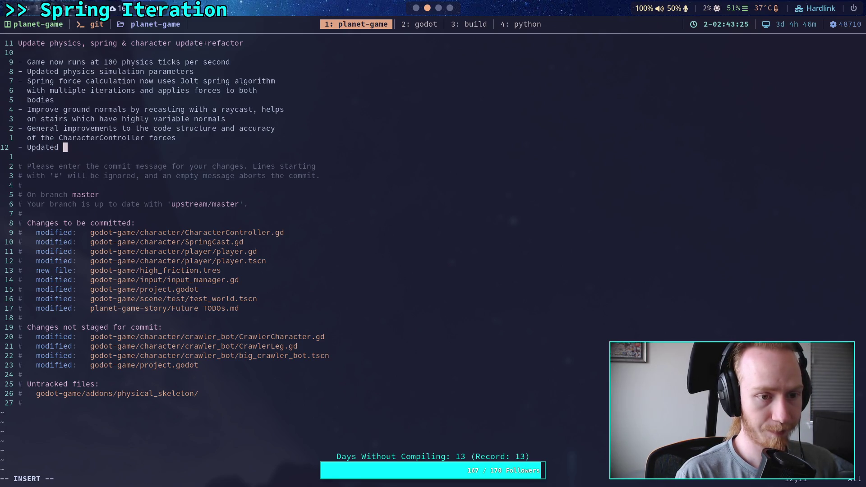
type("scene withmor")
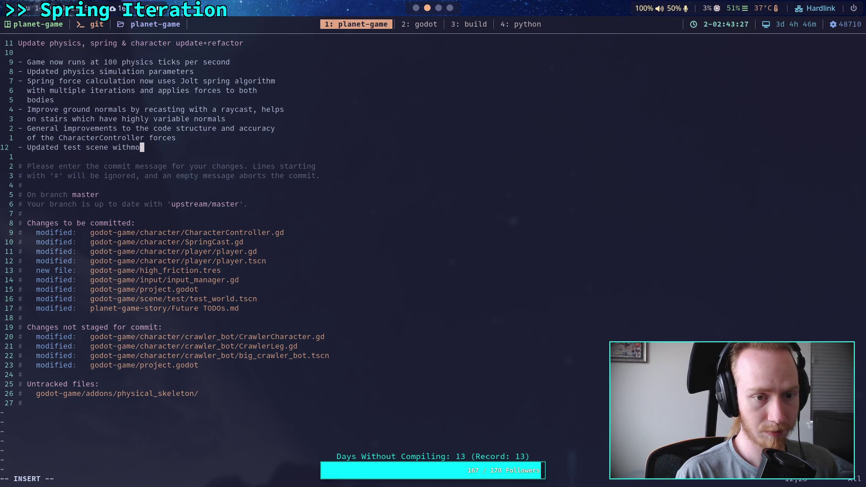
Step: Finish the bullet '…with more toys and shared resources' and add '- Updated Future TODOS'
key("BackSpace")
key("BackSpace")
key("BackSpace")
type("more toys")
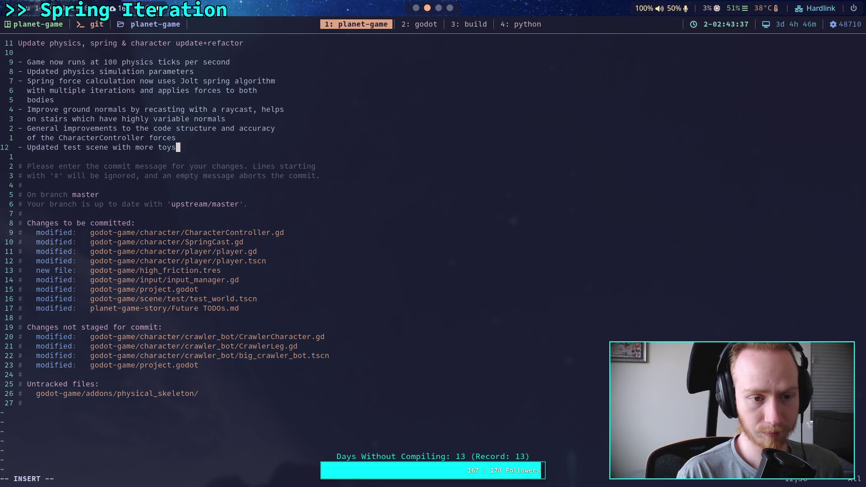
type("nd ")
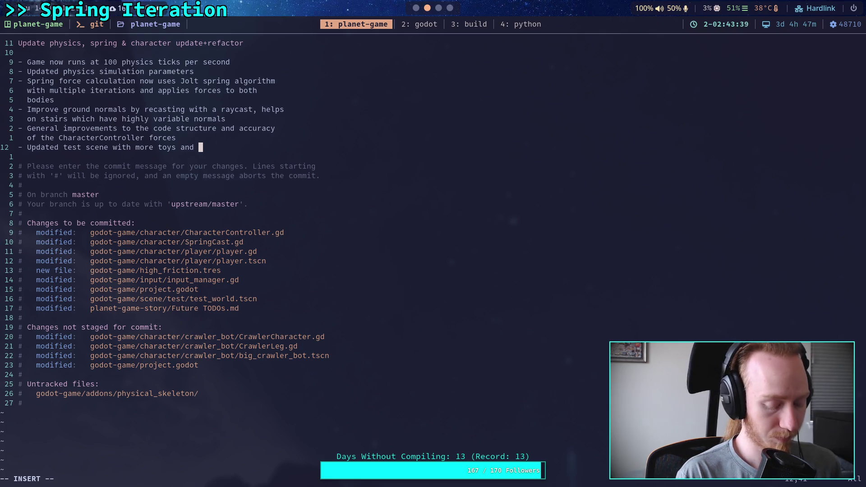
type("shared resources")
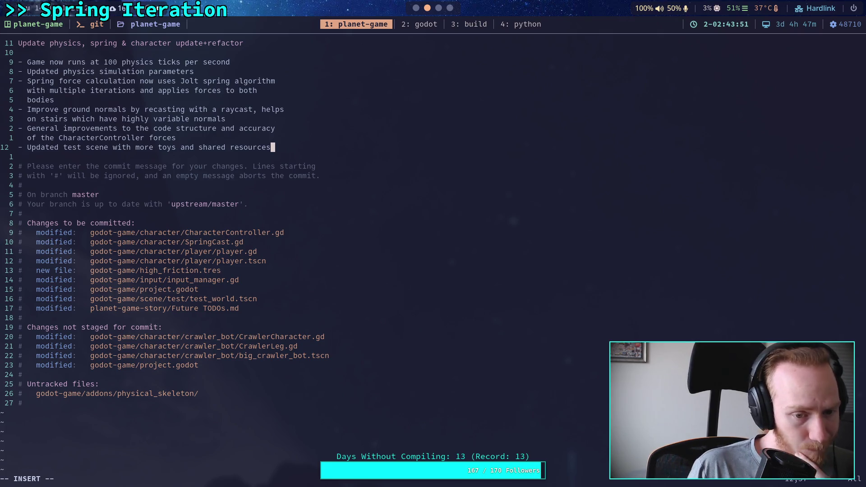
key("Return")
type("- Updat")
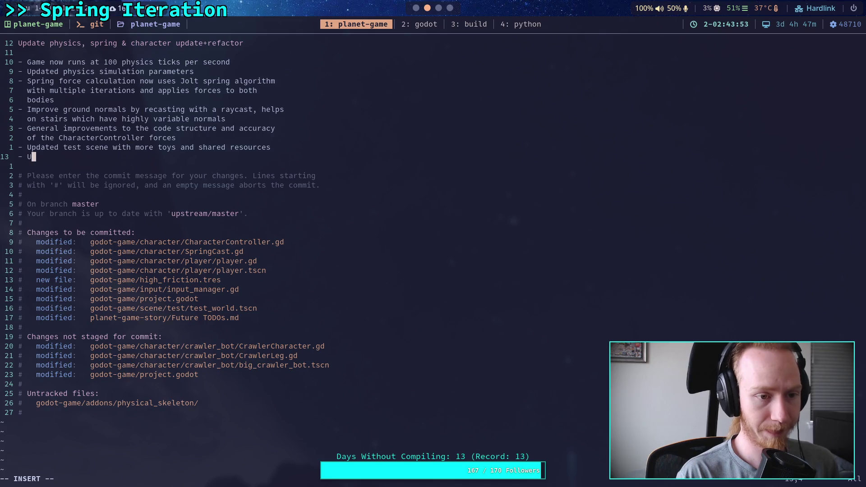
type("ed ")
type("Future ")
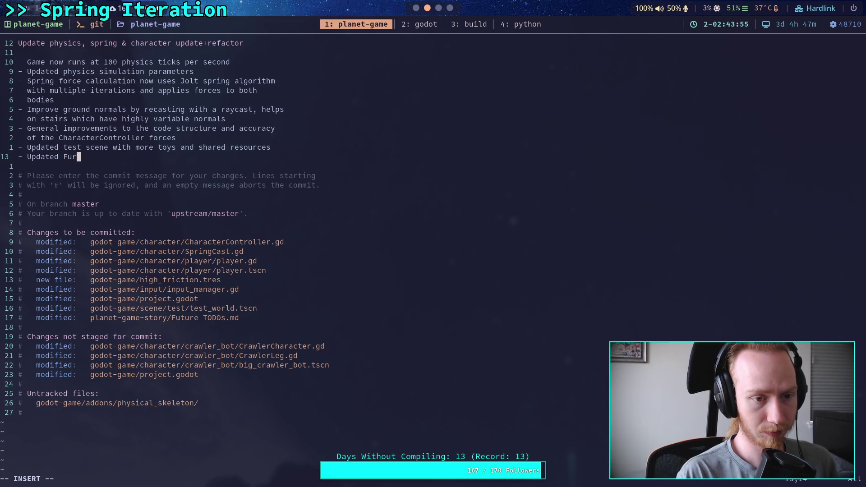
type("TODOS")
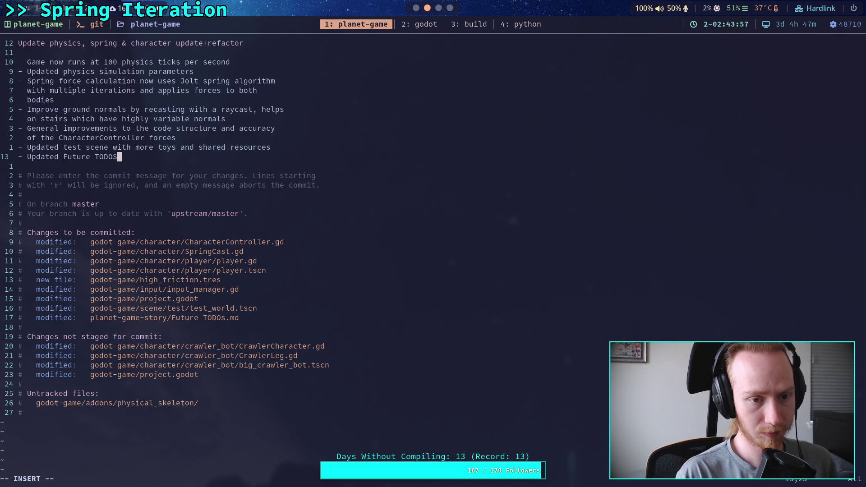
key("Escape")
Step: Save the commit message with :wq and push the commit to master
type(":wq")
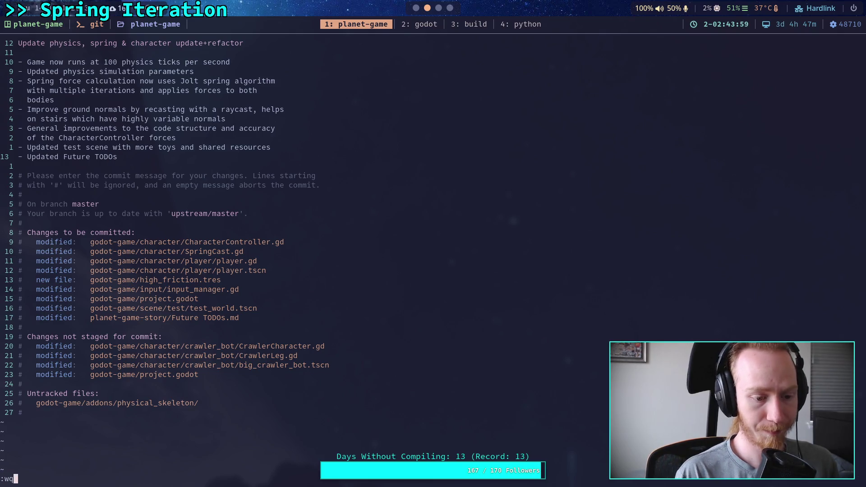
key("Return")
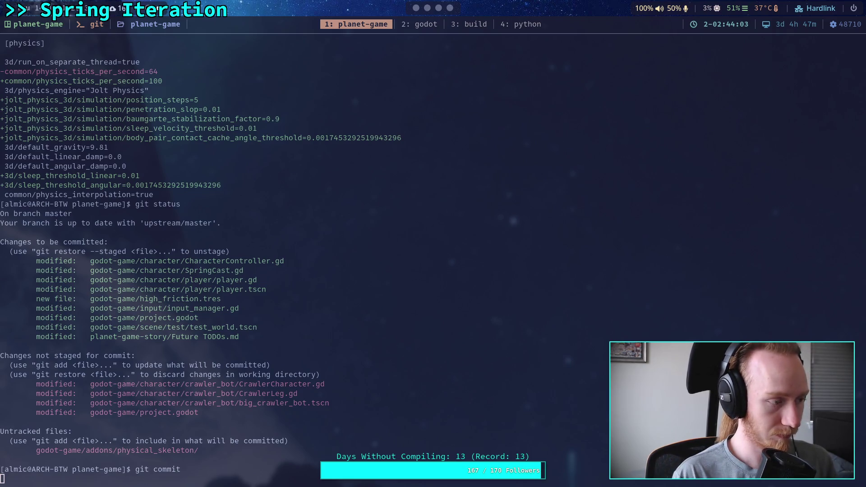
type("git push")
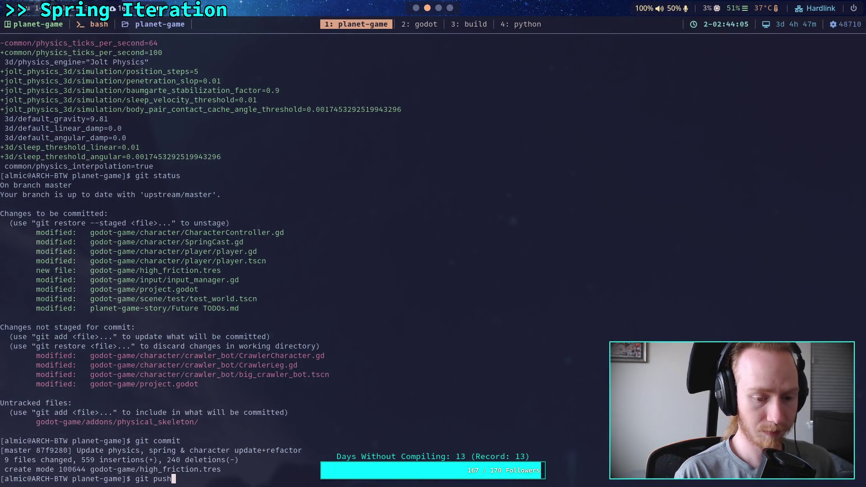
key("Return")
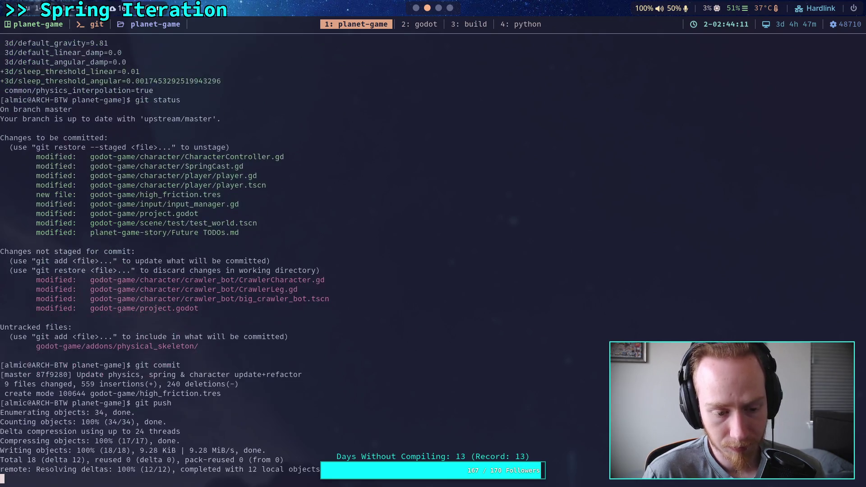
Step: Run git status and git diff to inspect the remaining uncommitted changes
type("git stat")
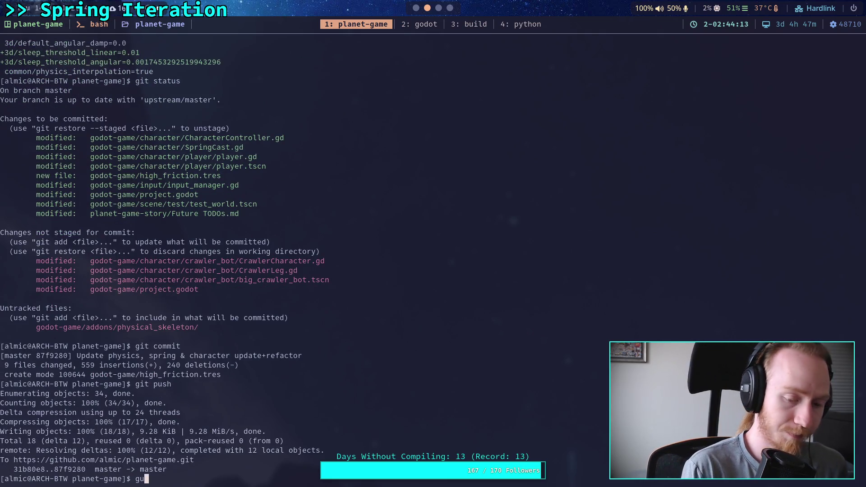
type("us")
key("Return")
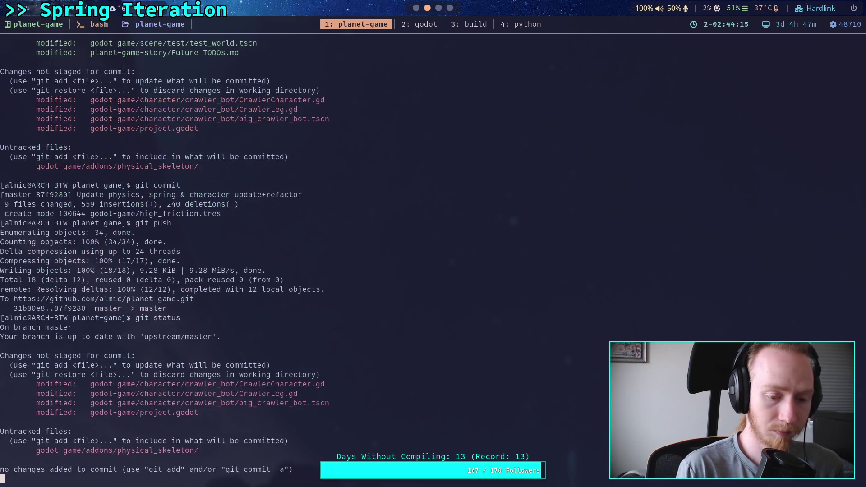
type("git diff")
key("Return")
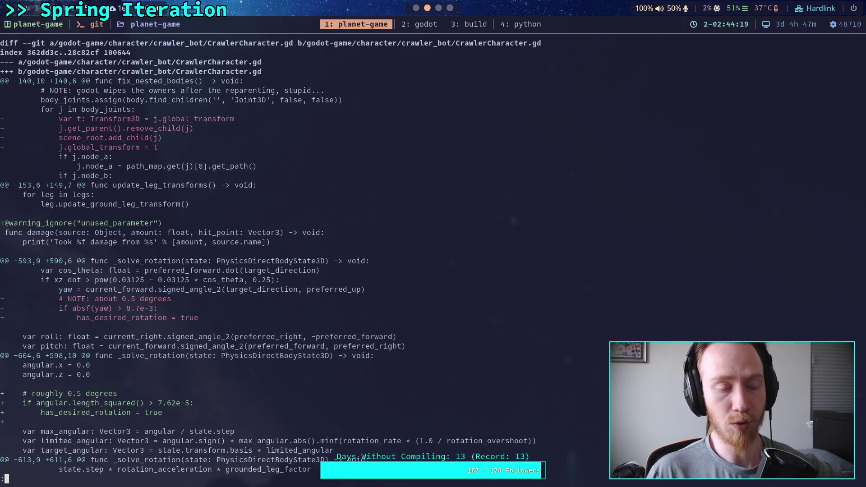
Step: Page through the diff from CrawlerCharacter.gd to project.godot's plugin list, then quit the pager
key("j")
key("j")
key("j")
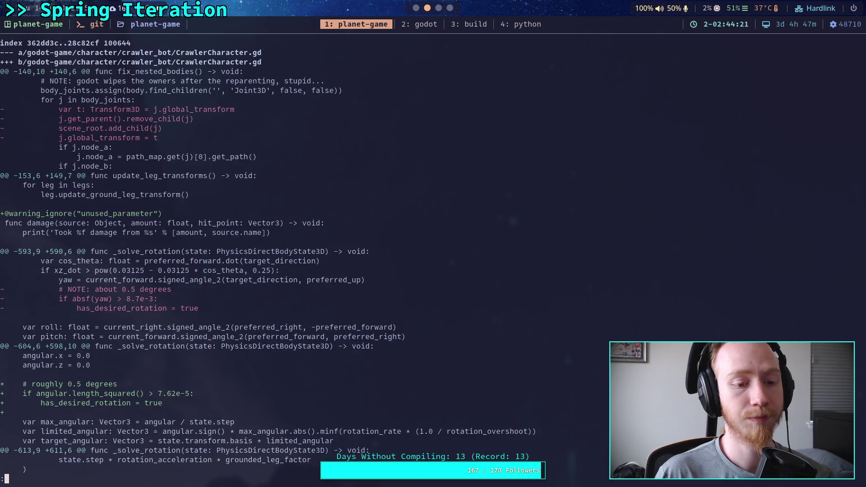
key("j")
key("j")
key("j")
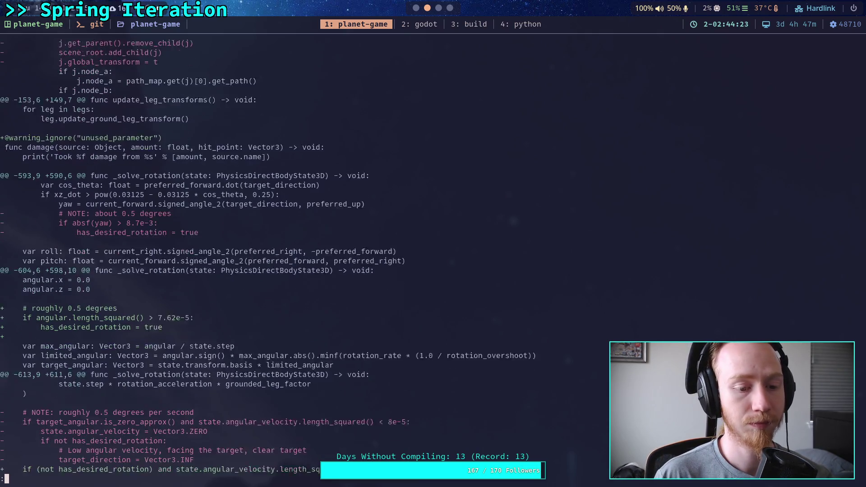
key("j")
key("j")
key("j")
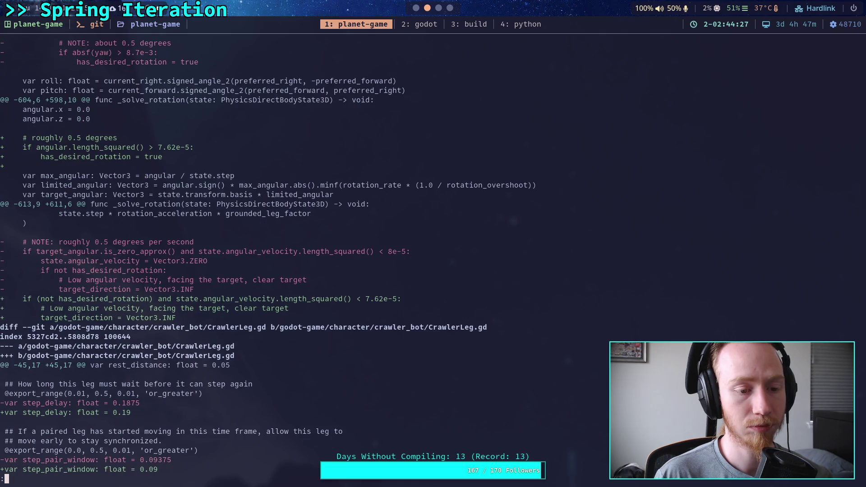
key("j")
key("j")
key("j")
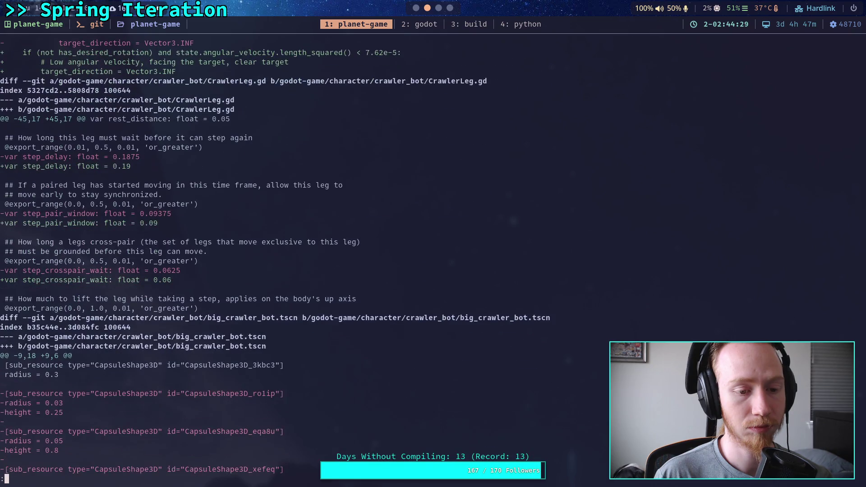
key("j")
key("j")
key("j")
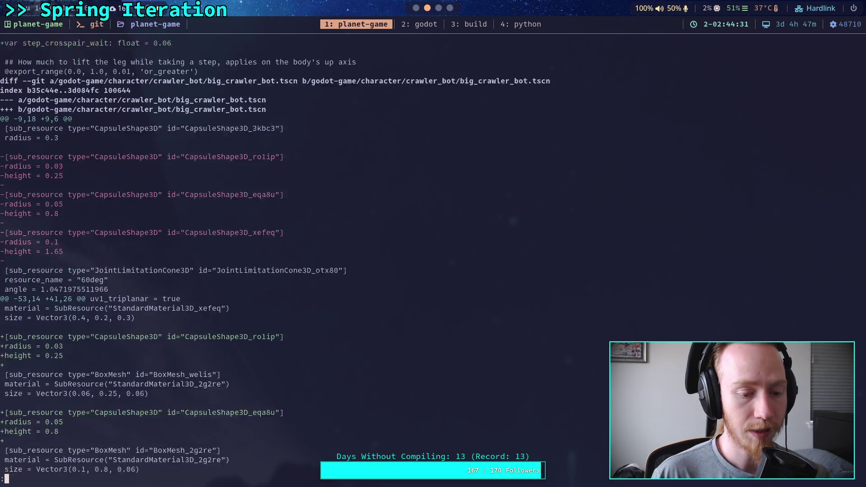
key("j")
key("j")
key("j")
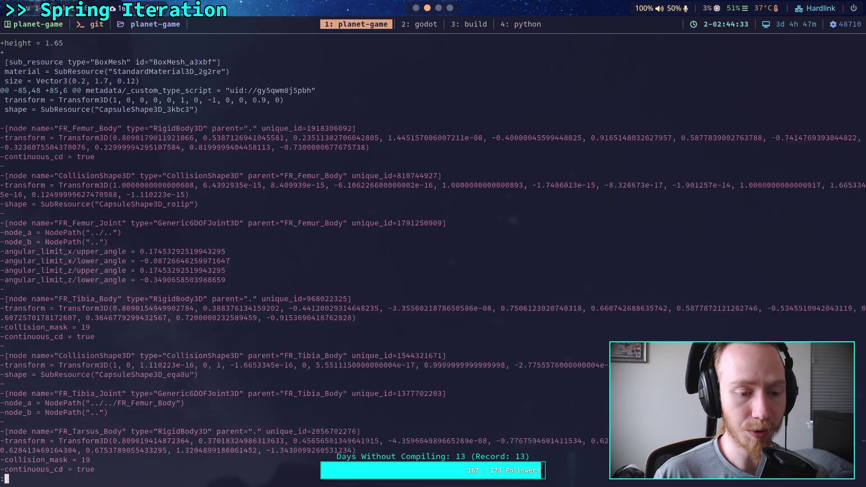
key("j")
key("j")
key("j")
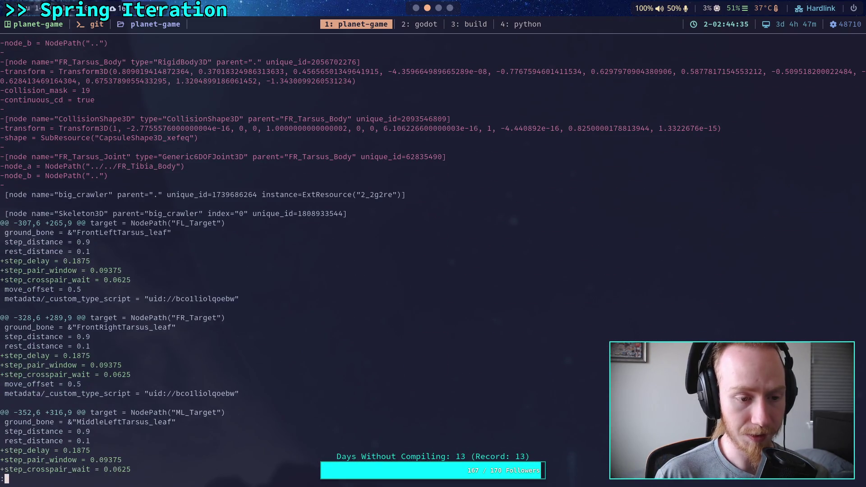
key("j")
key("j")
key("j")
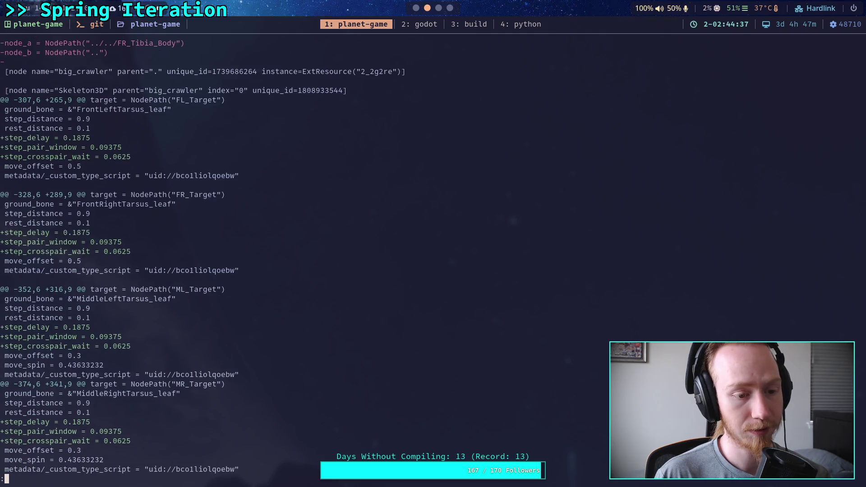
key("j")
key("j")
key("j")
key("j")
key("j")
key("j")
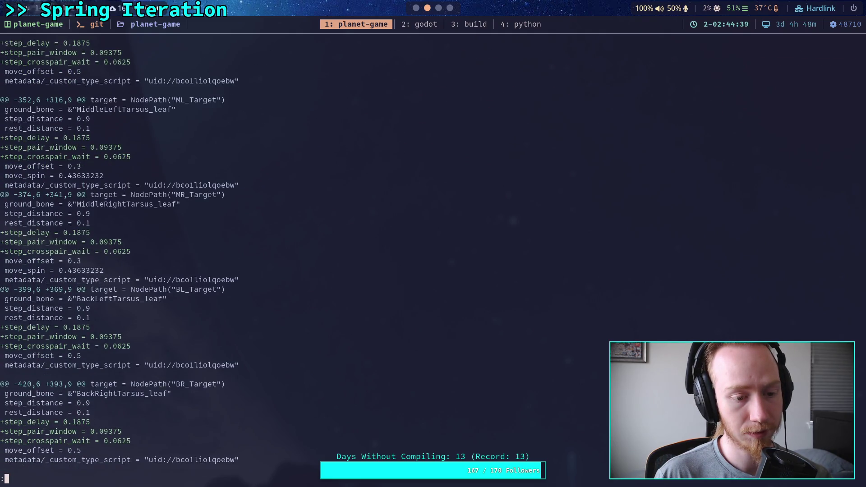
key("j")
key("j")
key("j")
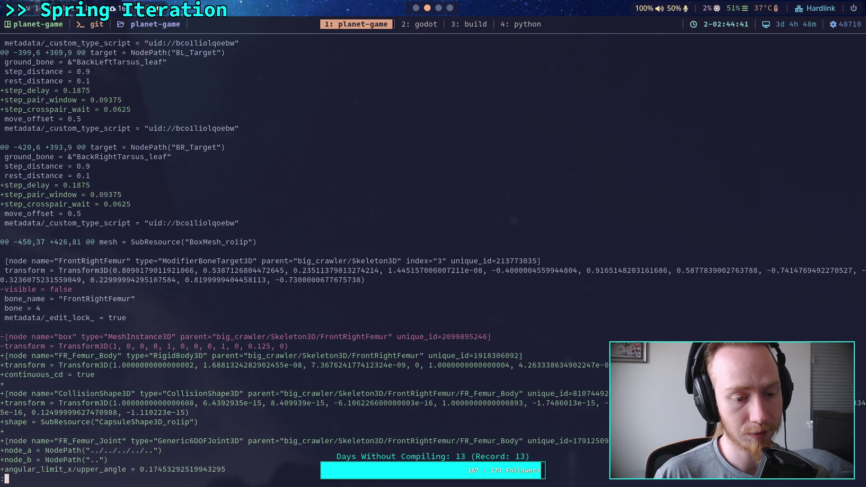
key("j")
key("j")
key("j")
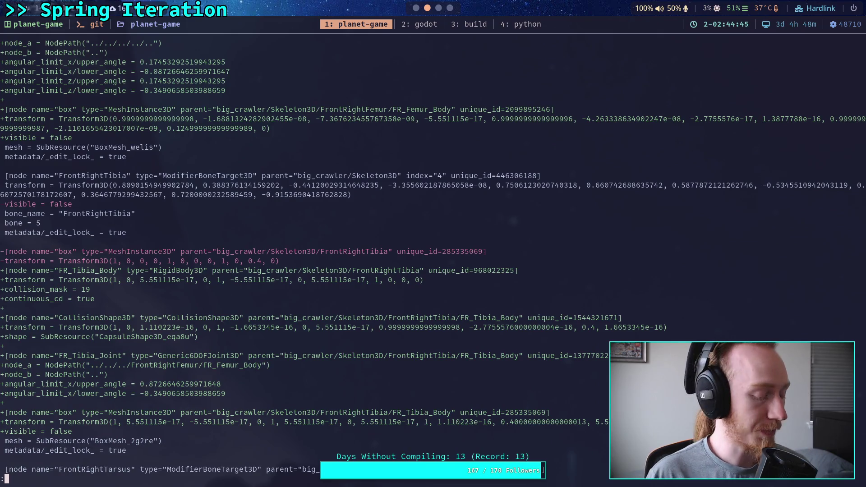
key("j")
key("j")
key("j")
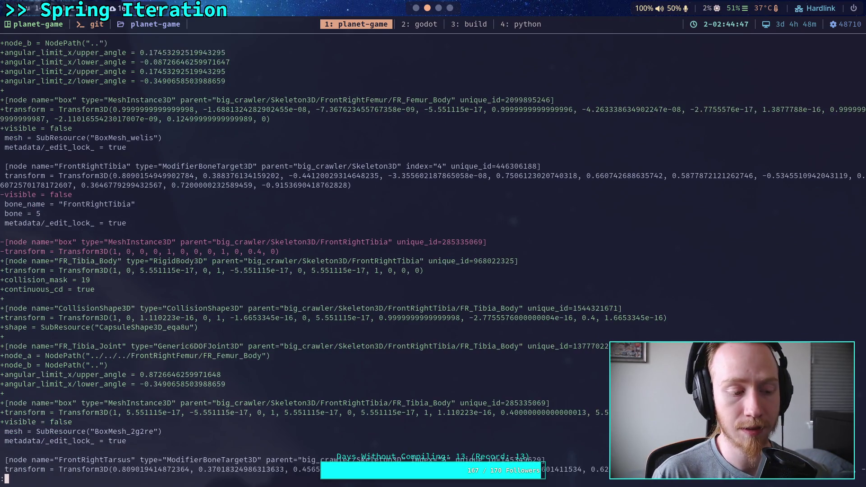
key("j")
key("j")
key("j")
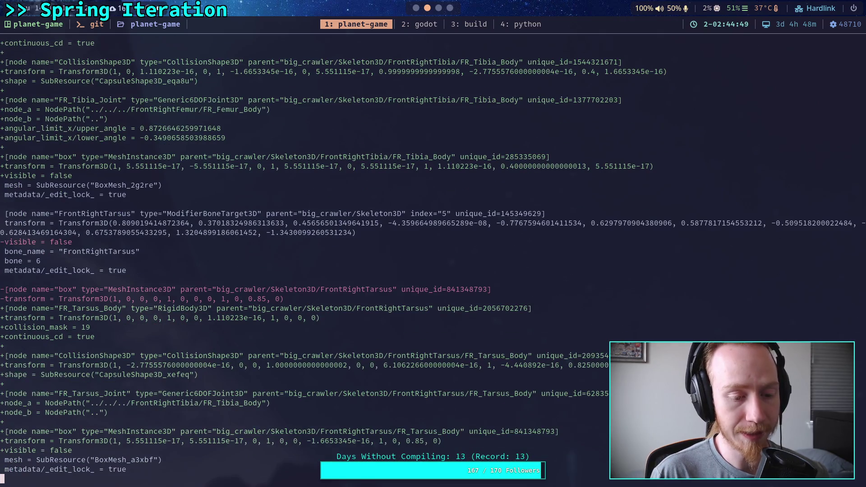
key("j")
key("j")
key("j")
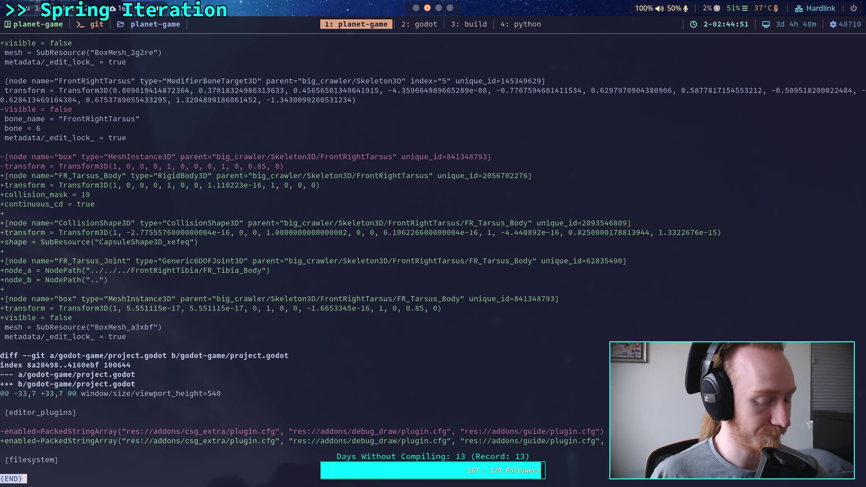
key("q")
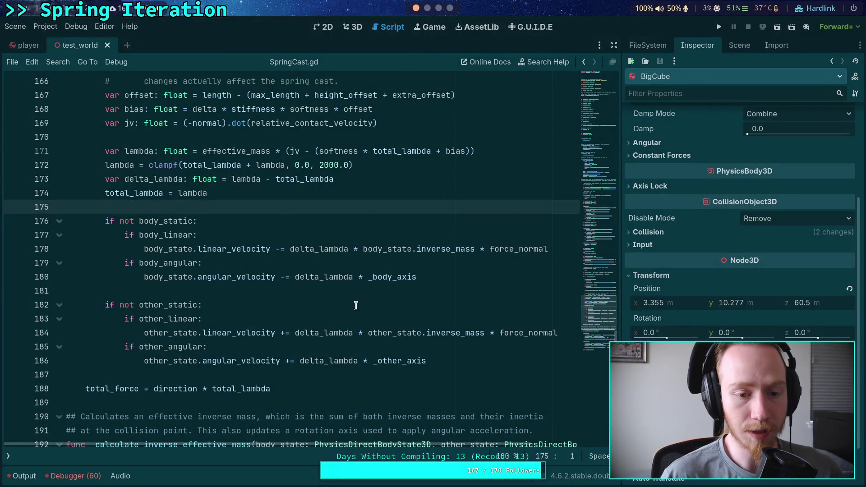
Step: Read CrawlerCharacter.gd's leg-force code with the script list hidden, then switch to CharacterController.gd
scroll(354, 303, "up", 8)
scroll(232, 276, "up", 3)
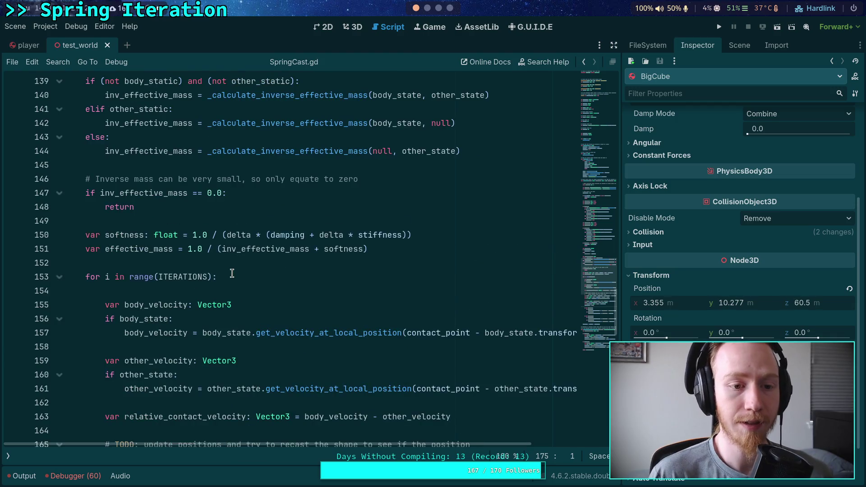
scroll(232, 270, "up", 1)
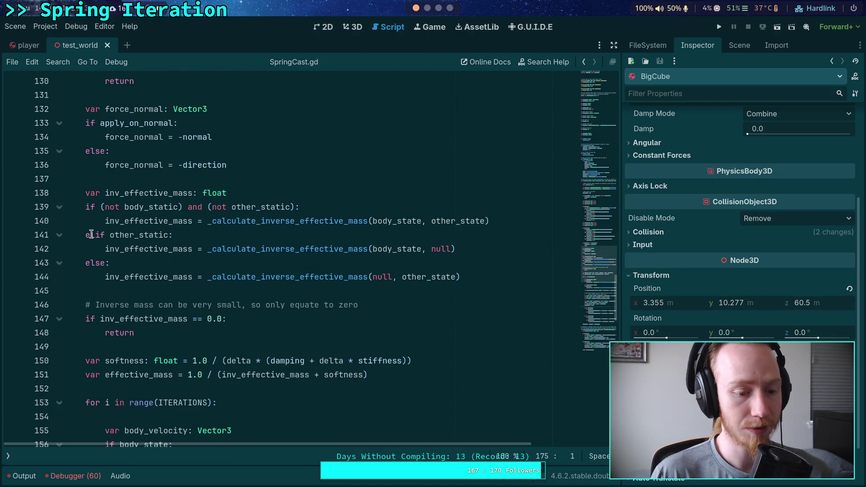
left_click(9, 456)
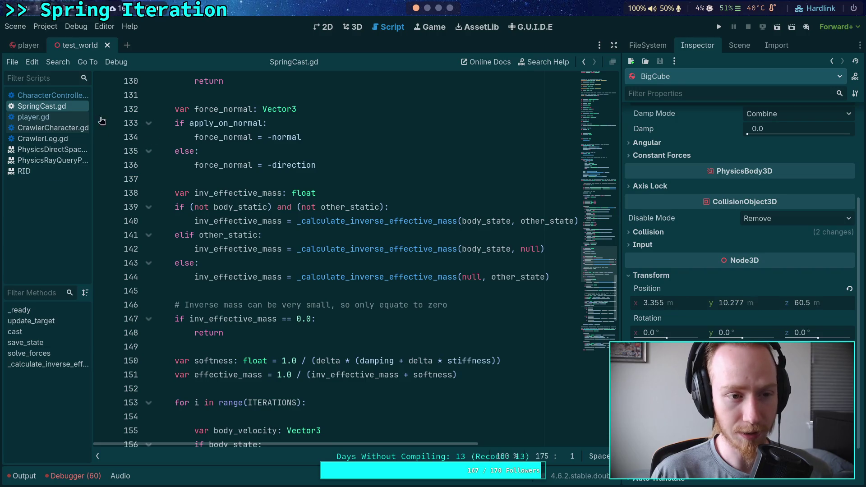
left_click(66, 130)
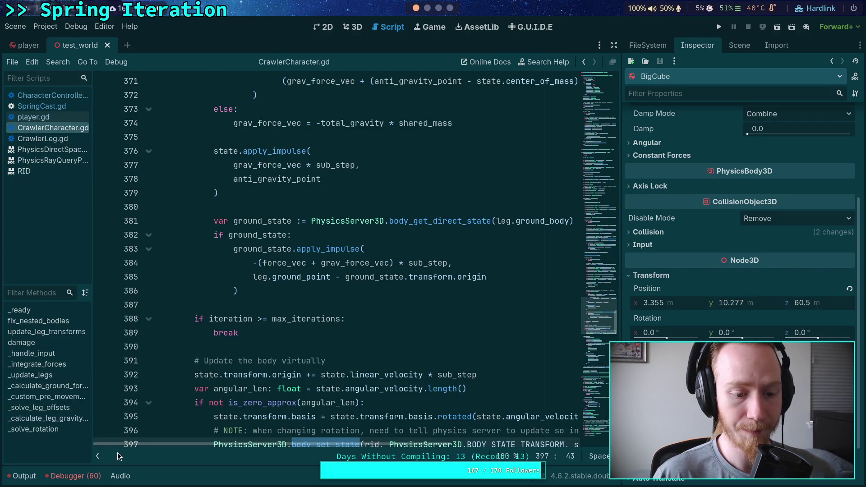
left_click(98, 456)
left_click_drag(621, 261, 661, 262)
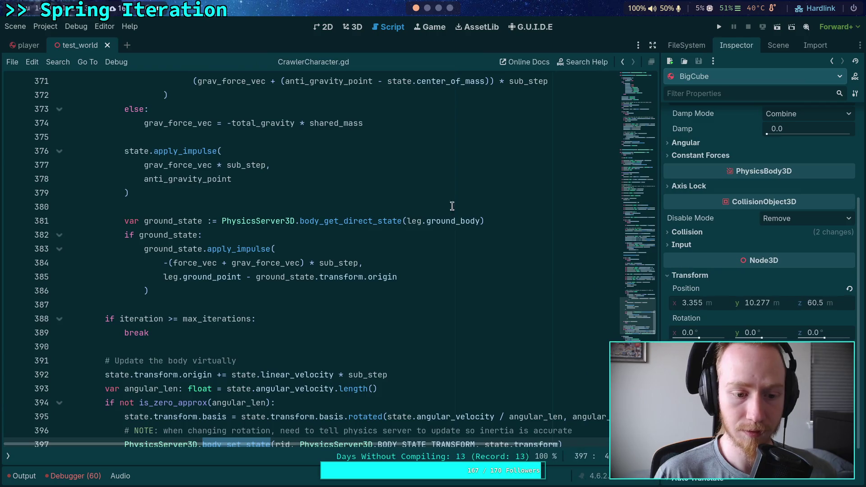
scroll(452, 206, "down", 19)
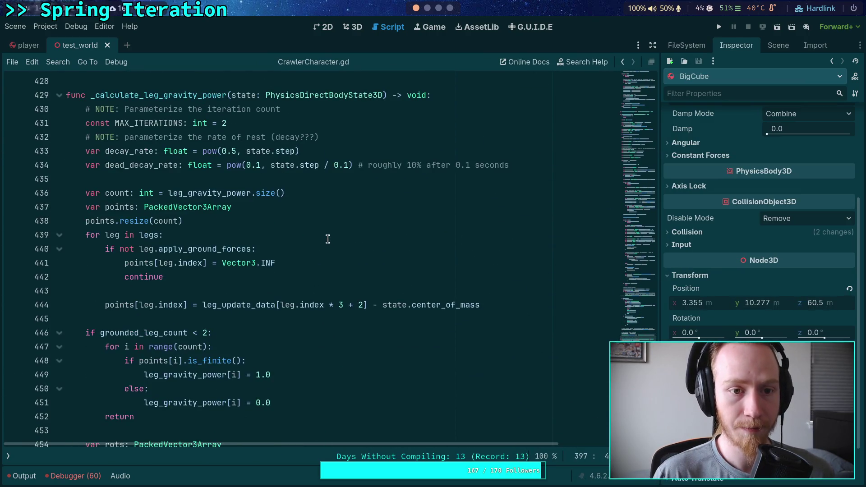
scroll(327, 239, "down", 20)
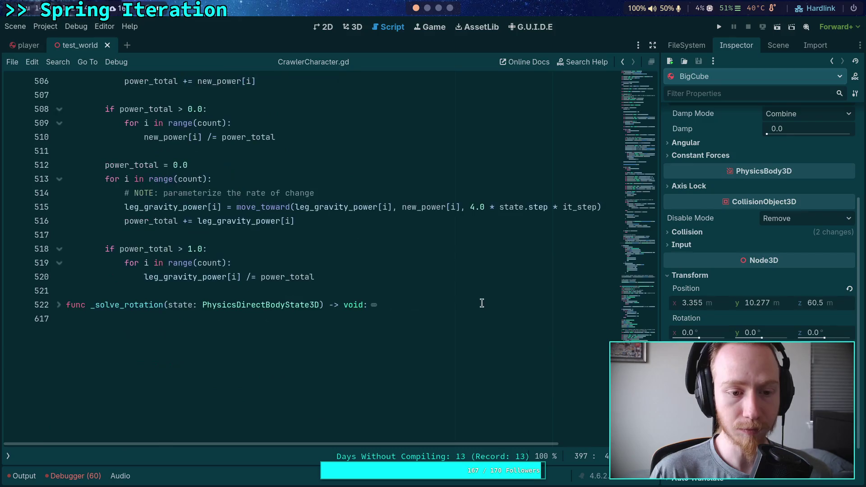
left_click(8, 456)
left_click(50, 95)
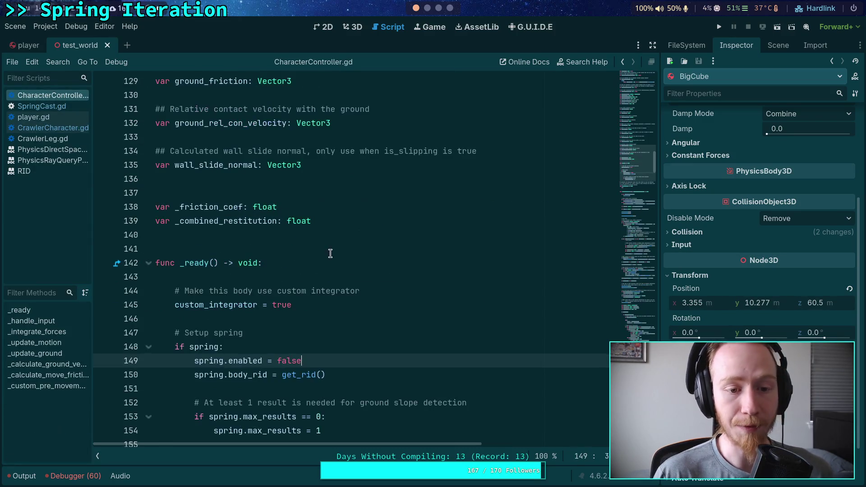
Step: Fold the _ready and _handle_input functions in CharacterController.gd
scroll(257, 190, "up", 2)
left_click(148, 137)
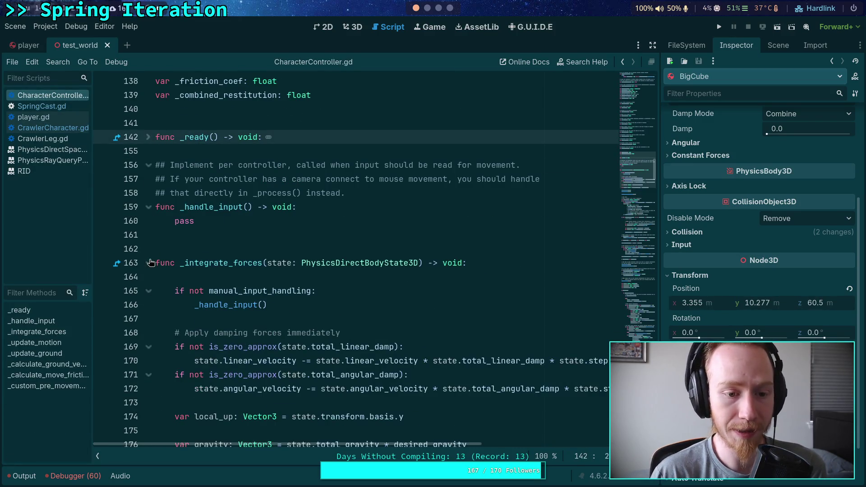
left_click(148, 207)
scroll(254, 230, "down", 7)
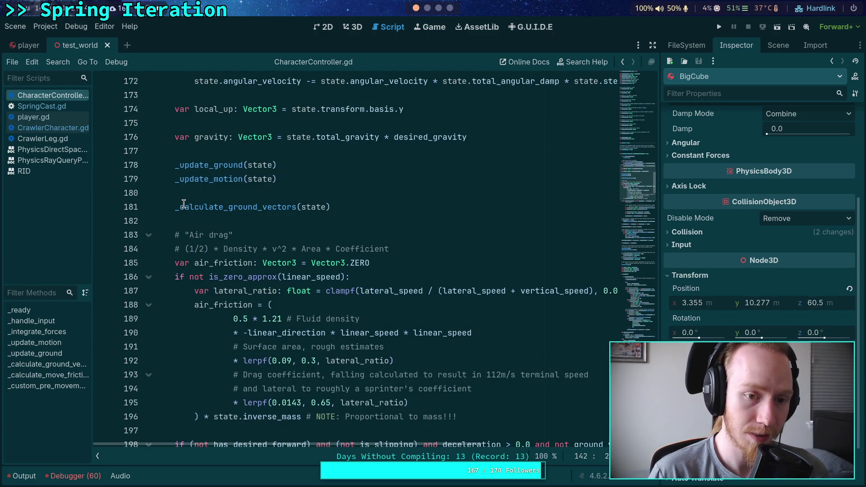
Step: Review _integrate_forces from the _calculate_ground_vectors call, then return to CrawlerCharacter.gd
left_click(252, 210)
scroll(271, 230, "down", 12)
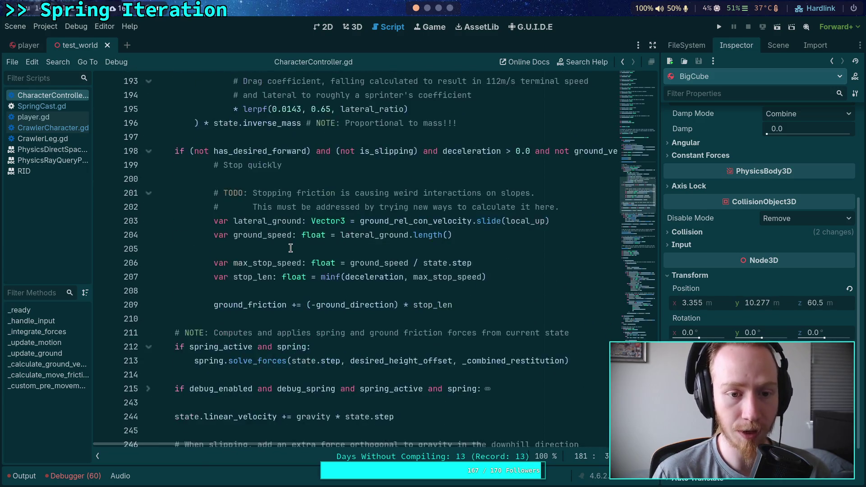
scroll(291, 248, "down", 6)
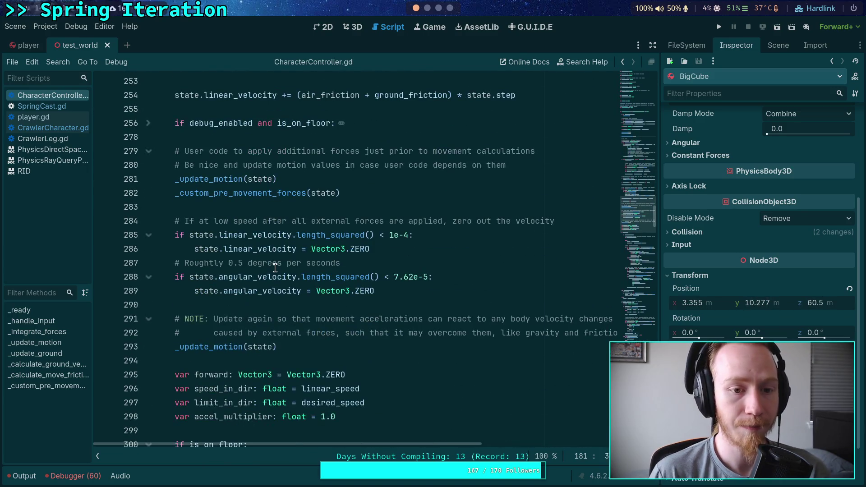
scroll(274, 266, "down", 3)
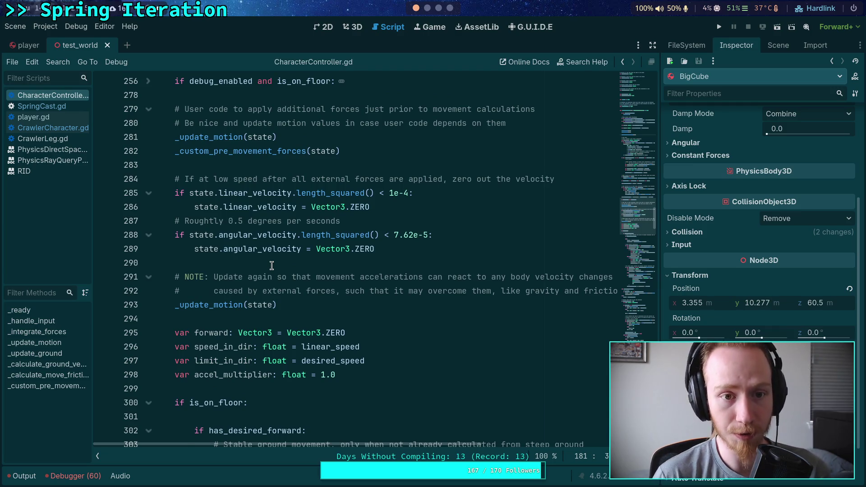
scroll(271, 266, "up", 2)
scroll(248, 273, "down", 7)
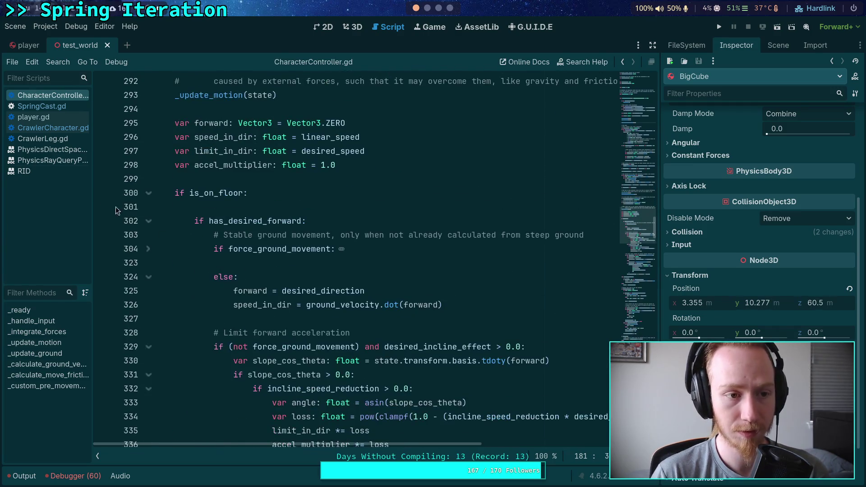
scroll(151, 145, "up", 4)
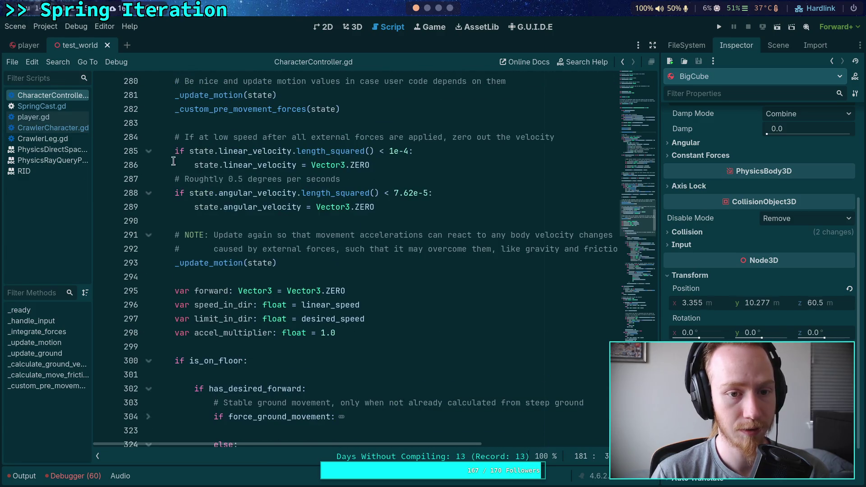
left_click(56, 128)
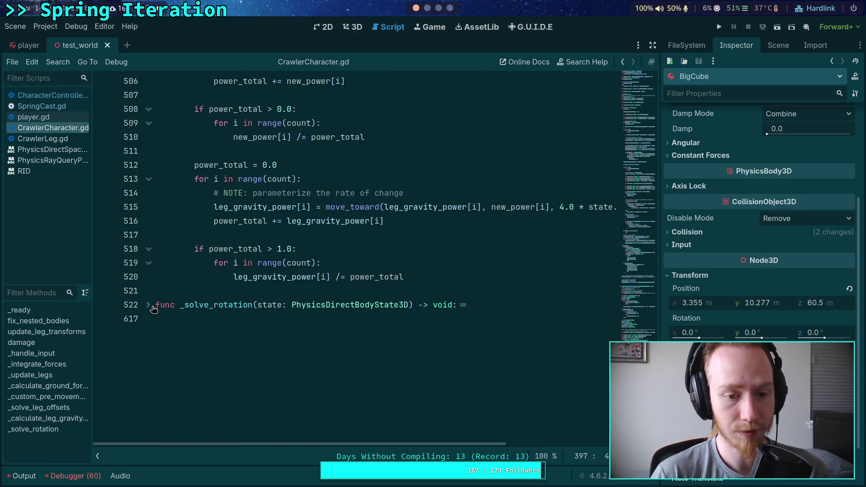
Step: Fold the _calculate_leg_gravity_power and _solve_leg_offsets functions
scroll(176, 279, "up", 20)
scroll(184, 261, "up", 11)
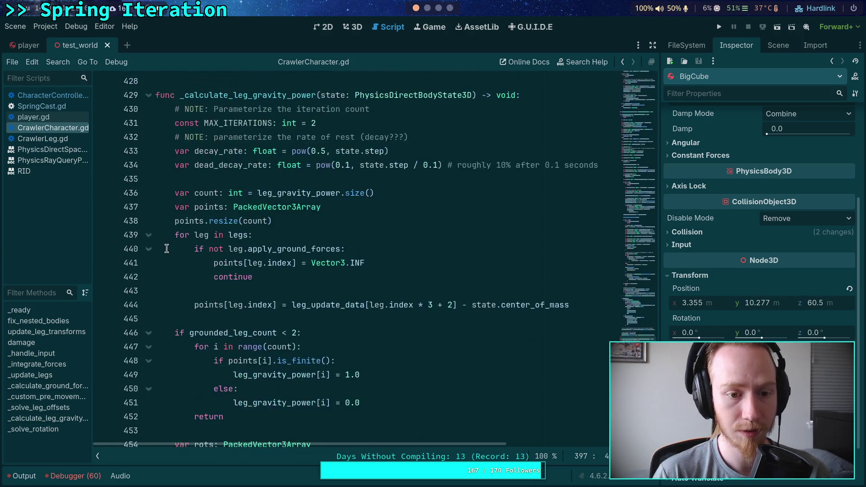
left_click(148, 305)
scroll(173, 288, "up", 20)
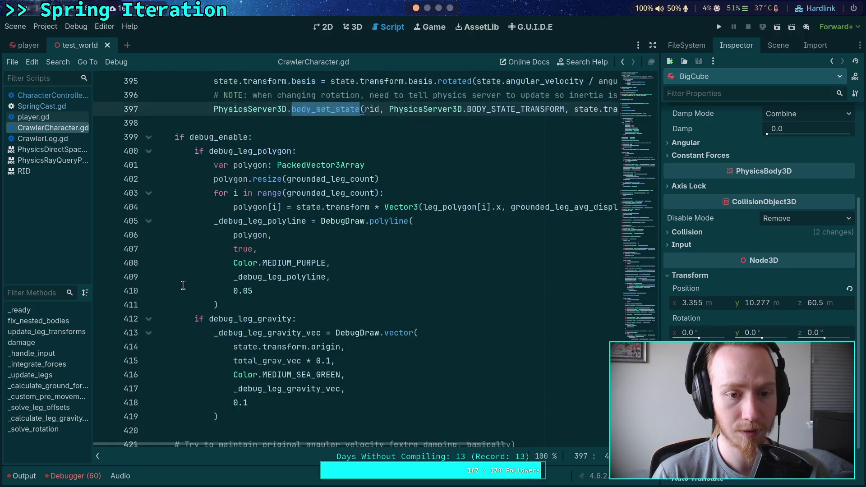
scroll(183, 285, "up", 20)
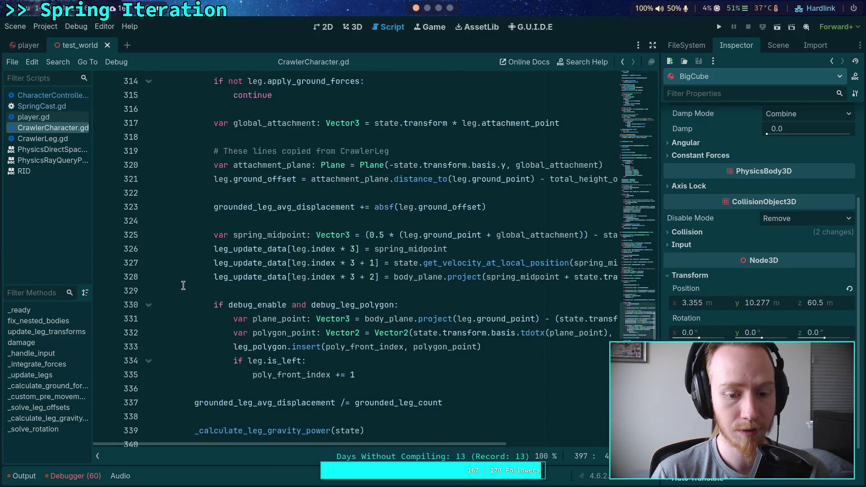
scroll(183, 285, "up", 2)
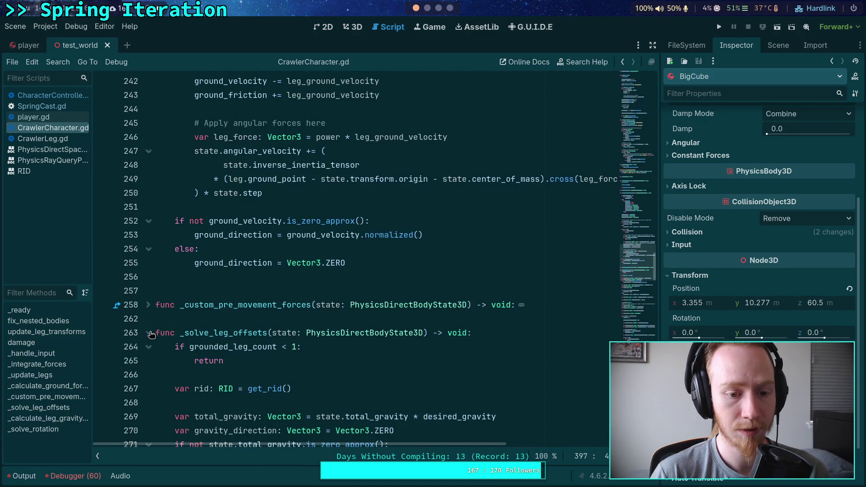
left_click(148, 340)
Step: Scroll up and down through the folded script to review its remaining functions
scroll(198, 300, "up", 18)
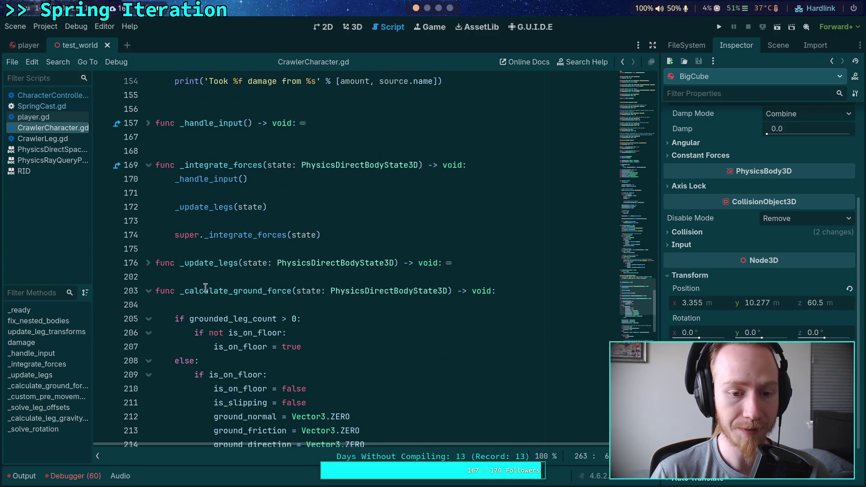
scroll(205, 288, "down", 12)
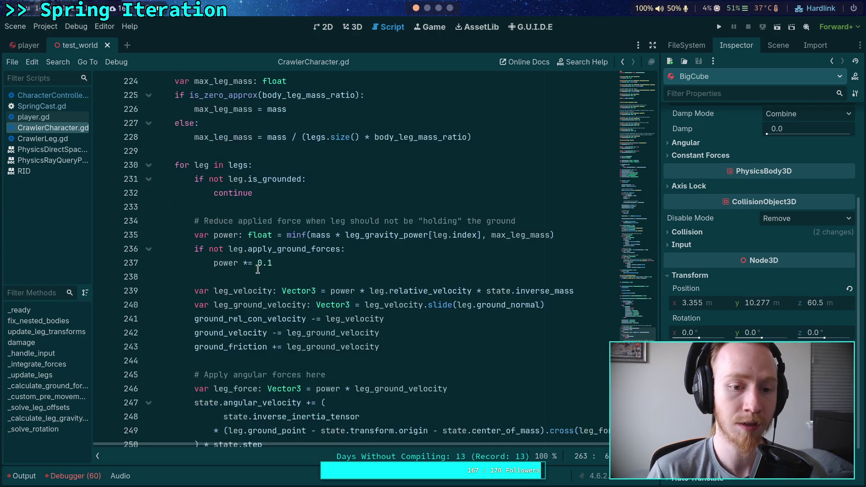
scroll(257, 269, "down", 4)
scroll(343, 322, "up", 20)
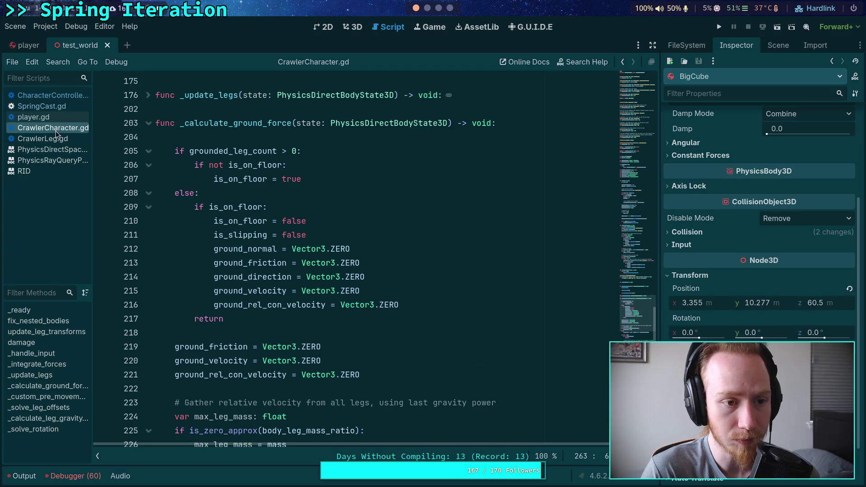
scroll(321, 246, "down", 5)
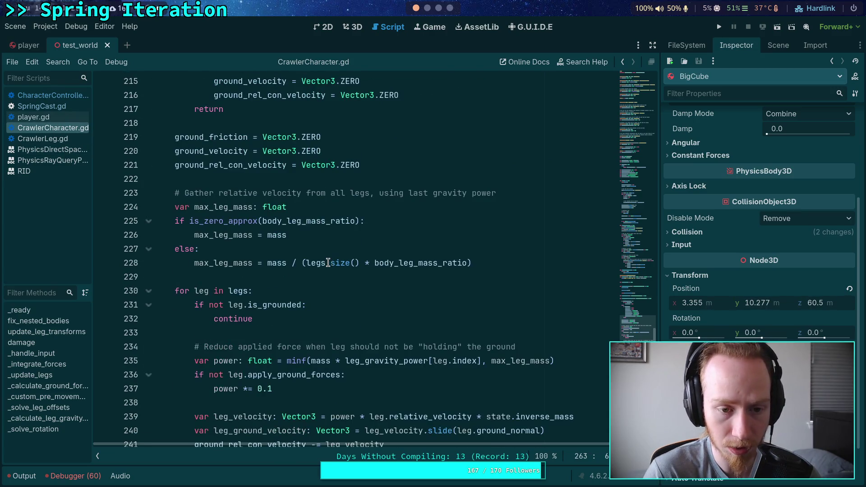
scroll(328, 262, "down", 4)
scroll(328, 263, "up", 7)
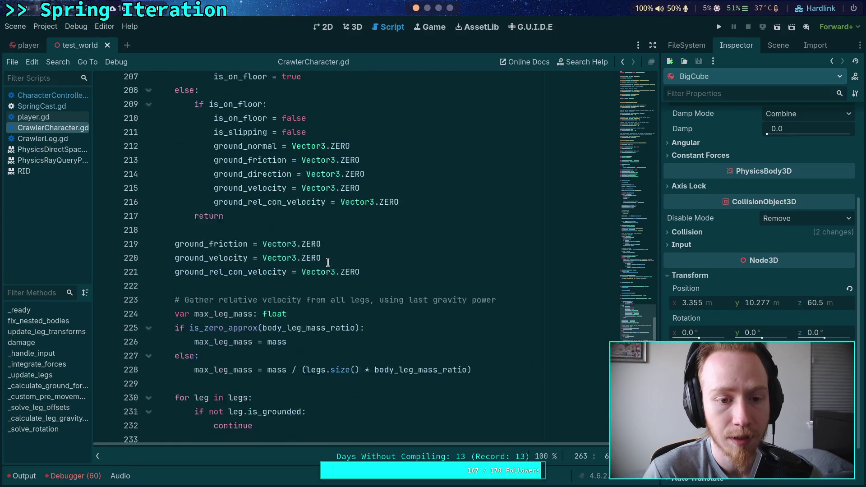
scroll(328, 263, "up", 1)
scroll(328, 262, "down", 5)
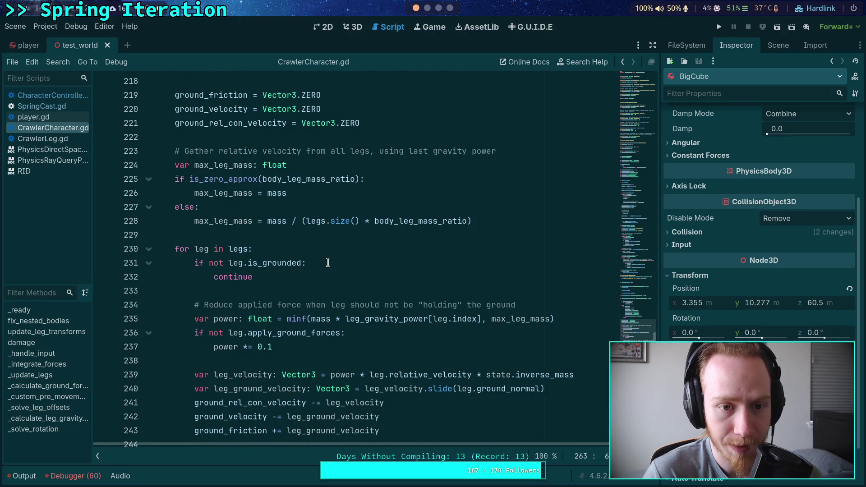
scroll(328, 263, "up", 20)
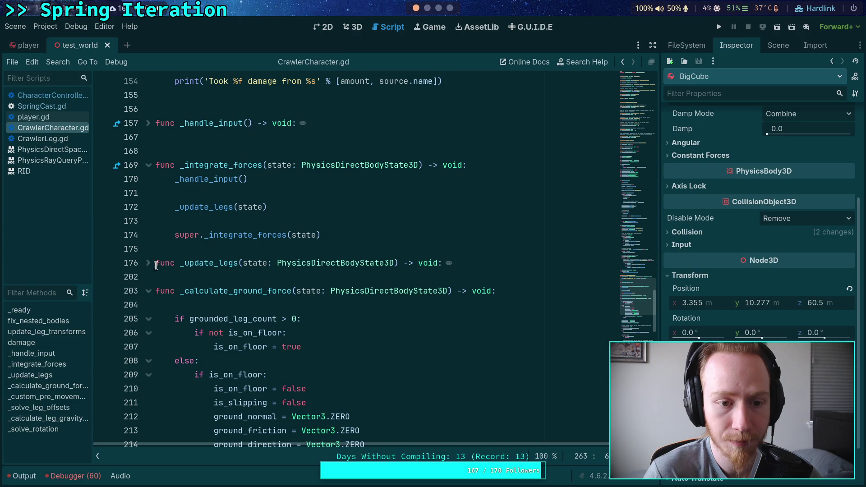
scroll(234, 267, "down", 12)
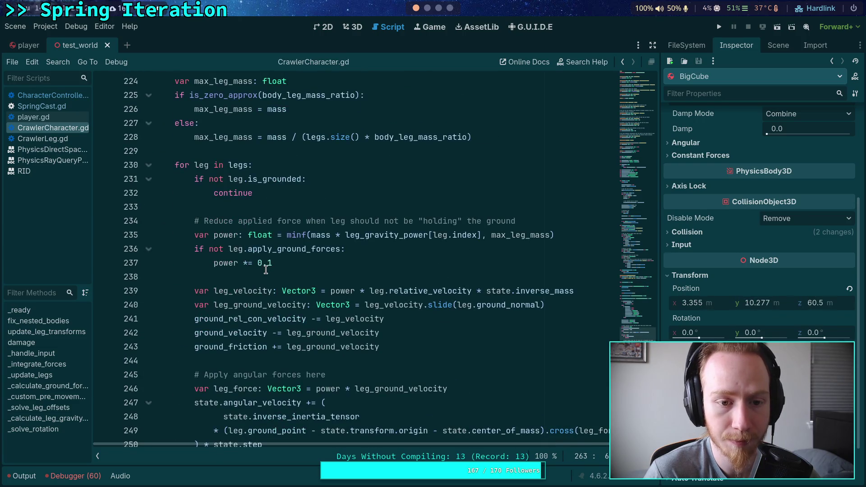
scroll(266, 269, "up", 5)
scroll(266, 270, "down", 8)
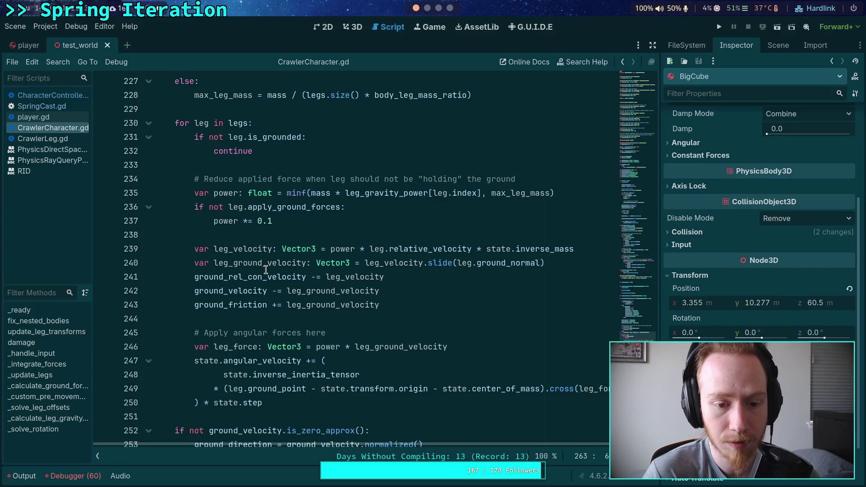
scroll(266, 270, "down", 3)
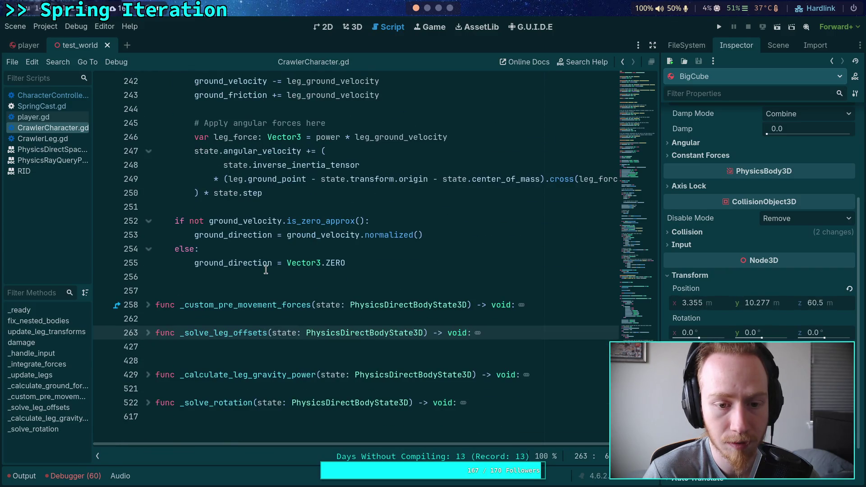
scroll(266, 270, "up", 13)
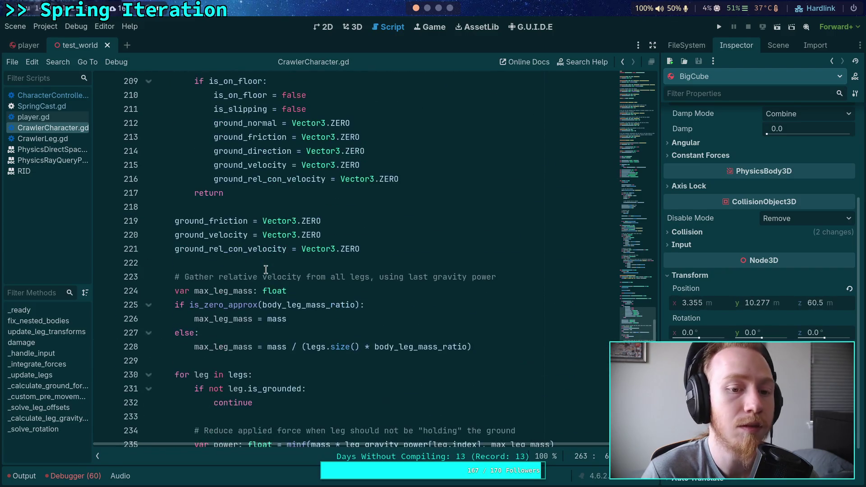
scroll(266, 270, "up", 1)
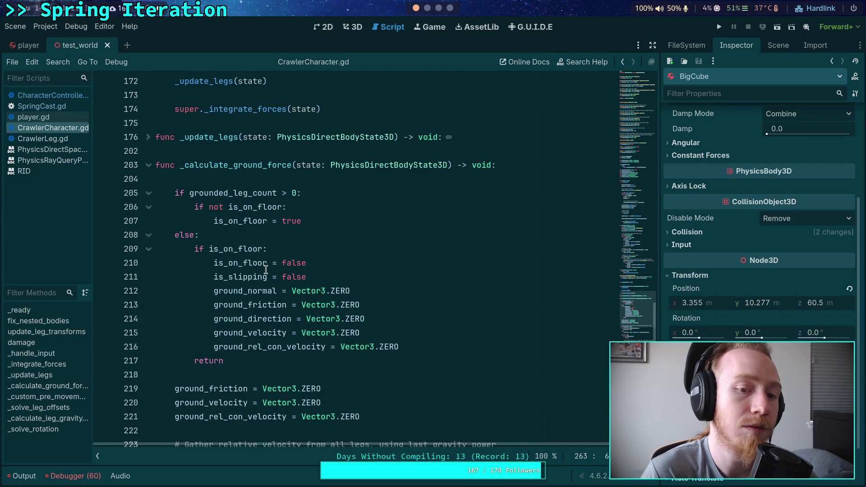
Step: Switch to CharacterController.gd at the _update_ground, _update_motion and _calculate_ground_vectors calls
left_click(63, 95)
scroll(283, 251, "up", 3)
scroll(283, 251, "up", 20)
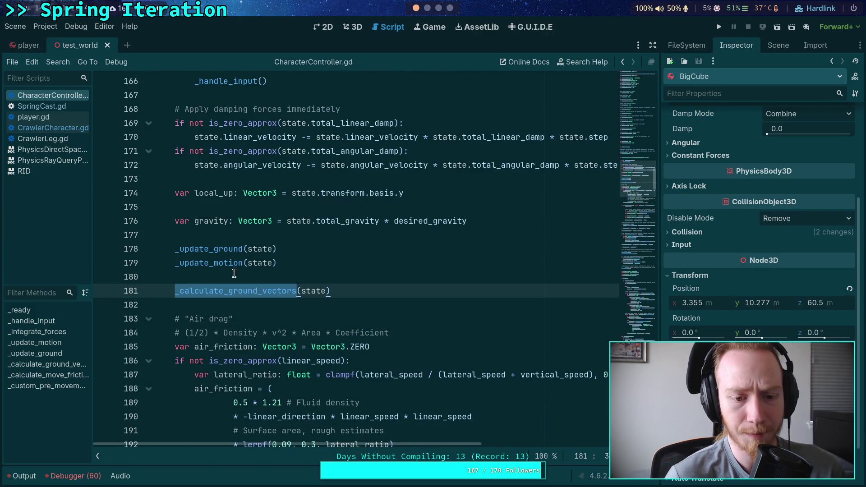
Step: Search CharacterController.gd for the _calculate_ground_vectors definition
key("ctrl+f")
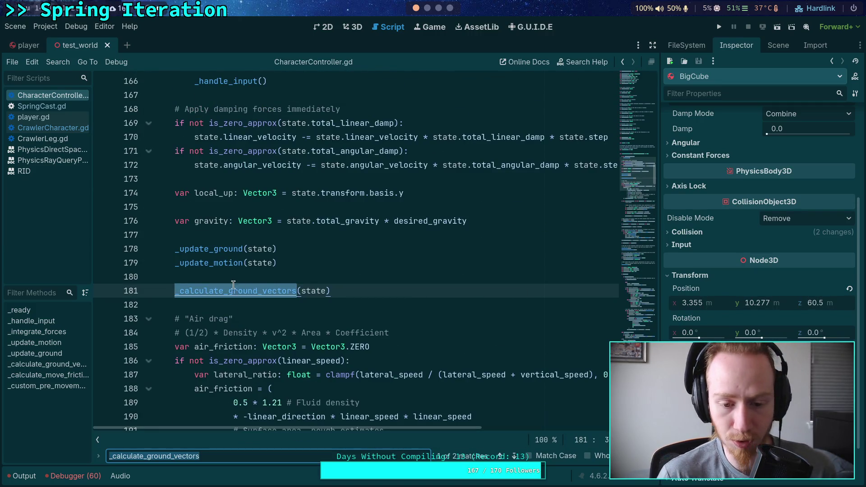
key("Return")
scroll(378, 352, "down", 4)
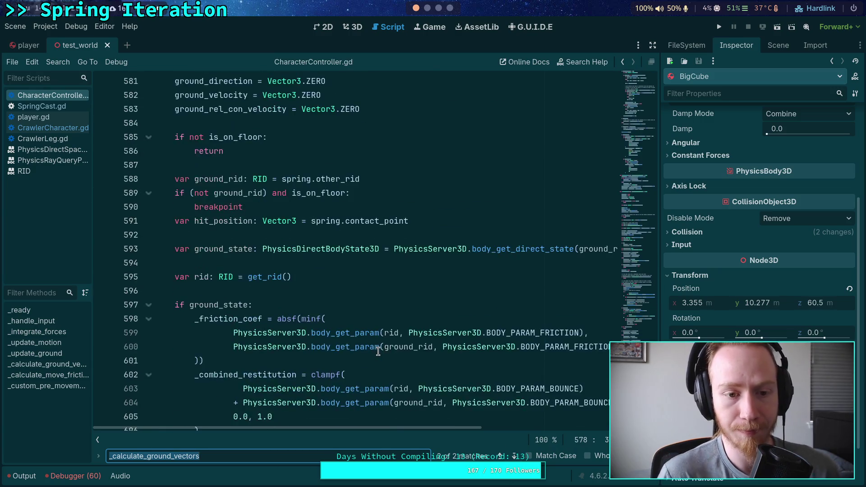
scroll(378, 352, "down", 10)
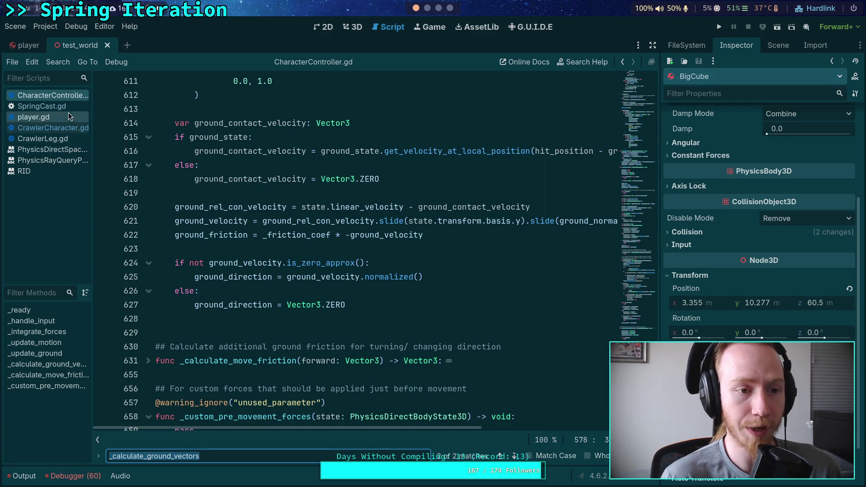
Step: Open CrawlerCharacter.gd and unfold its _update_legs function
left_click(50, 128)
scroll(350, 301, "down", 2)
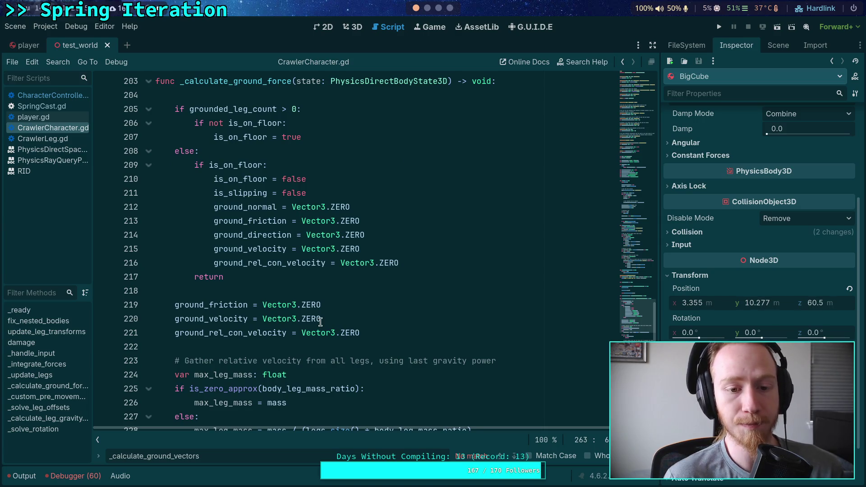
scroll(333, 308, "down", 3)
scroll(332, 307, "down", 7)
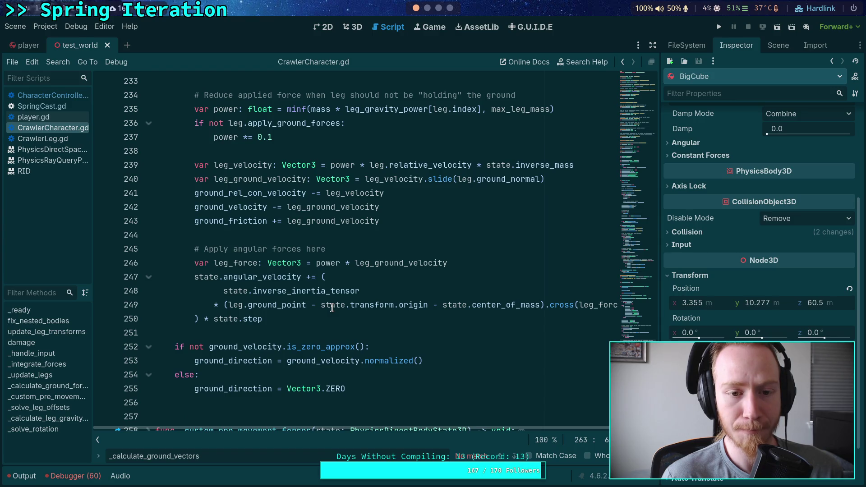
scroll(332, 308, "down", 3)
scroll(316, 300, "up", 20)
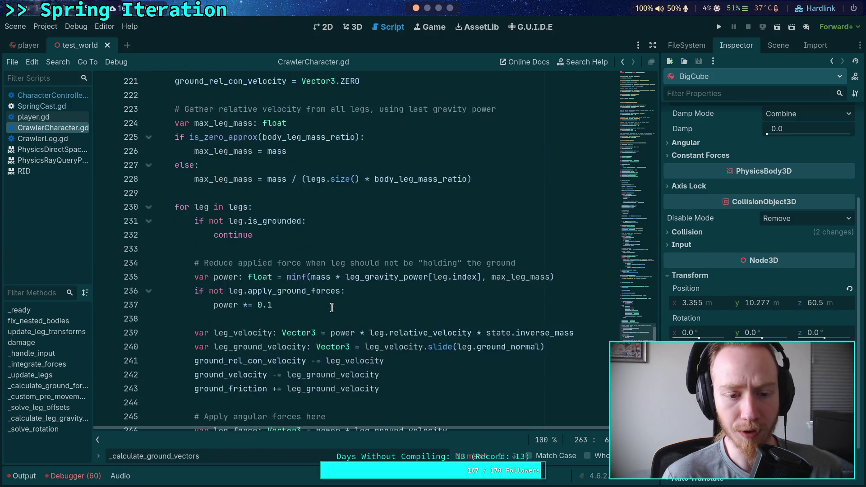
left_click(148, 263)
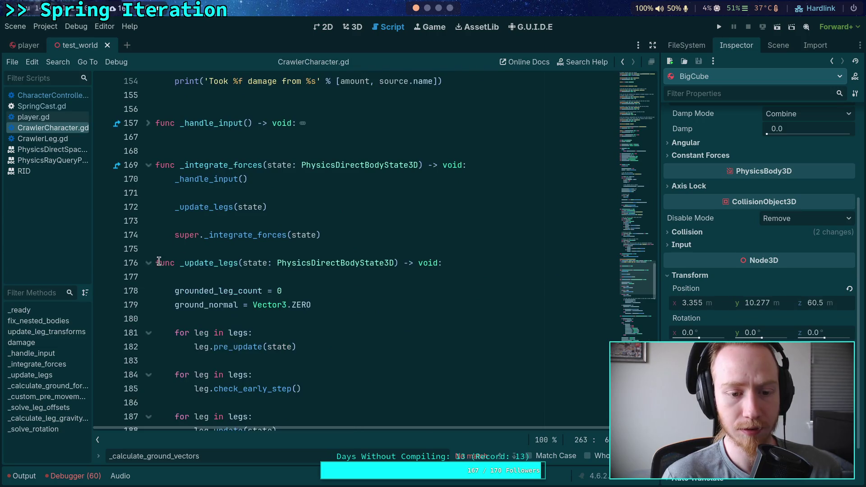
Step: Highlight every occurrence of _update_legs in CrawlerCharacter.gd
scroll(159, 262, "down", 4)
left_click(212, 123)
left_click(208, 137)
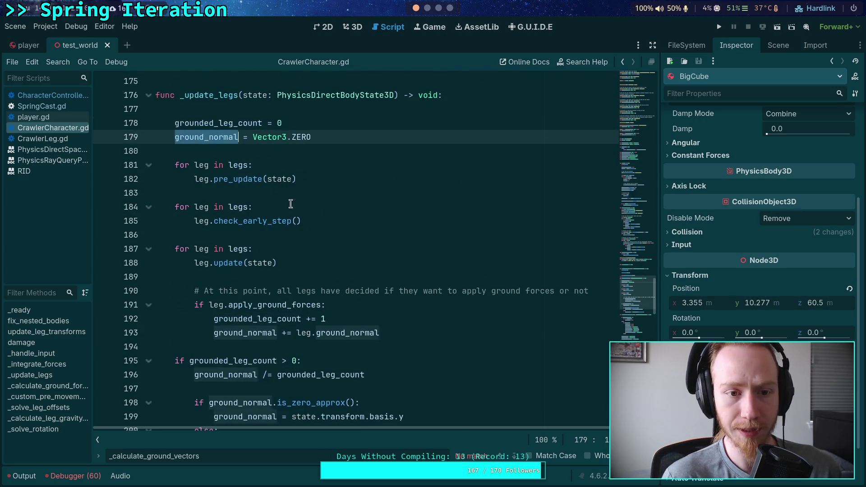
scroll(208, 137, "up", 7)
left_click(205, 272)
left_click(213, 266)
scroll(320, 286, "down", 11)
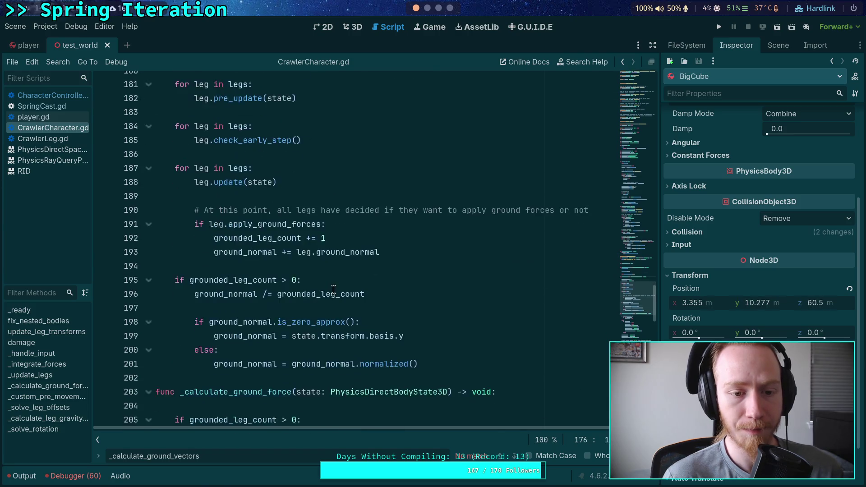
scroll(332, 288, "up", 4)
scroll(332, 287, "down", 2)
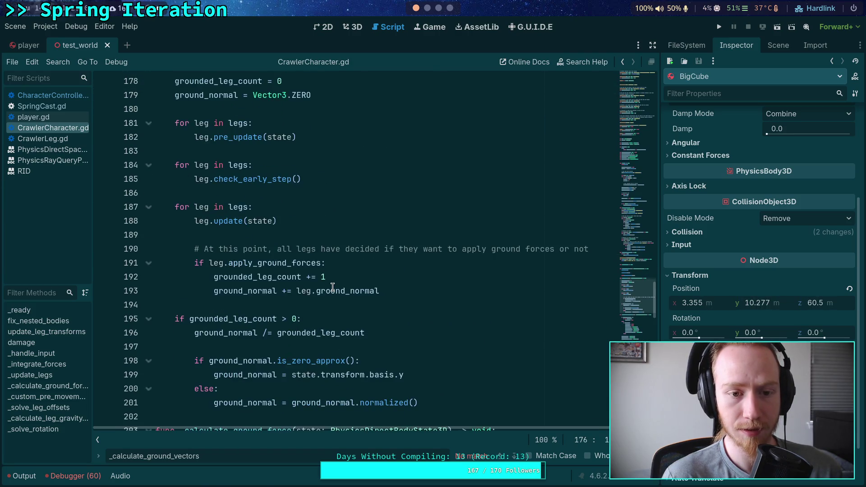
scroll(247, 261, "up", 3)
scroll(270, 272, "down", 2)
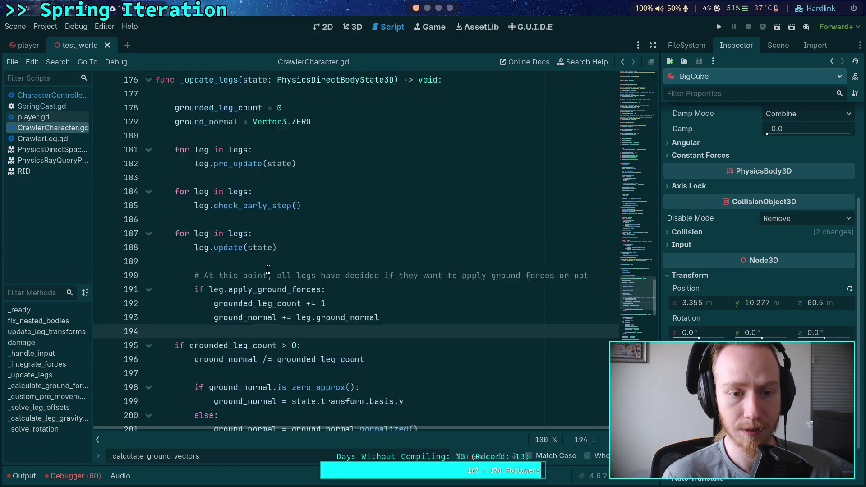
Step: Highlight every use of ground_normal in the leg averaging code
double_click(219, 95)
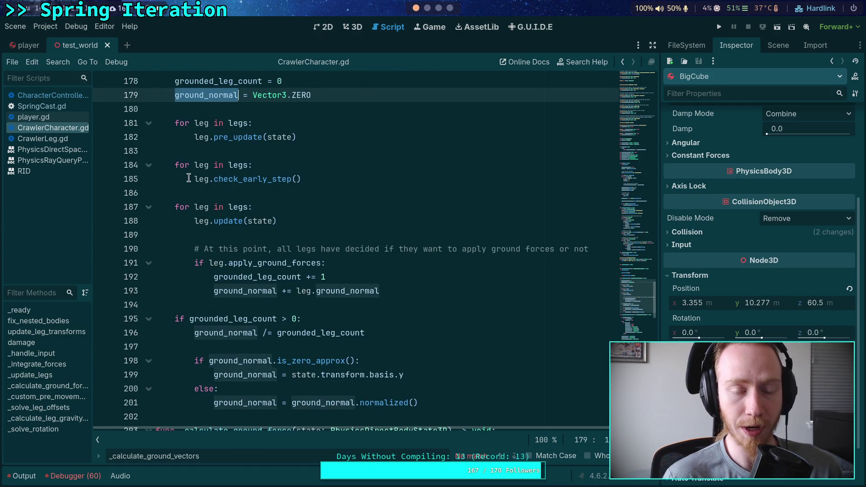
scroll(186, 176, "up", 1)
scroll(187, 176, "down", 1)
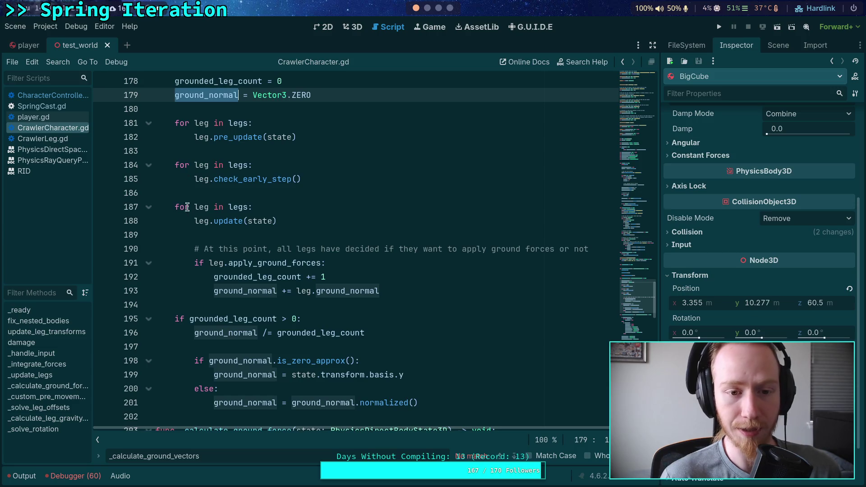
scroll(187, 208, "down", 2)
scroll(184, 208, "up", 2)
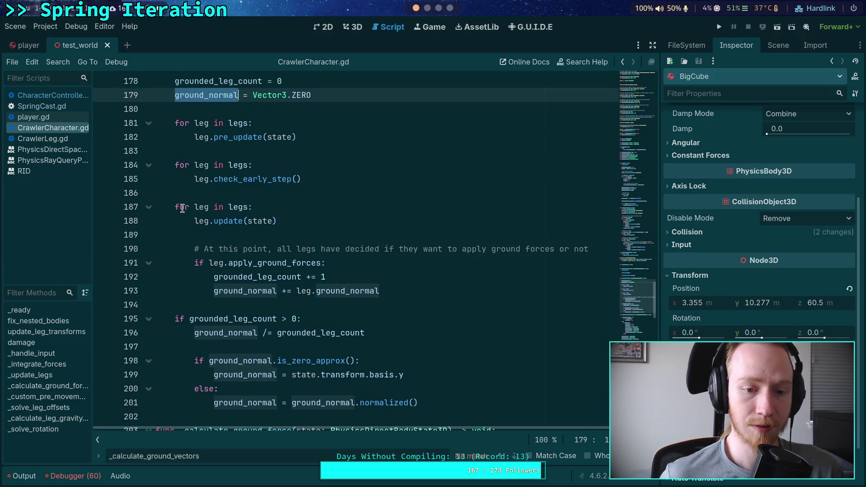
scroll(182, 208, "down", 7)
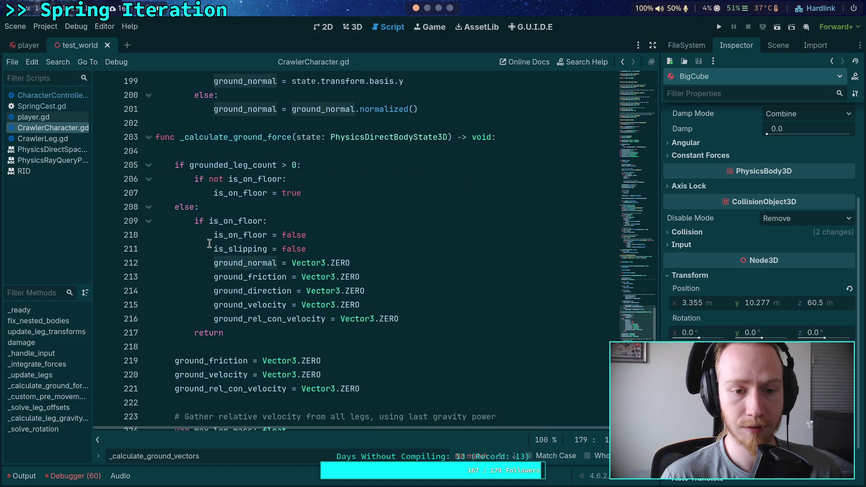
scroll(208, 243, "up", 10)
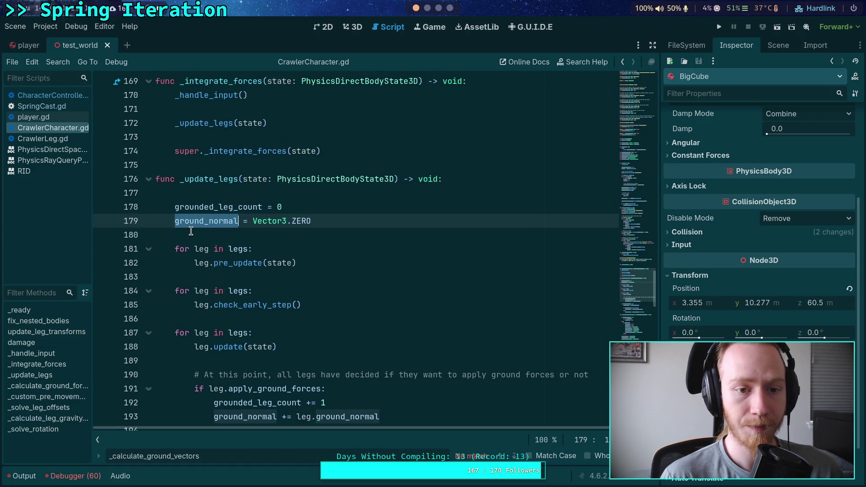
Step: Highlight _update_legs calls and ground_normal uses, then go back to CharacterController.gd's _update_ground
double_click(206, 179)
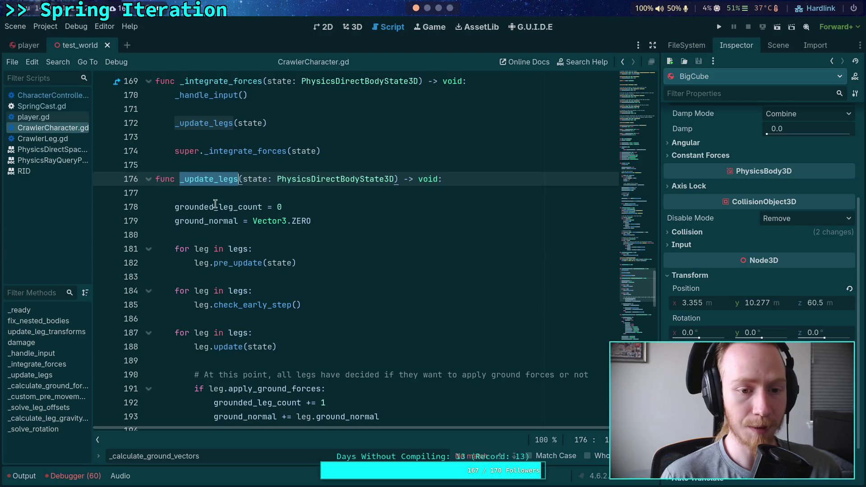
scroll(228, 222, "down", 4)
scroll(227, 220, "up", 4)
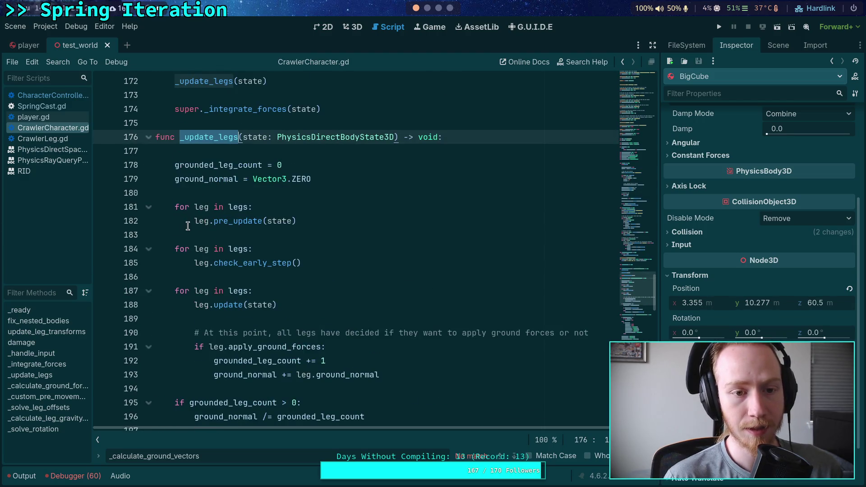
scroll(242, 247, "down", 4)
mouse_move(245, 244)
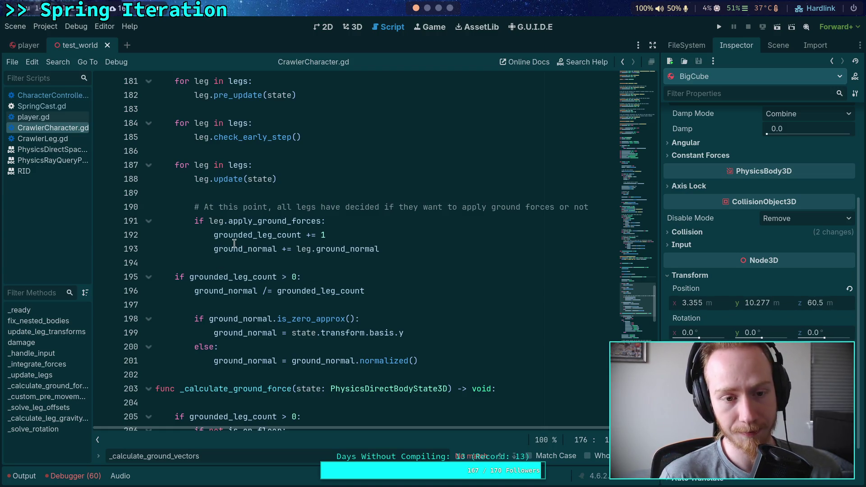
double_click(224, 248)
scroll(191, 253, "up", 3)
key("alt+Left")
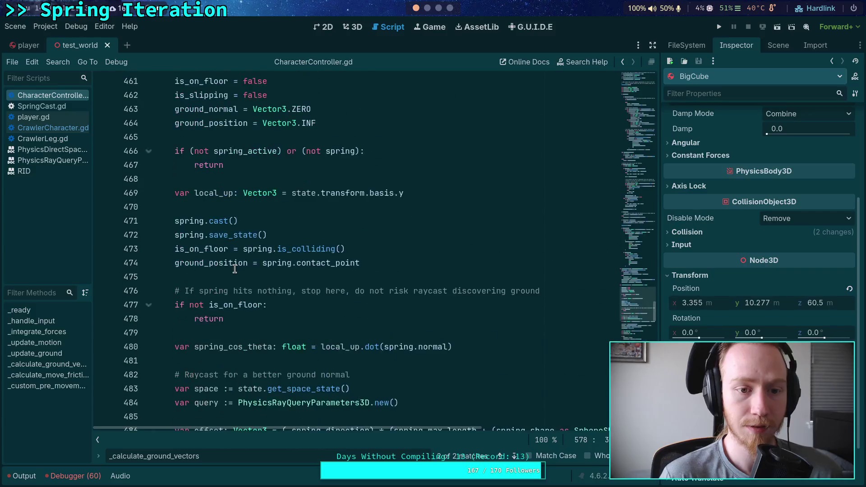
Step: Select the early return for an inactive spring in _update_ground
scroll(235, 268, "up", 4)
scroll(235, 269, "down", 3)
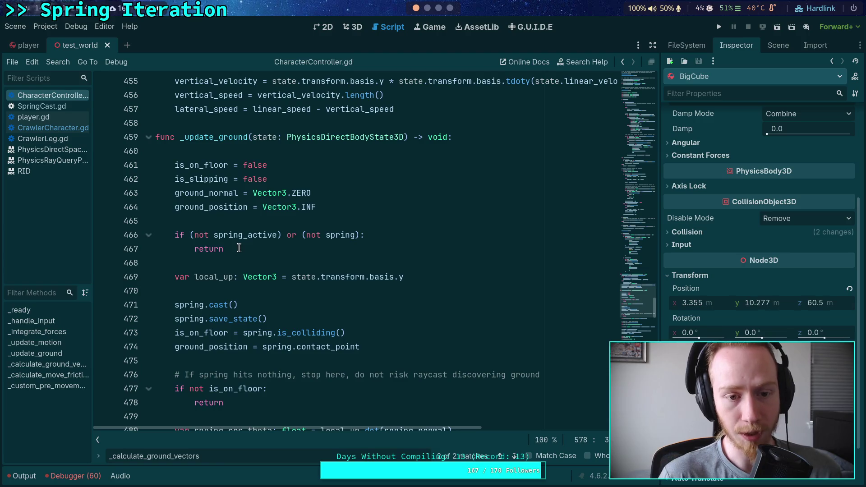
left_click_drag(239, 247, 153, 234)
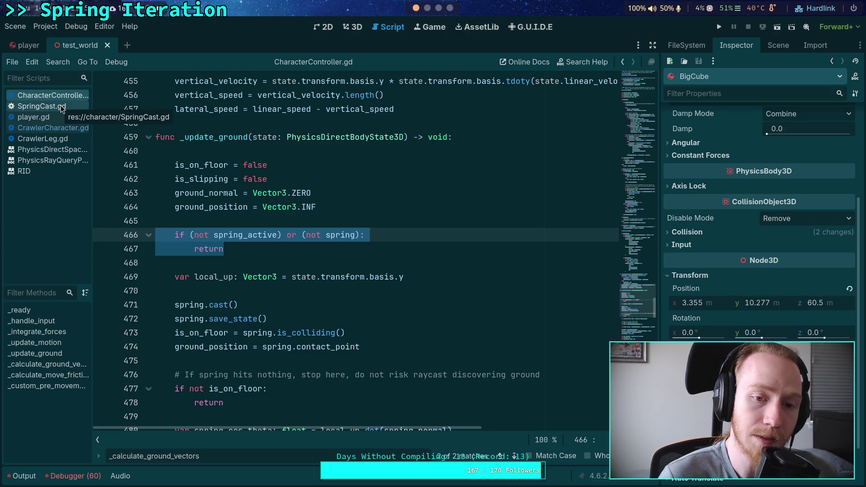
Step: Check the ground-normal raycast comment, then return to CrawlerCharacter.gd's _update_legs
scroll(189, 235, "down", 5)
left_click(208, 238)
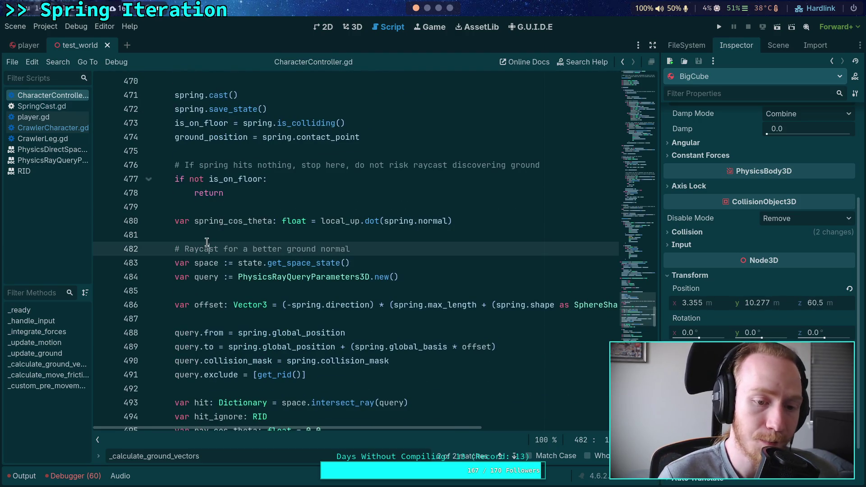
scroll(216, 224, "down", 1)
left_click(213, 194)
scroll(213, 193, "up", 7)
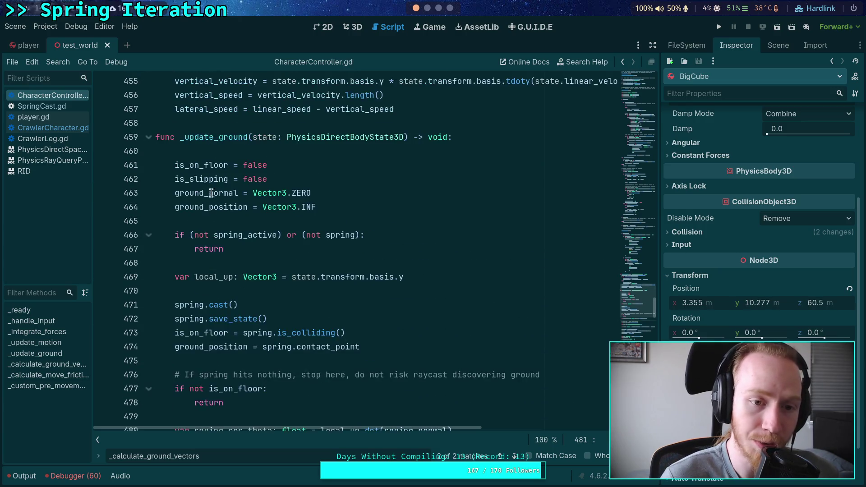
left_click(75, 128)
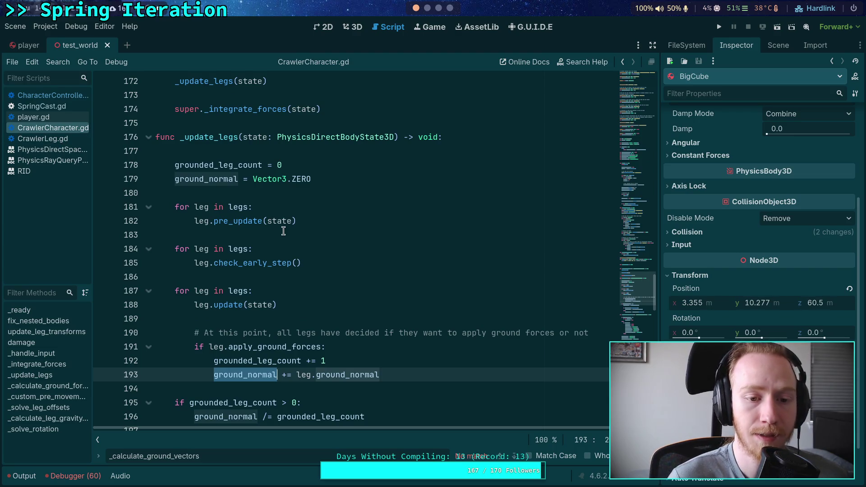
Step: Highlight the uses of _integrate_forces in CrawlerCharacter.gd
scroll(320, 282, "down", 2)
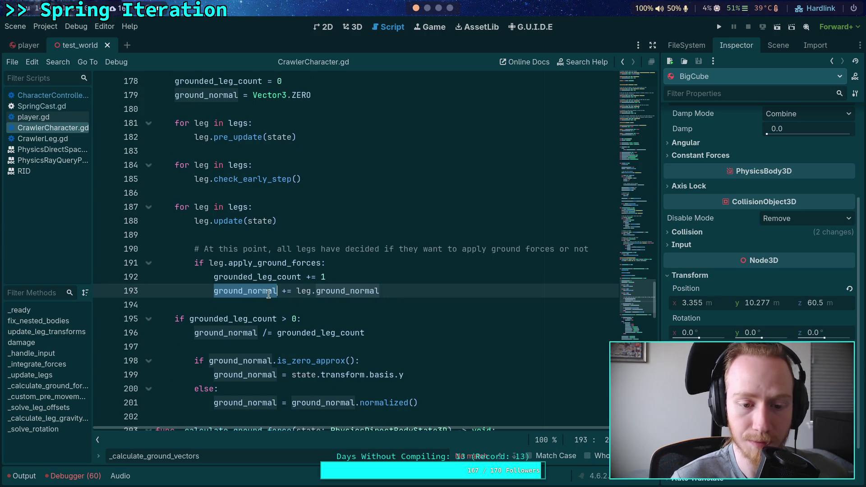
scroll(326, 300, "down", 2)
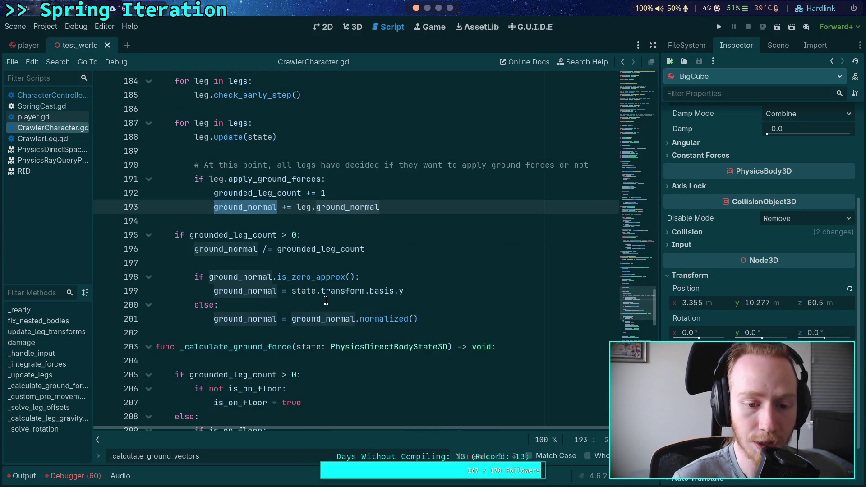
scroll(353, 292, "up", 4)
scroll(232, 207, "up", 2)
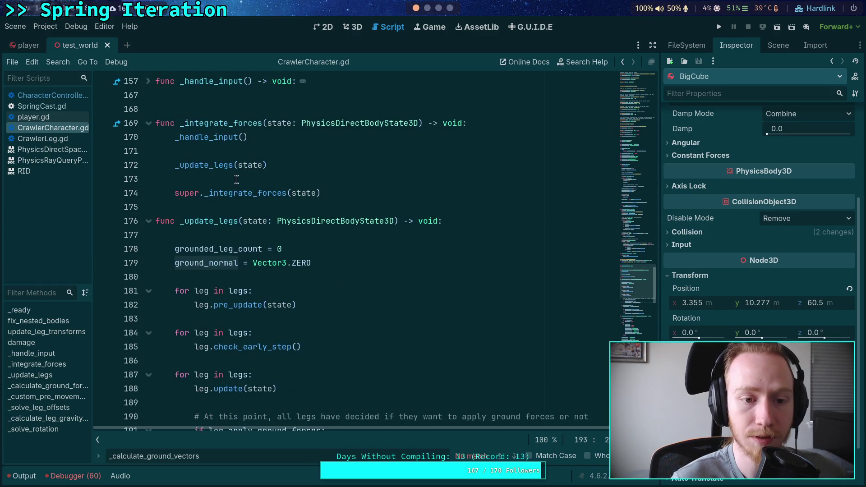
double_click(266, 191)
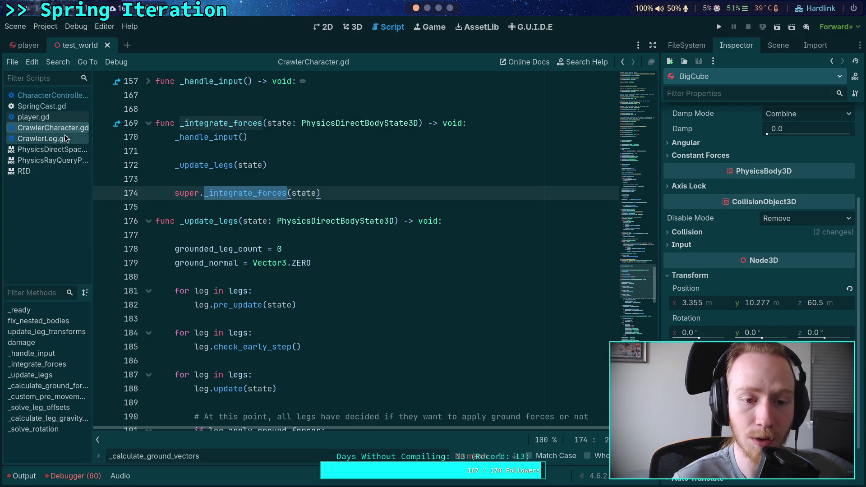
Step: Open CharacterController.gd and look at the base _update_ground function
left_click(64, 102)
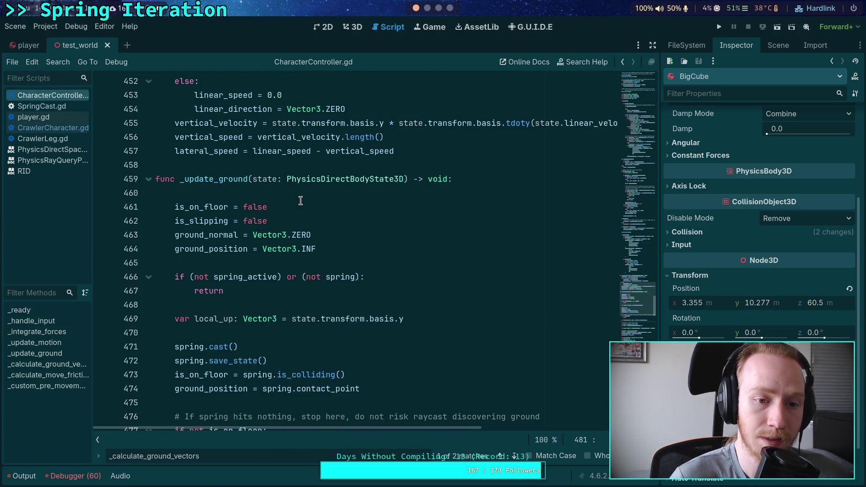
scroll(233, 262, "down", 4)
scroll(233, 263, "up", 4)
left_click(233, 263)
scroll(648, 282, "up", 15)
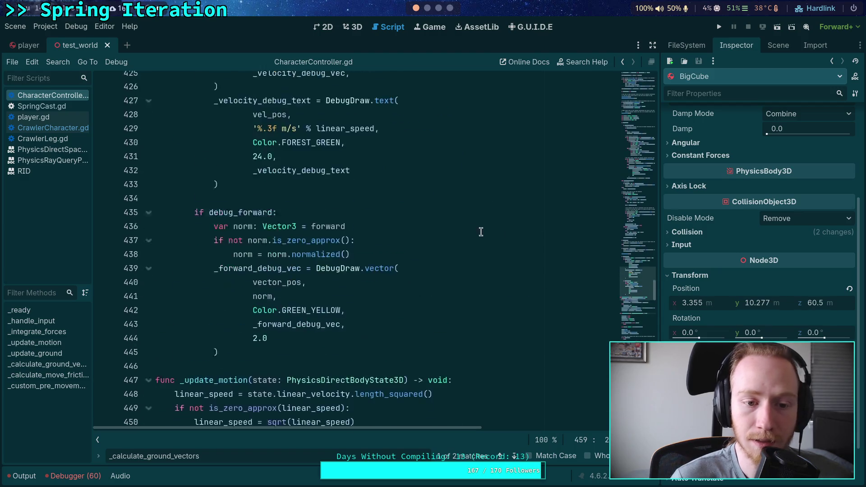
scroll(630, 207, "up", 7)
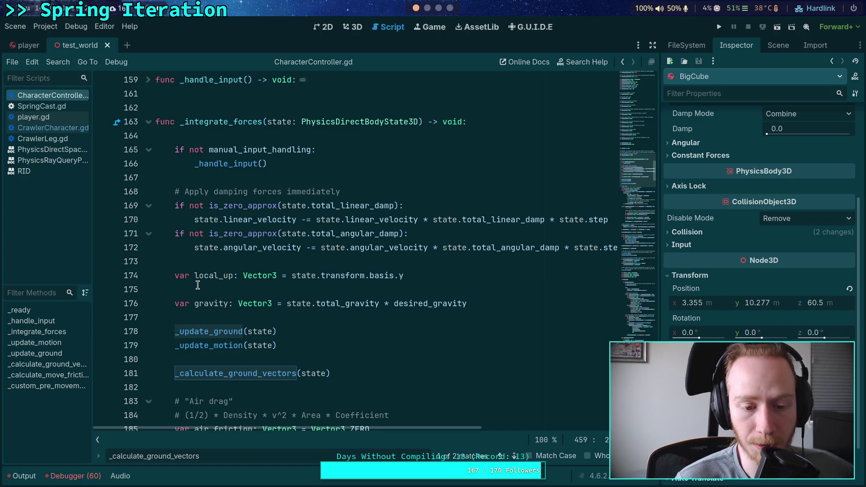
Step: Glance at SpringCast.gd, unfold the crawler's _handle_input, then return to CharacterController.gd
left_click(61, 107)
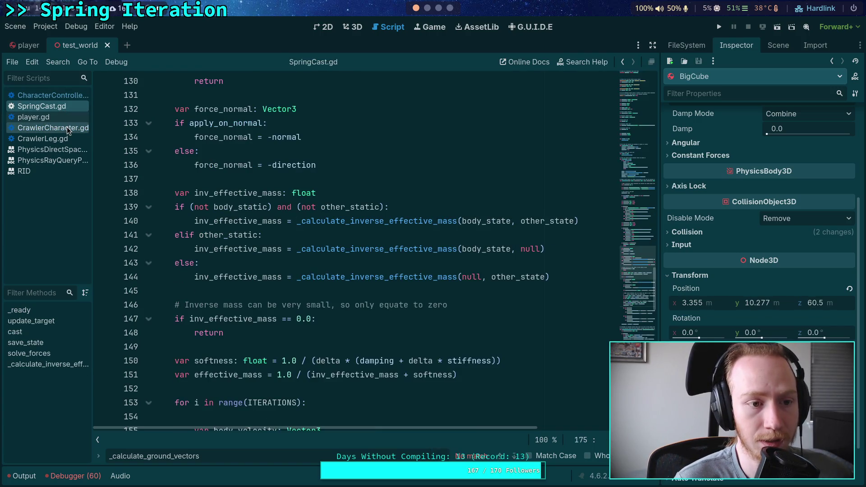
left_click(67, 126)
double_click(194, 138)
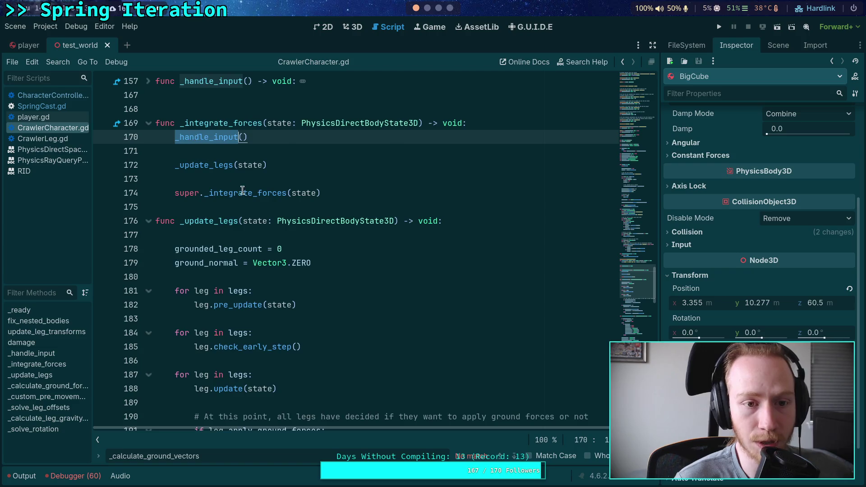
scroll(150, 171, "up", 2)
left_click(149, 165)
scroll(219, 251, "down", 1)
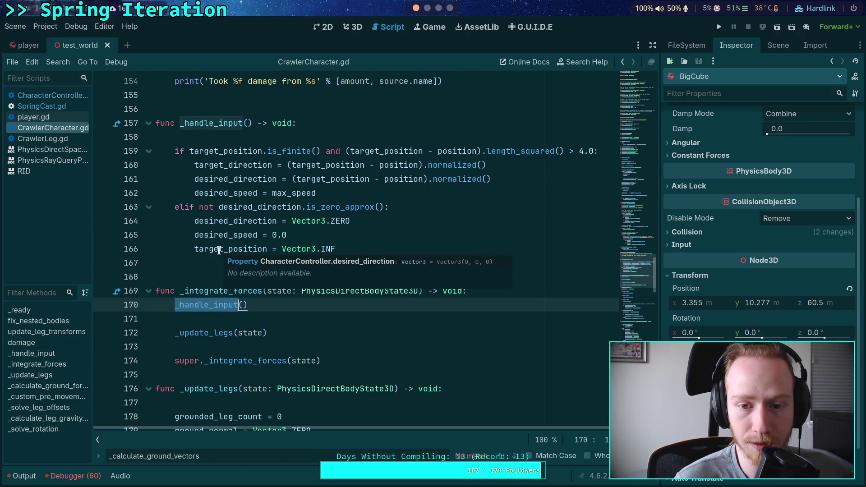
scroll(229, 320, "down", 1)
mouse_move(229, 320)
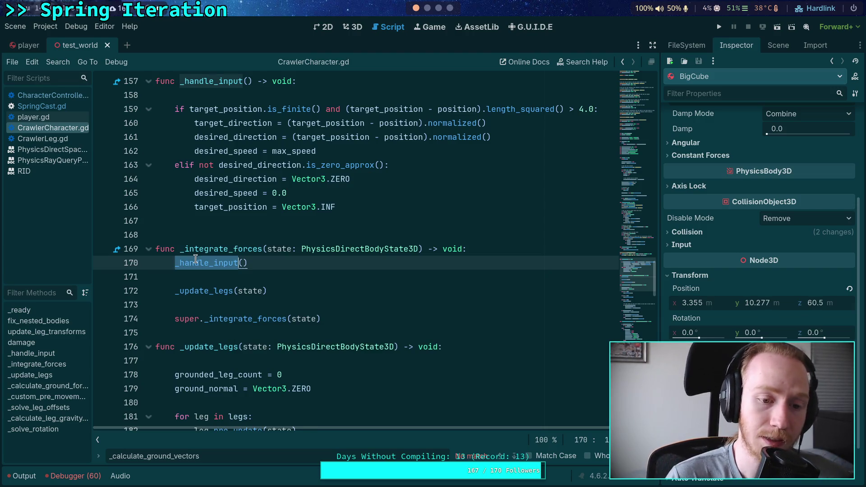
left_click(50, 95)
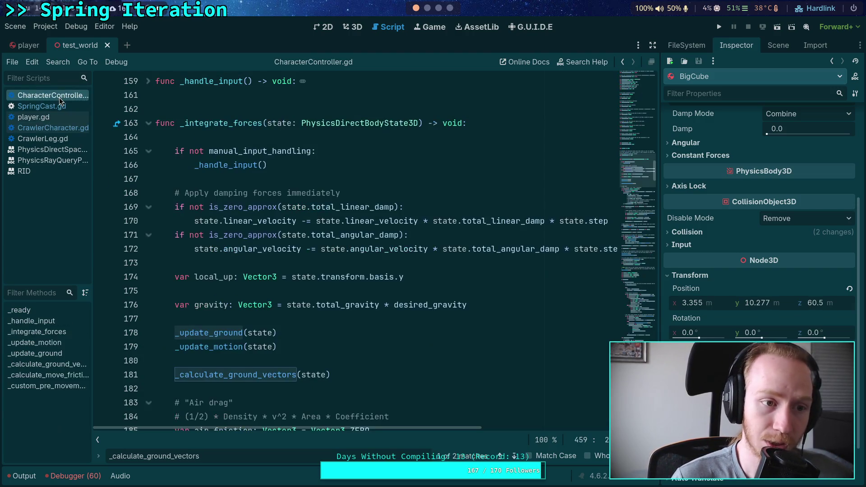
Step: Check the base _integrate_forces _handle_input call and briefly unfold the base _handle_input
double_click(246, 166)
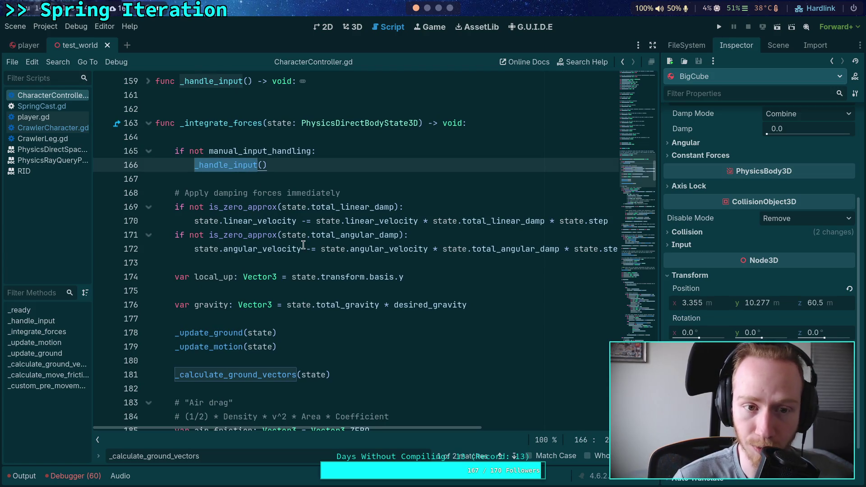
scroll(301, 244, "up", 2)
mouse_move(262, 237)
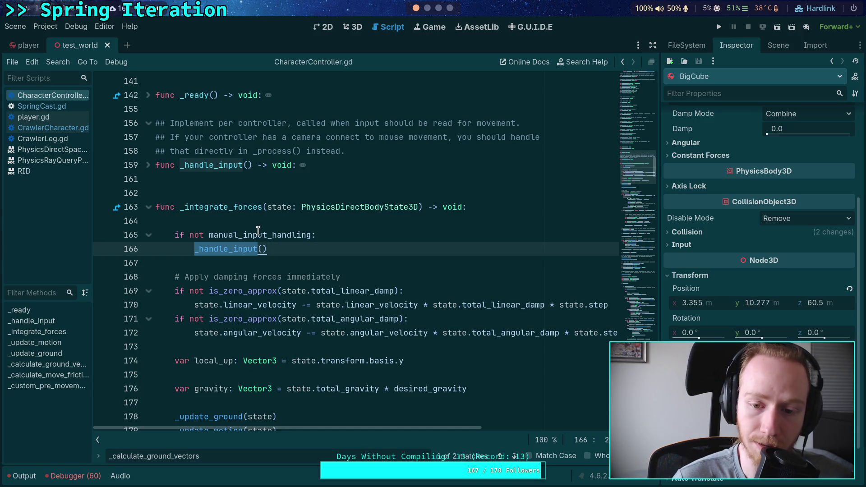
scroll(221, 227, "up", 1)
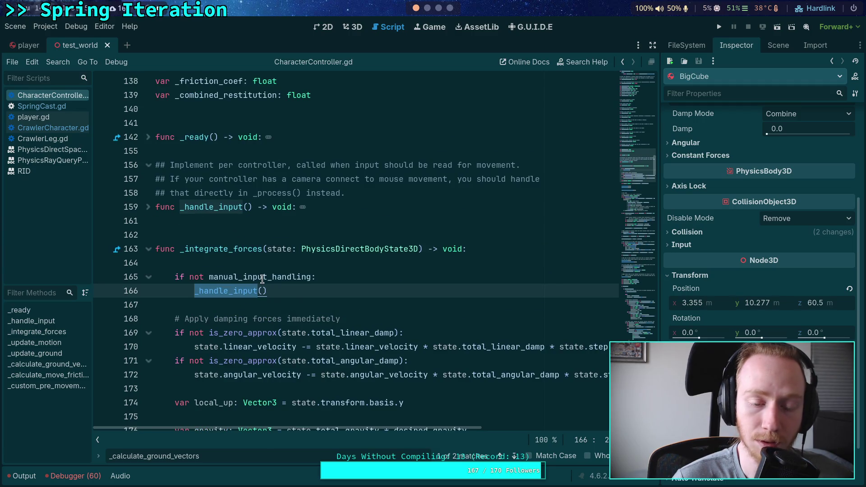
mouse_move(262, 279)
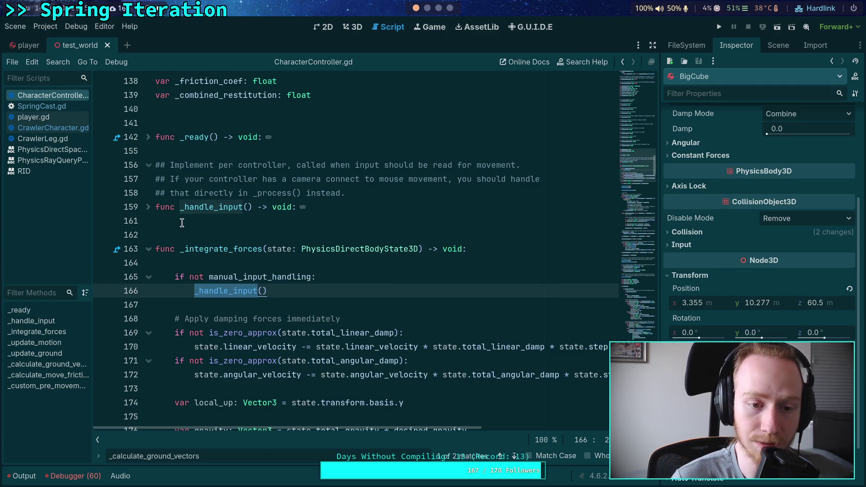
left_click(151, 211)
left_click(149, 208)
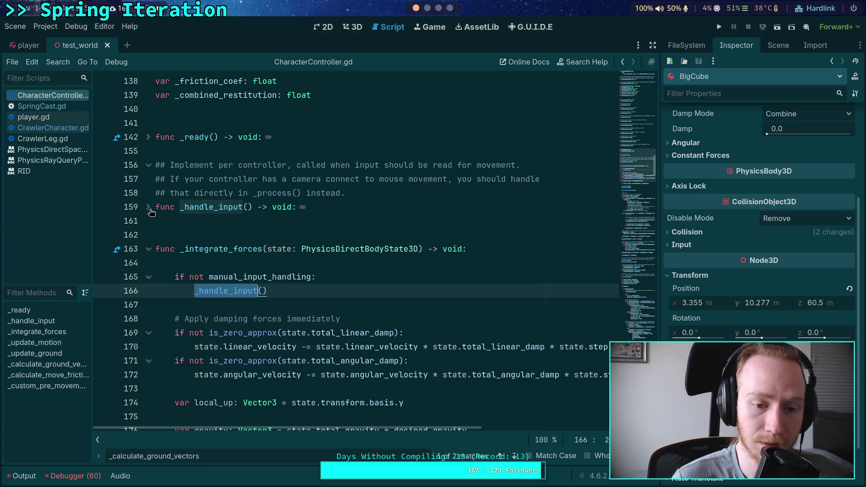
Step: Go back to CrawlerCharacter.gd's _ready and select the manual_input_handling = true line
scroll(202, 239, "up", 4)
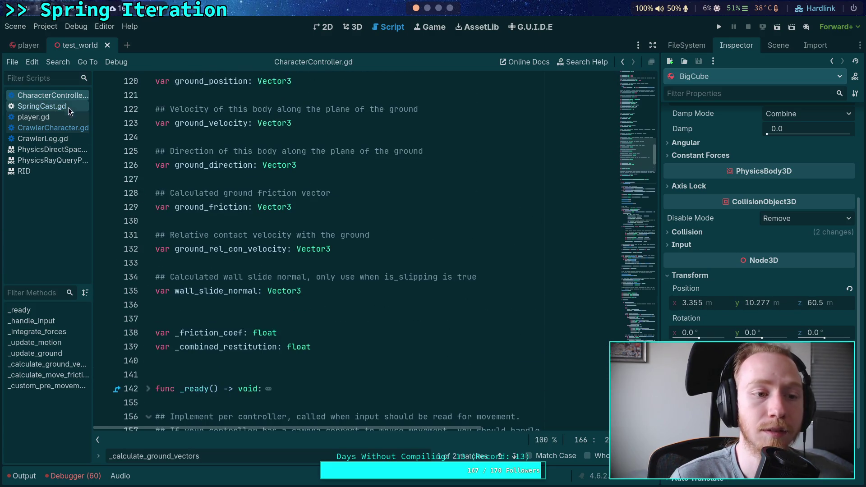
left_click(53, 128)
scroll(302, 235, "up", 14)
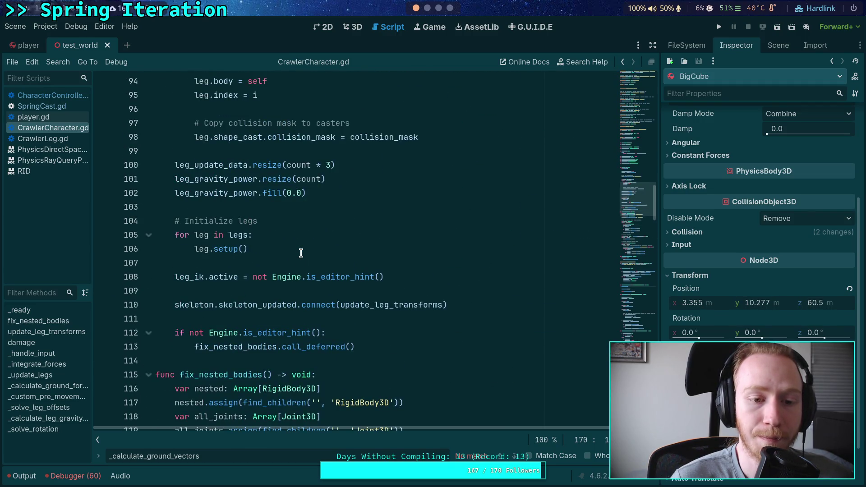
scroll(301, 253, "up", 6)
left_click_drag(319, 213, 330, 200)
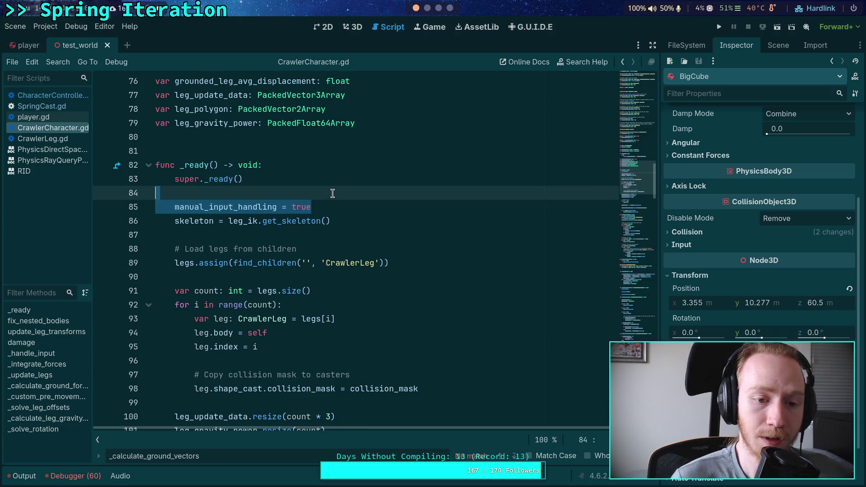
Step: Delete the manual_input_handling = true line and the crawler's _integrate_forces override
key("BackSpace")
scroll(331, 201, "down", 3)
scroll(311, 229, "down", 20)
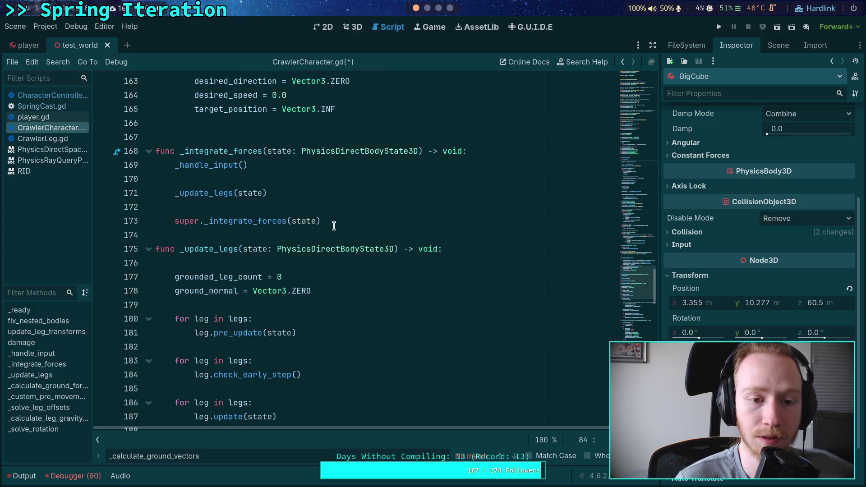
left_click_drag(333, 226, 82, 138)
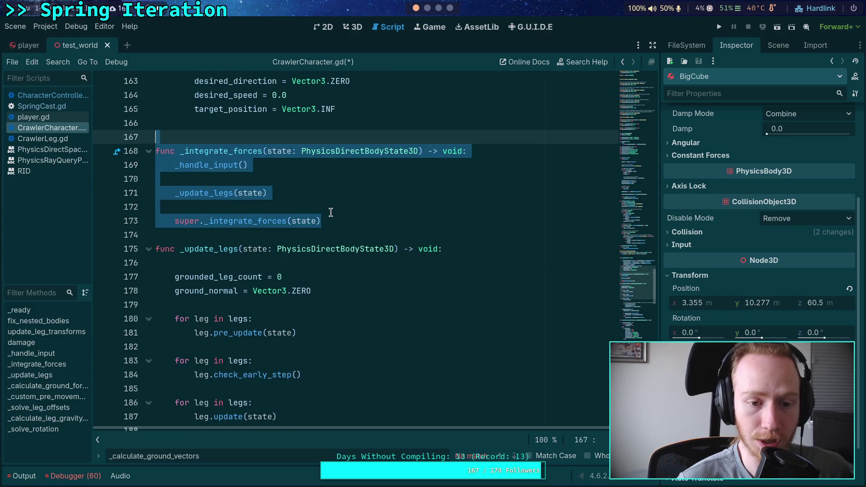
key("BackSpace")
key("BackSpace")
key("BackSpace")
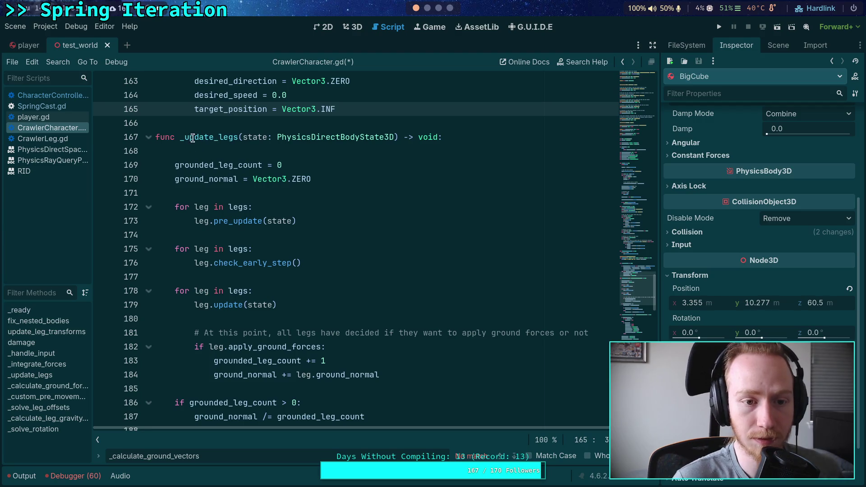
Step: Rename _update_legs to _update_ground using the 'fupd' signature completion
double_click(193, 138)
key("Home")
key("Return")
key("Up")
type("f")
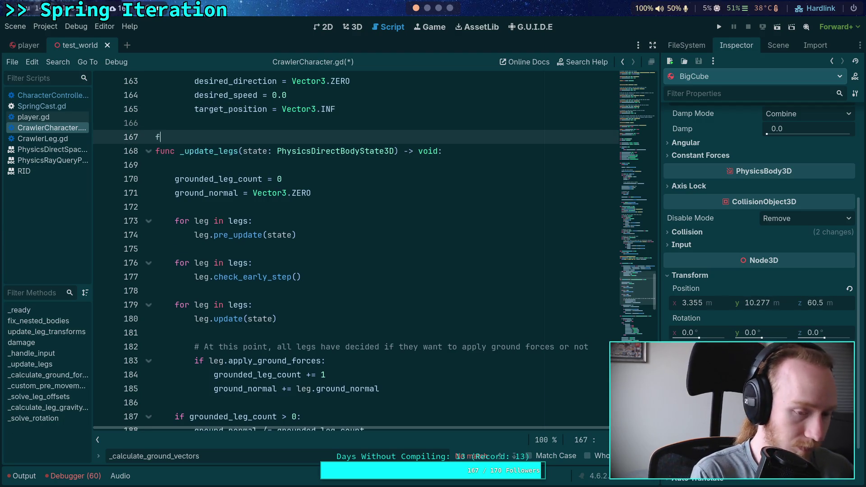
type("upda")
key("Return")
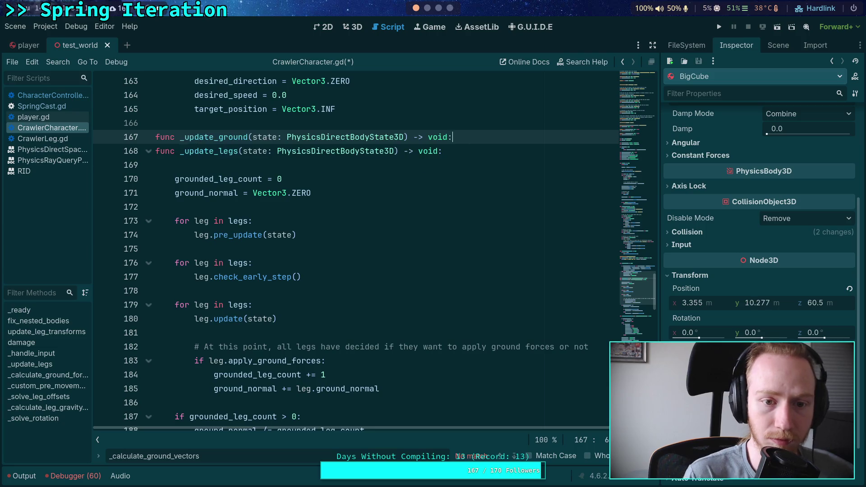
key("shift+Down")
key("BackSpace")
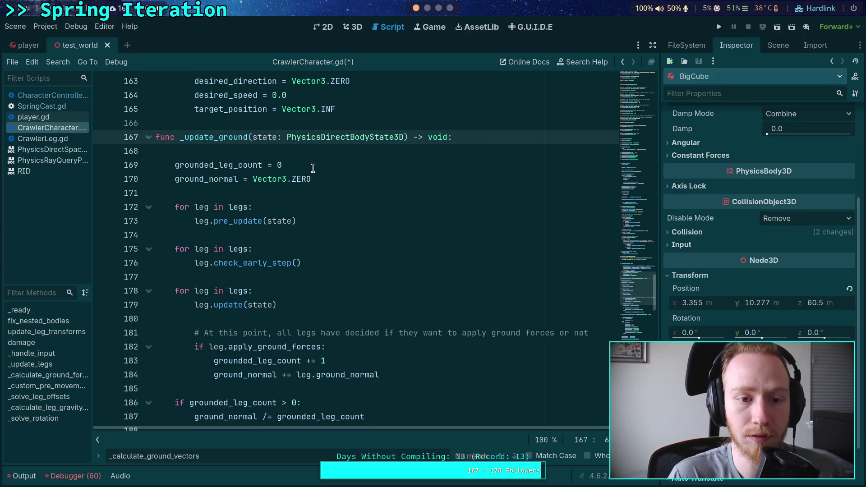
Step: Review ground_normal in the leg averaging loop at the end of _update_ground
scroll(300, 184, "down", 5)
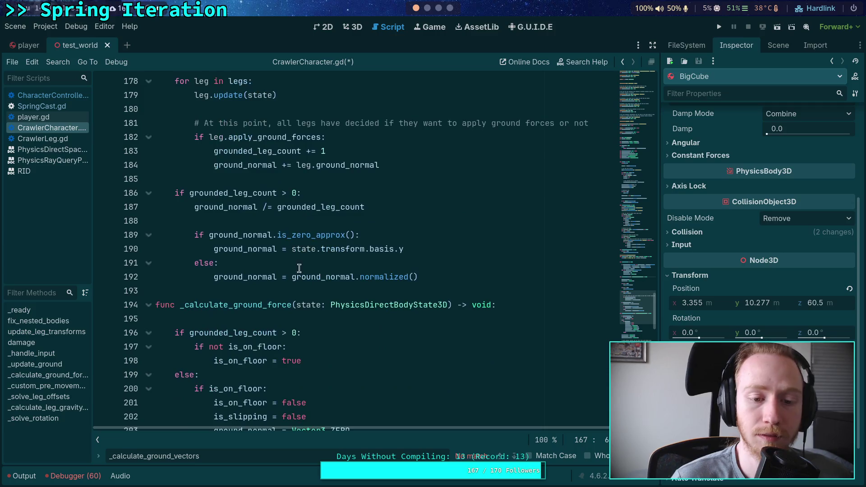
left_click(251, 290)
scroll(251, 290, "up", 4)
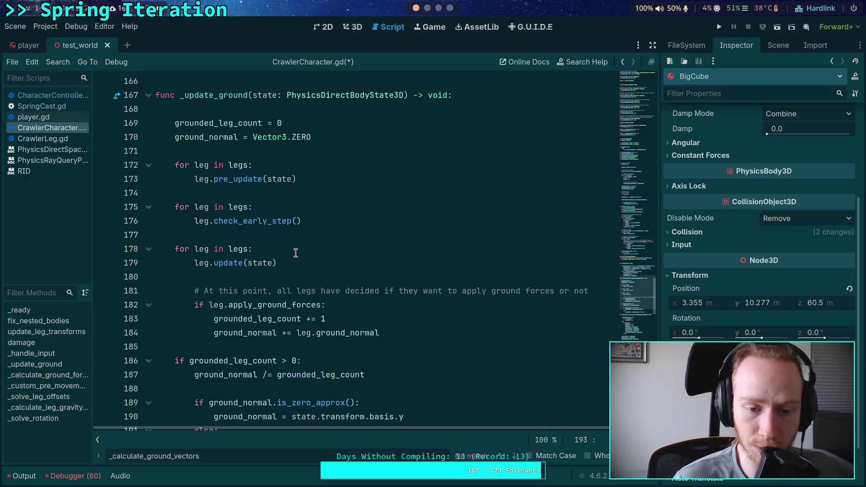
scroll(295, 253, "down", 1)
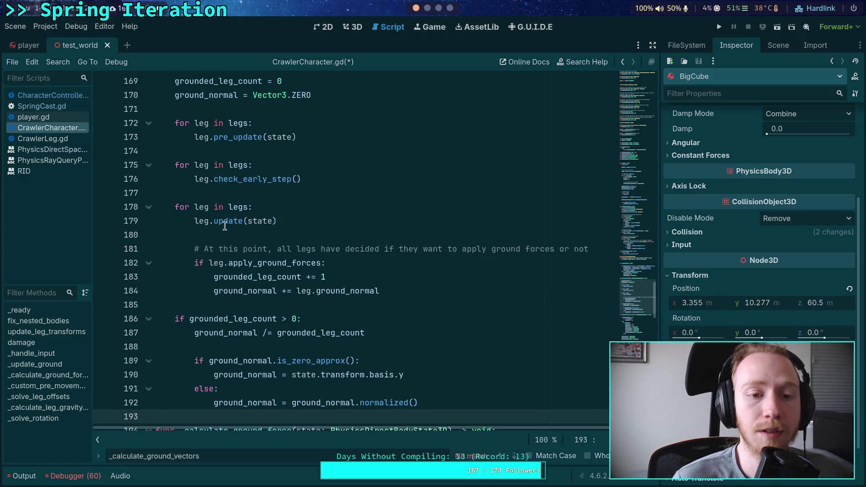
double_click(266, 289)
scroll(231, 298, "down", 2)
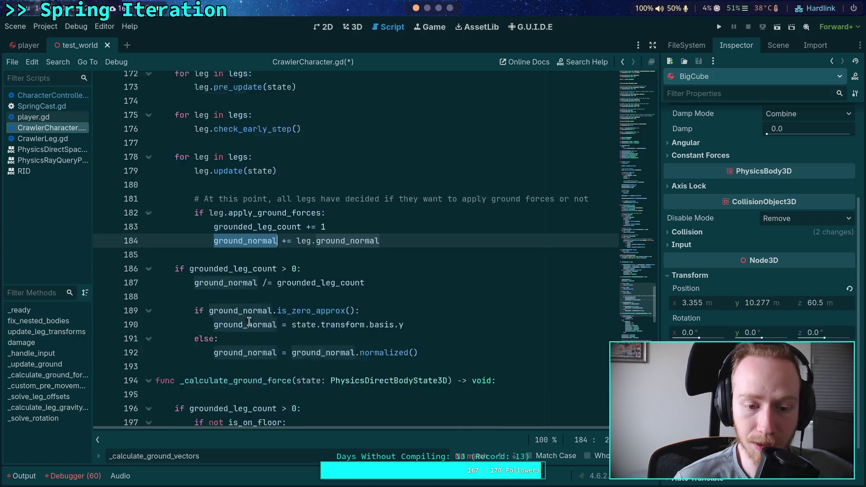
scroll(230, 300, "down", 3)
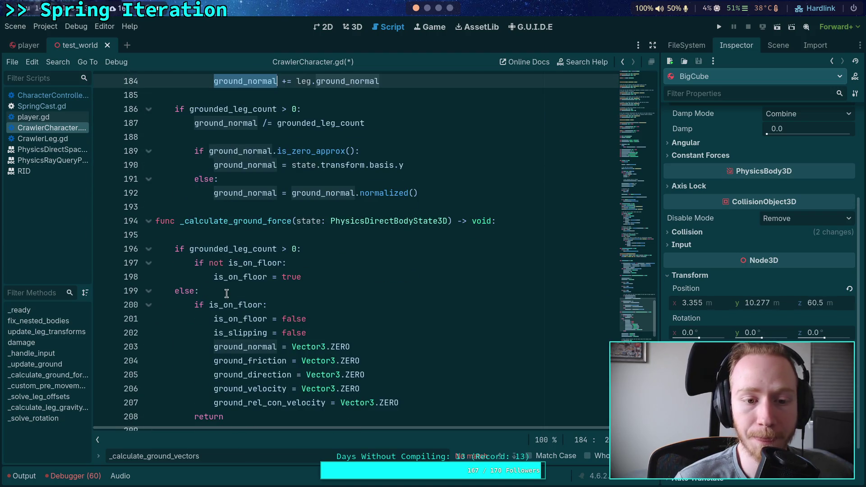
scroll(224, 298, "up", 2)
scroll(244, 287, "down", 2)
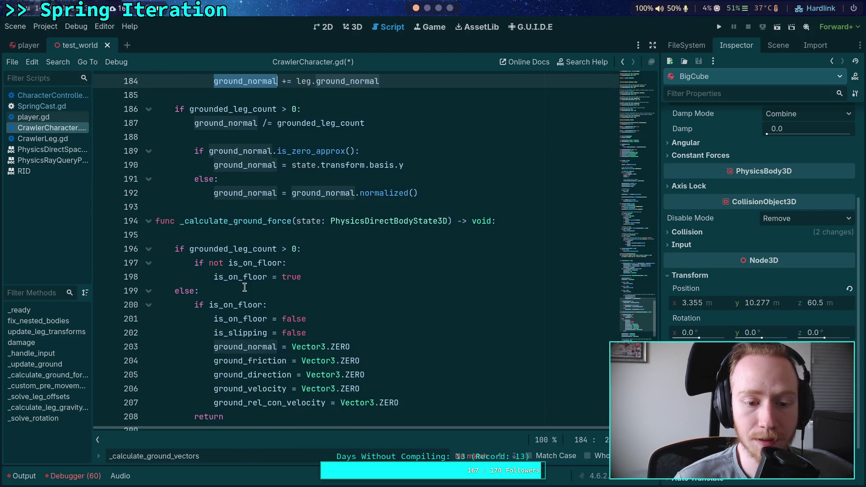
scroll(246, 289, "down", 2)
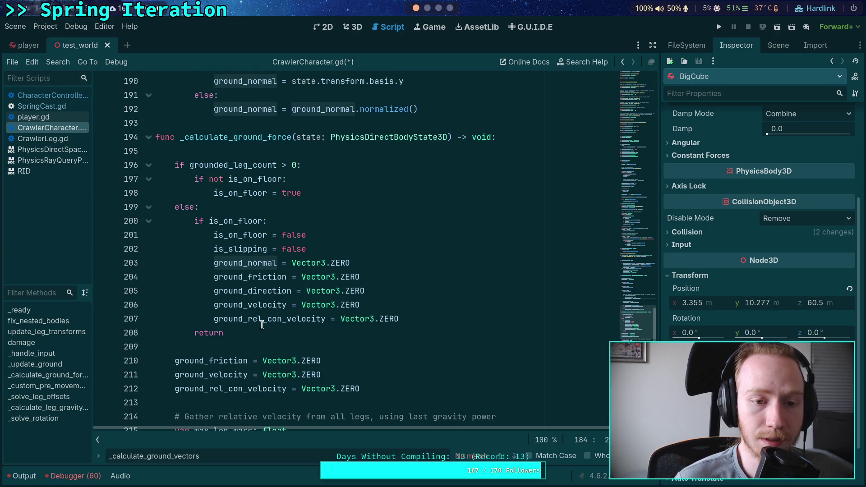
mouse_move(265, 322)
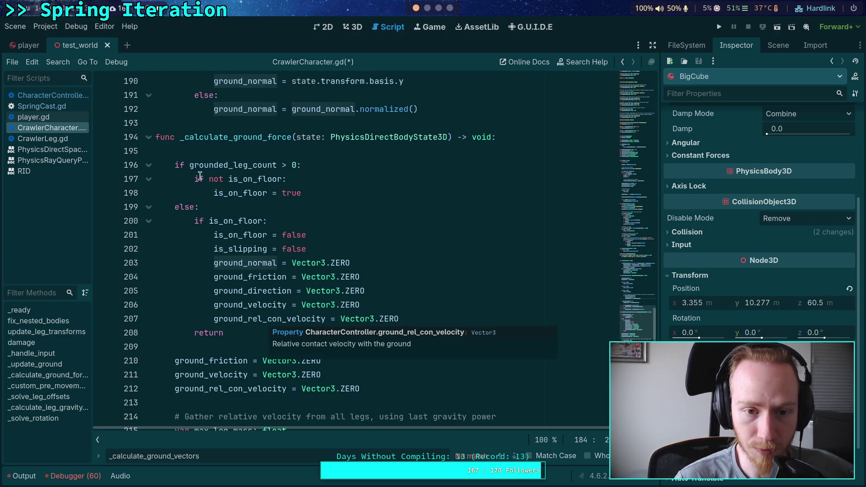
Step: Replace the _calculate_ground_force header with a completed _calculate_ground_vectors signature
left_click(198, 122)
key("Return")
type("func _")
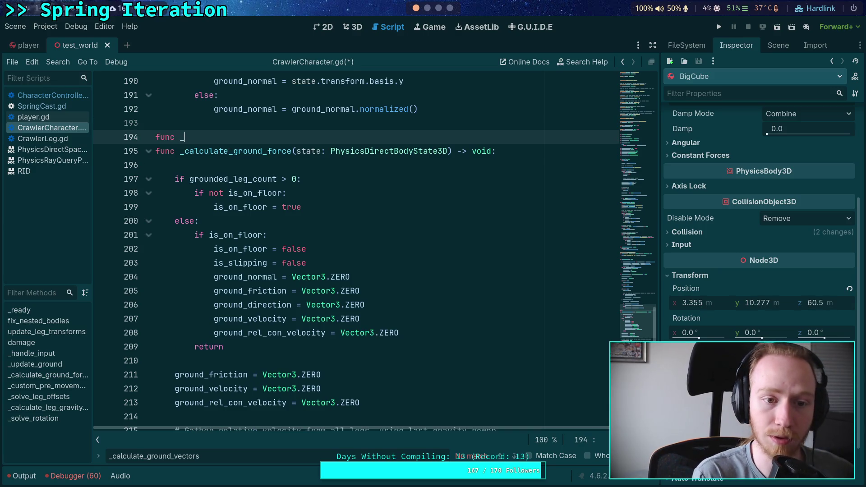
key("Return")
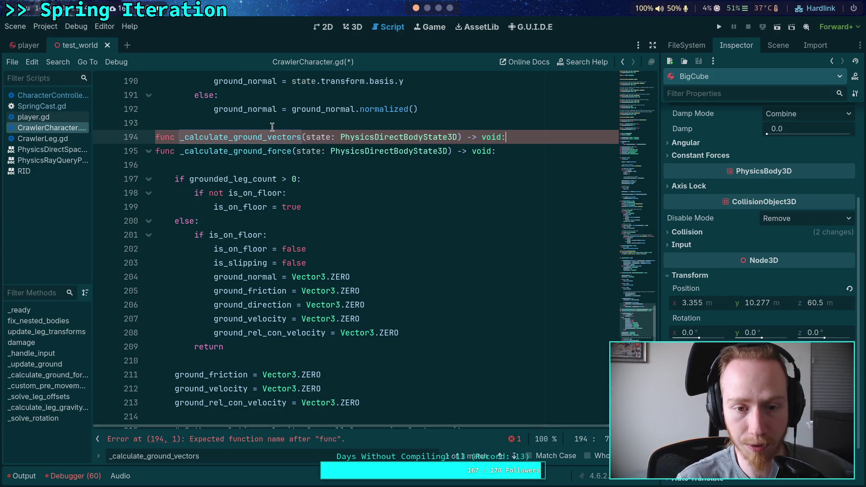
left_click_drag(526, 149, 538, 139)
key("BackSpace")
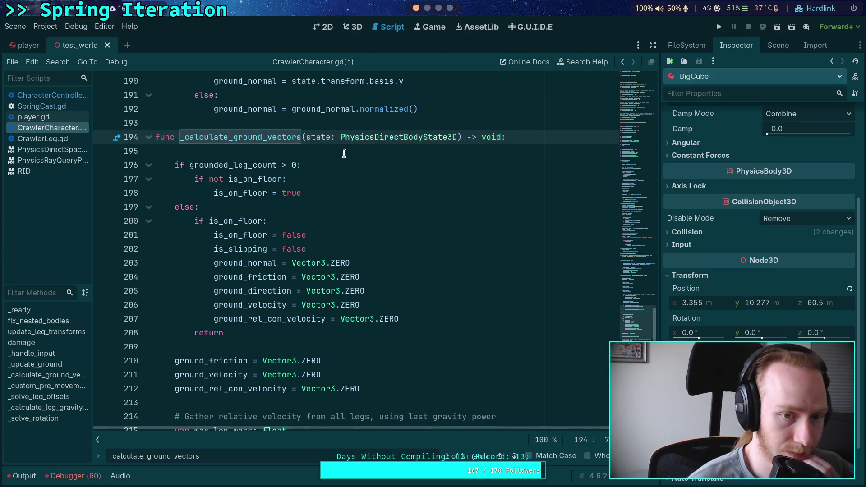
Step: Check the renamed function's body, then switch to CharacterController.gd for comparison
left_click(342, 154)
scroll(336, 180, "up", 4)
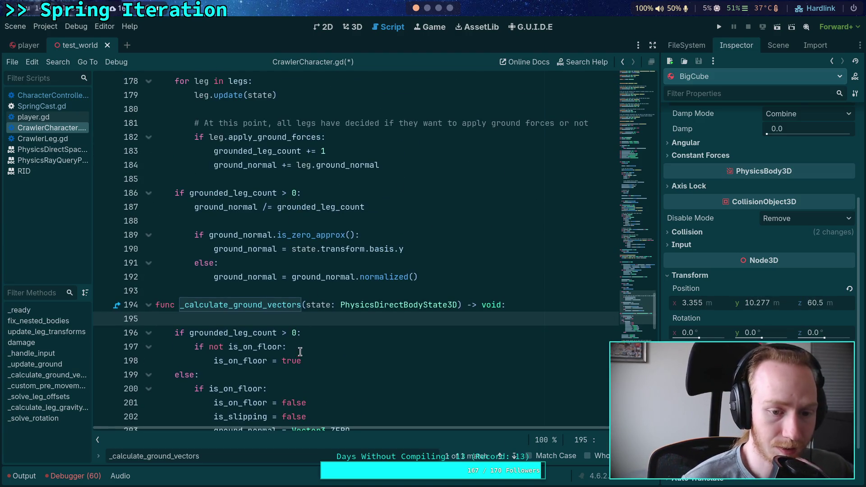
scroll(288, 327, "down", 3)
scroll(255, 255, "up", 2)
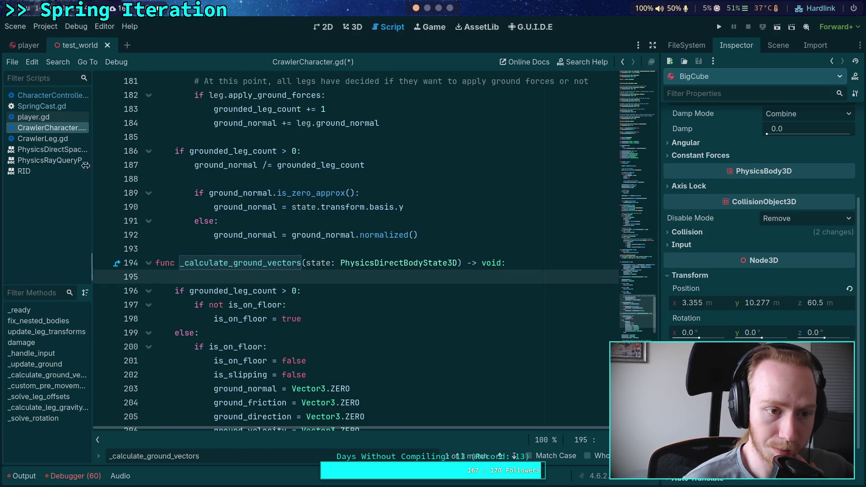
left_click(50, 95)
Step: In CharacterController.gd, fold _integrate_forces and _update_motion, then highlight is_on_floor, ground_position and ground_normal
scroll(317, 233, "down", 1)
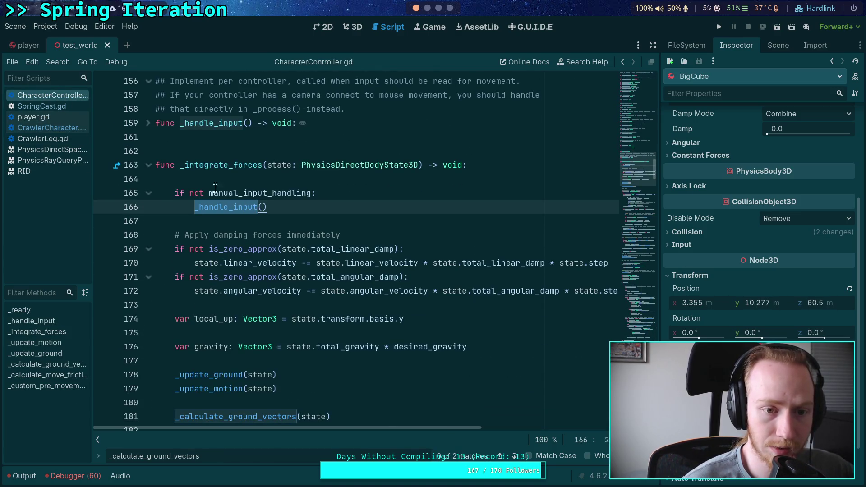
left_click(148, 165)
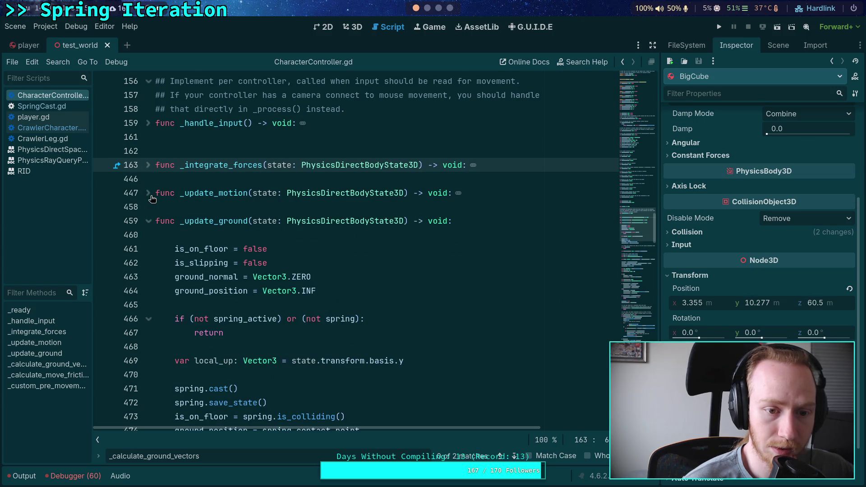
scroll(212, 223, "down", 2)
left_click(147, 109)
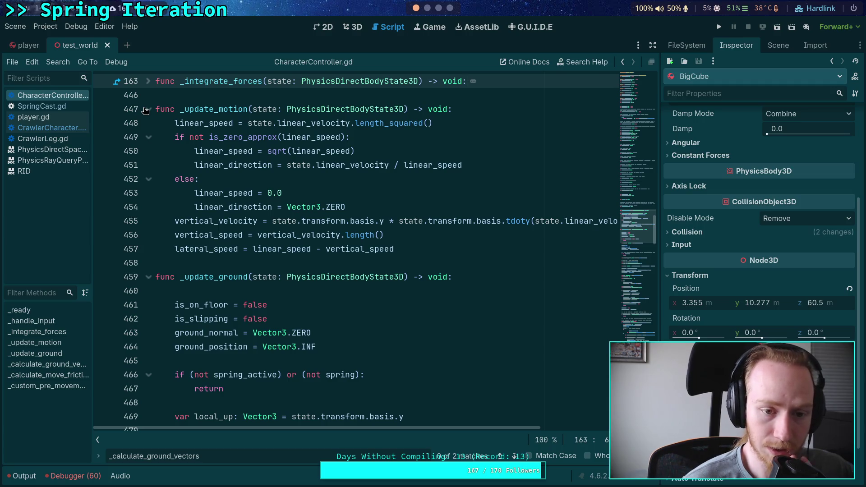
left_click(147, 110)
scroll(204, 221, "down", 1)
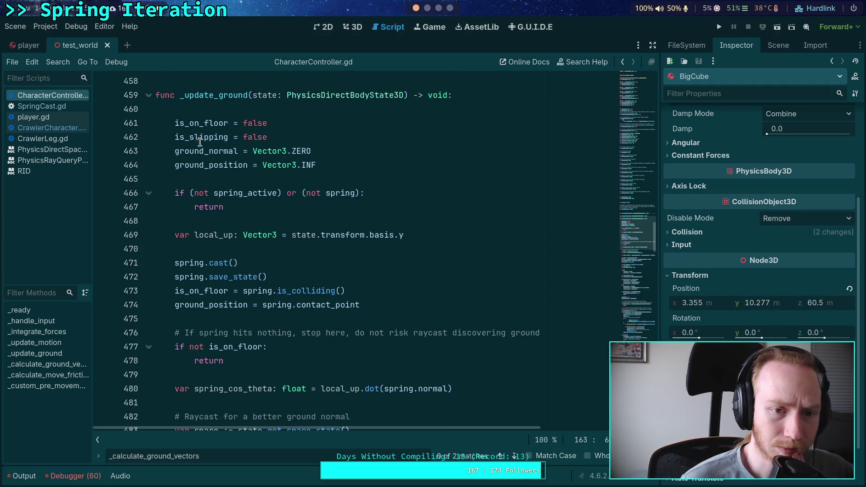
double_click(179, 123)
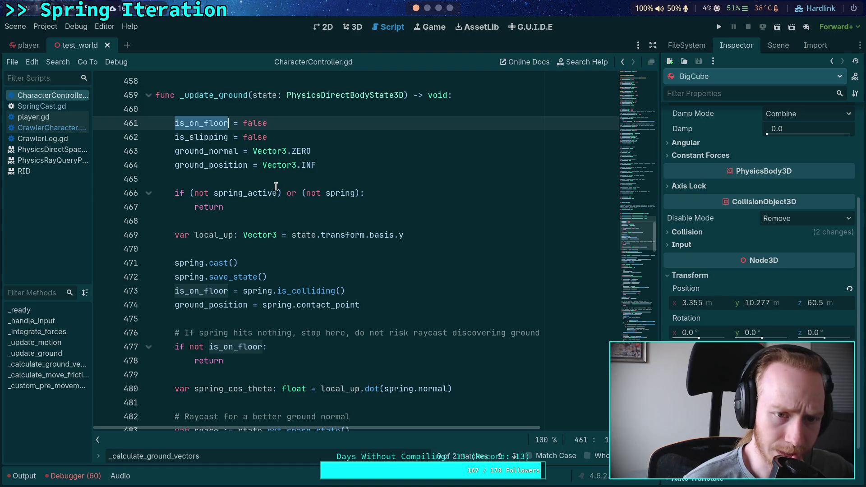
double_click(197, 164)
double_click(204, 149)
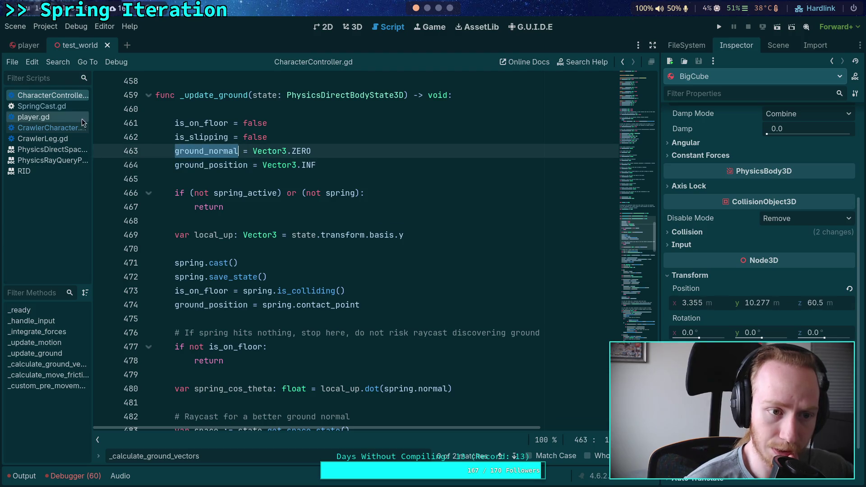
Step: Review CrawlerCharacter.gd's _update_ground around line 169
left_click(51, 127)
scroll(255, 197, "up", 6)
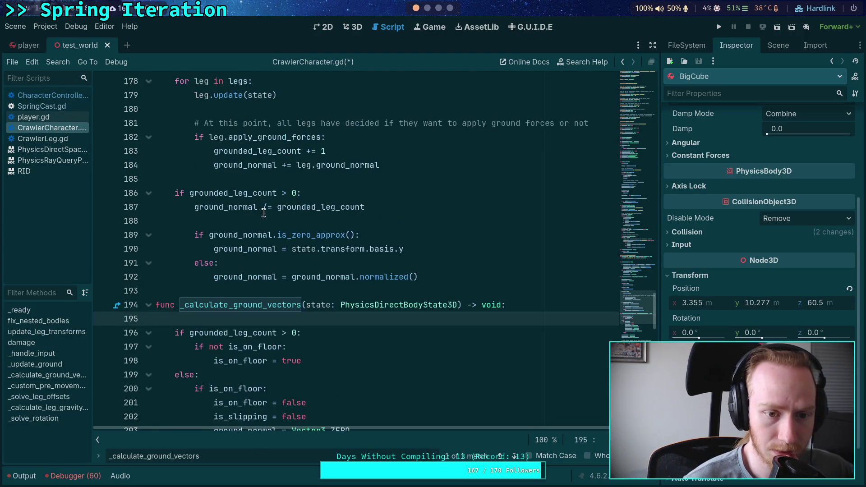
scroll(293, 230, "down", 7)
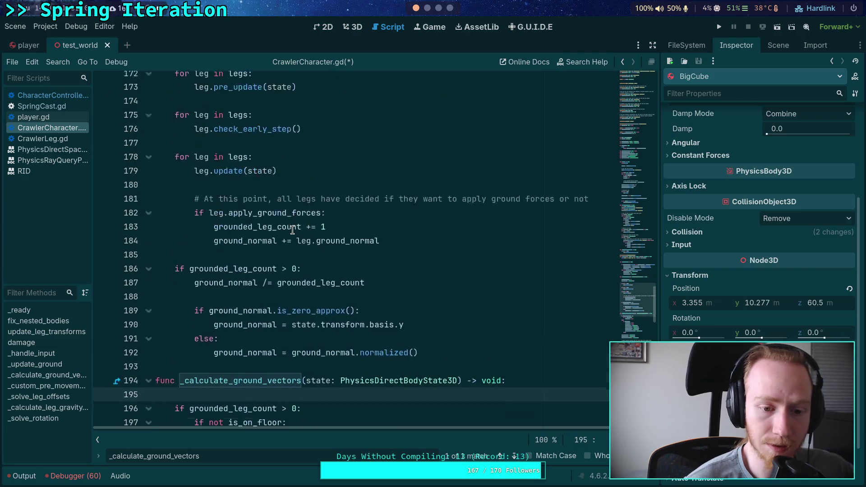
scroll(309, 256, "down", 3)
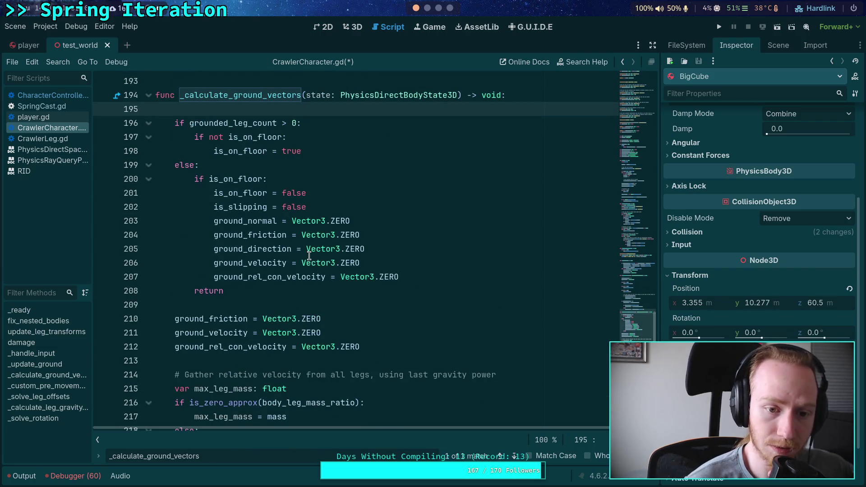
scroll(280, 249, "up", 9)
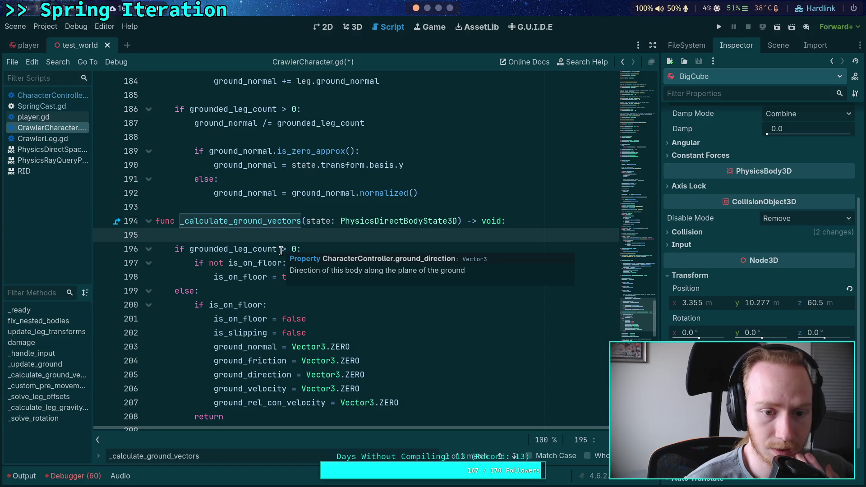
left_click(275, 118)
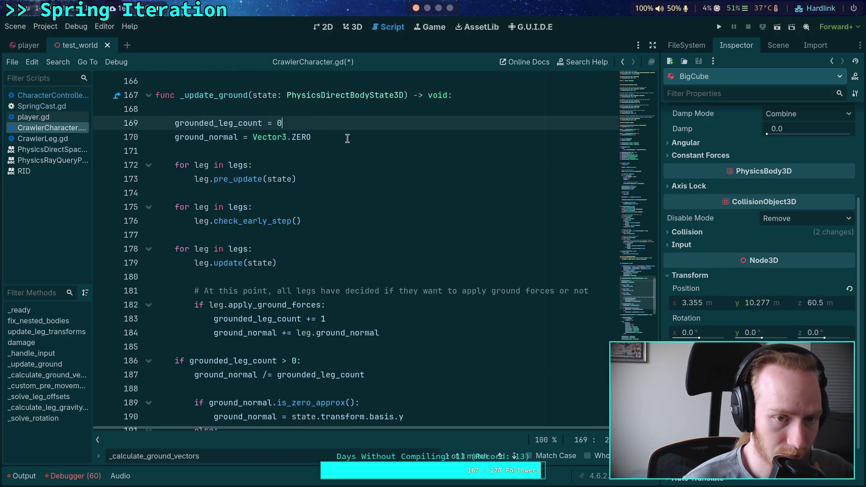
scroll(334, 128, "down", 3)
scroll(264, 157, "up", 3)
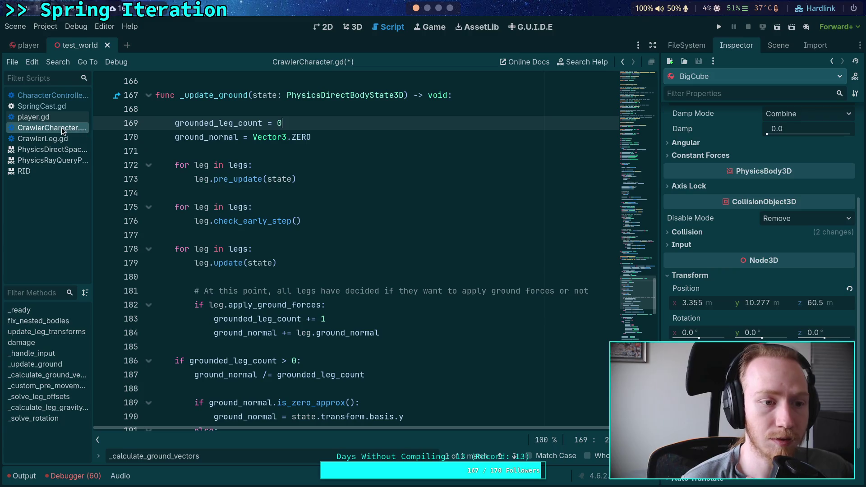
Step: Hide the side docks and close the documentation pages, player.gd, CrawlerLeg.gd and SpringCast.gd
left_click(54, 140)
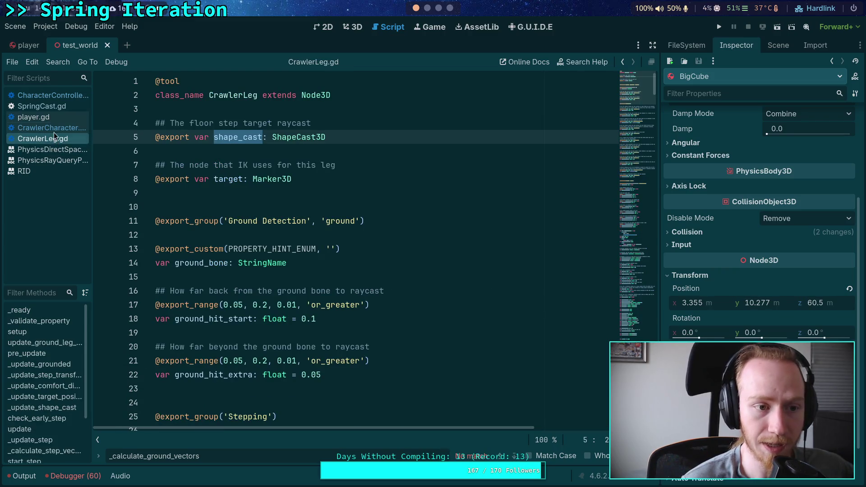
left_click(654, 46)
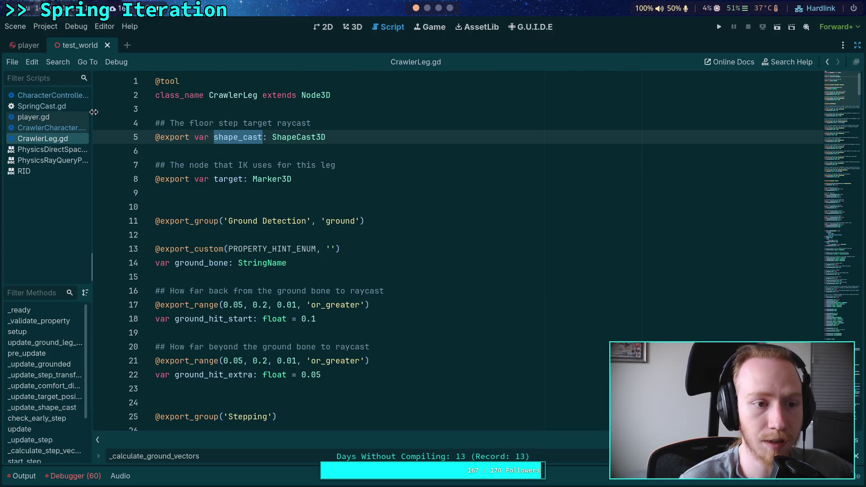
right_click(47, 161)
left_click(70, 212)
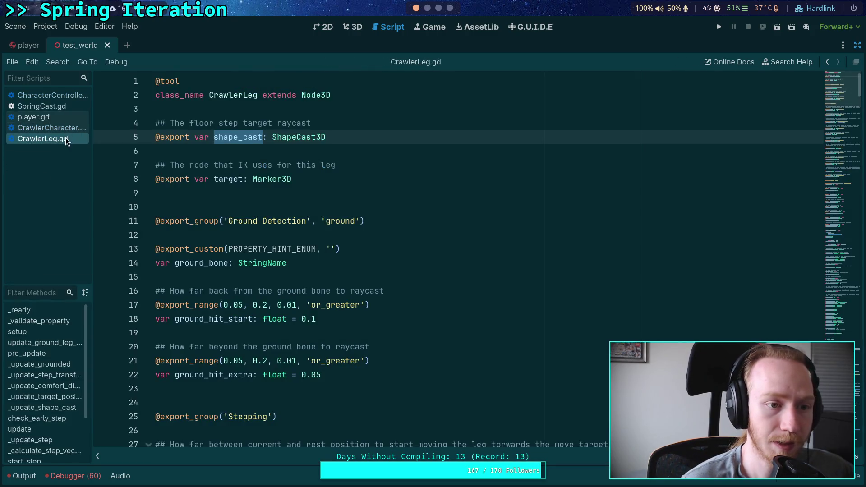
left_click(53, 117)
right_click(54, 117)
left_click(74, 150)
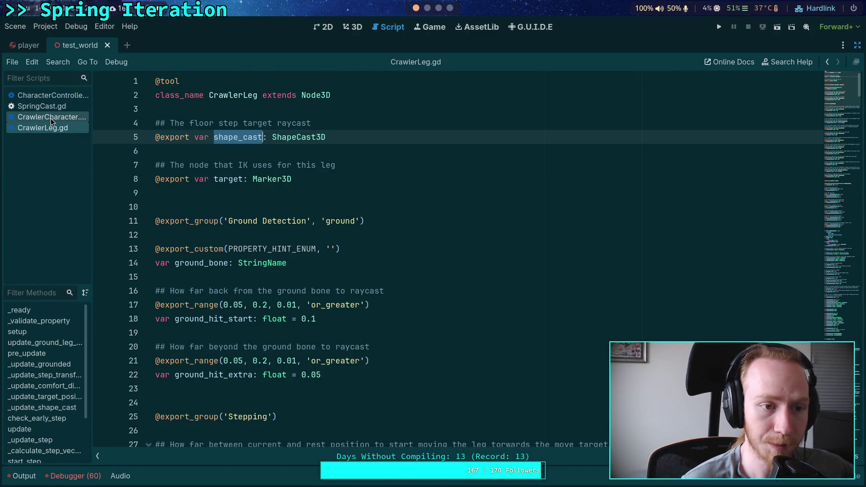
right_click(47, 129)
left_click(54, 160)
left_click(50, 106)
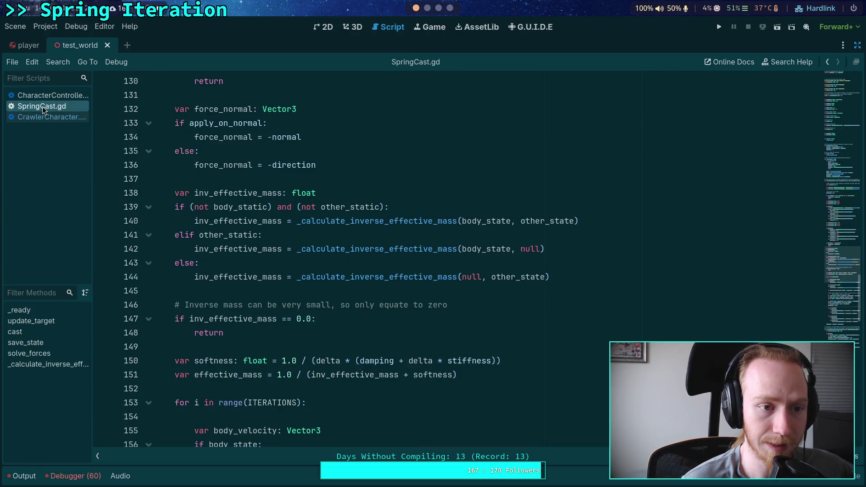
right_click(47, 107)
left_click(59, 139)
Step: Copy ground reset lines 461–464 from CharacterController.gd's _update_ground, then return to CrawlerCharacter.gd
left_click(58, 96)
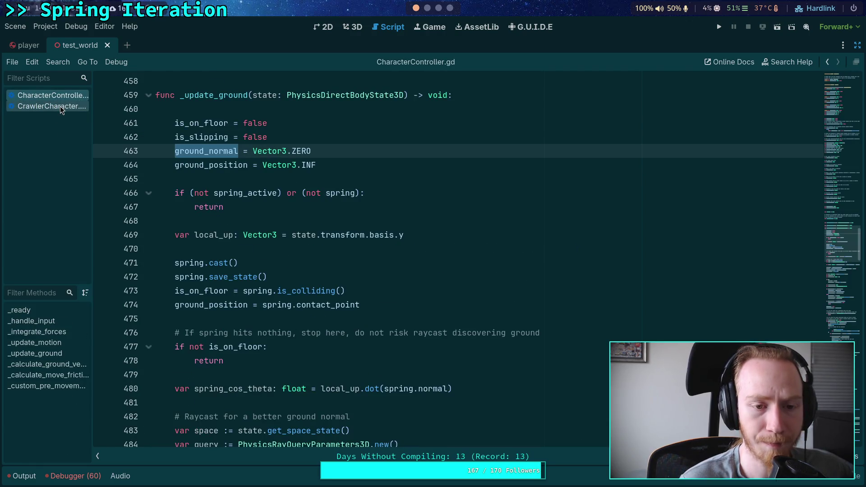
left_click(282, 149)
left_click(341, 165)
left_click_drag(340, 165, 156, 122)
right_click(222, 133)
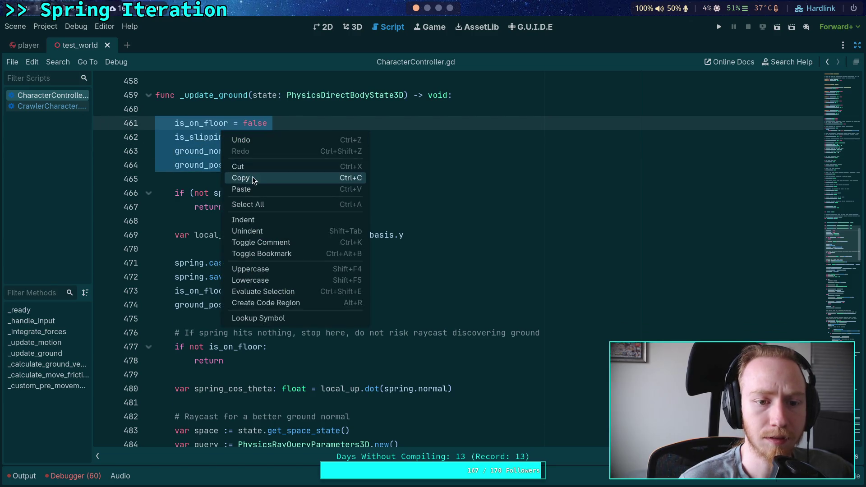
left_click(252, 179)
key("alt+Left")
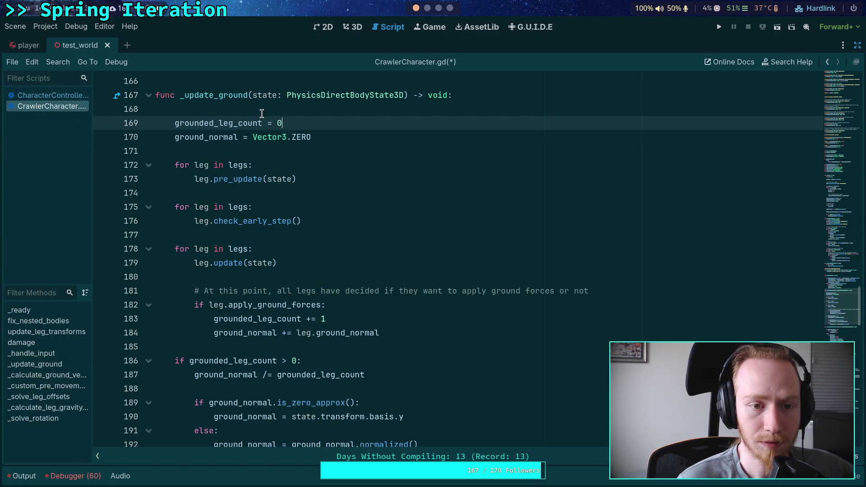
Step: Paste the four reset lines at the top of _update_ground and delete the duplicate ground_normal reset
left_click(262, 113)
key("Return")
key("ctrl+v")
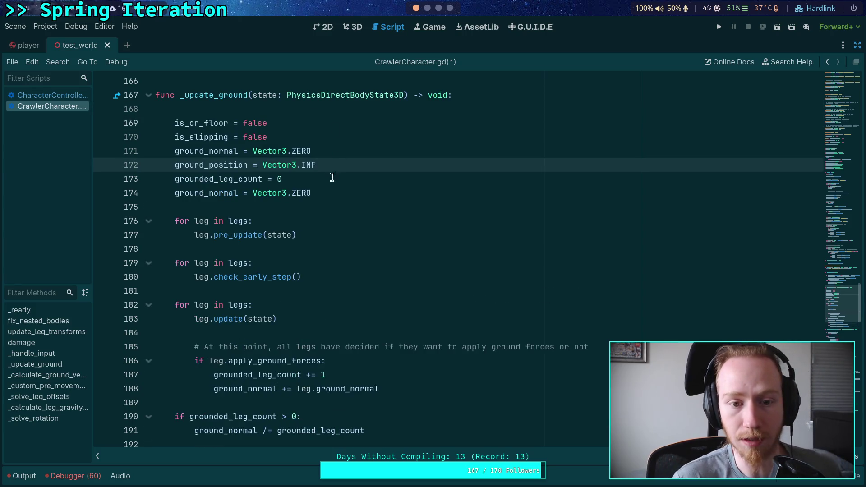
left_click(333, 193)
left_click(337, 180)
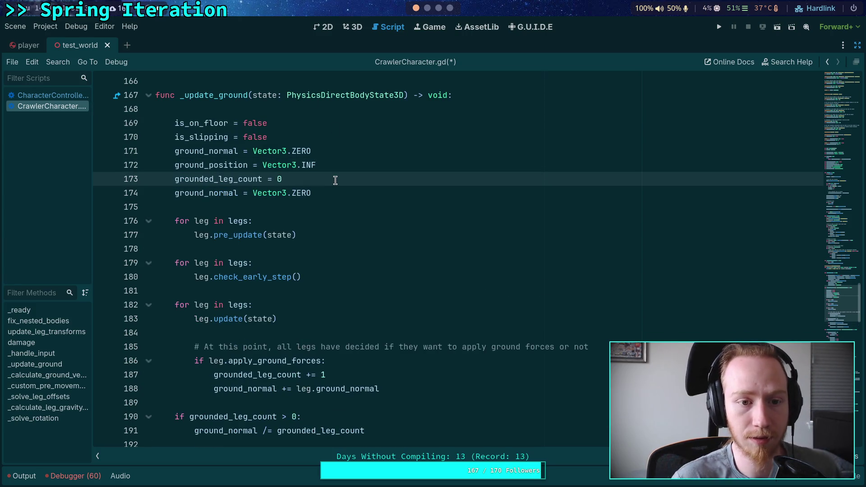
left_click_drag(339, 190, 346, 180)
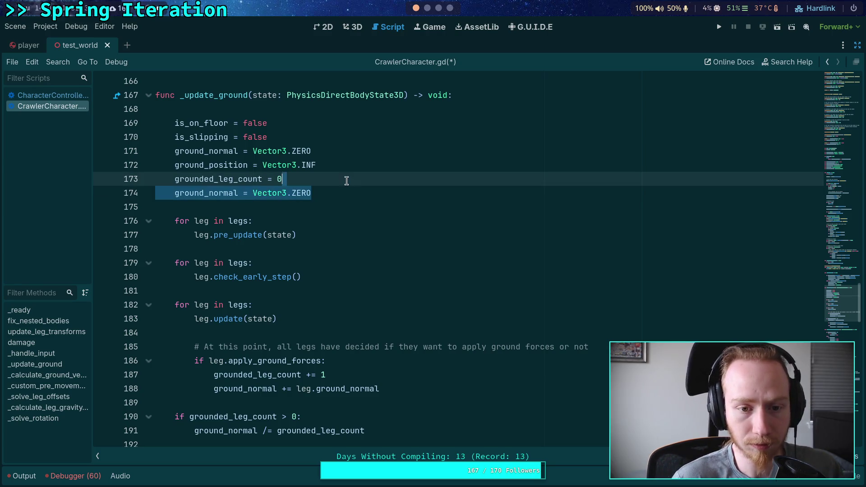
key("BackSpace")
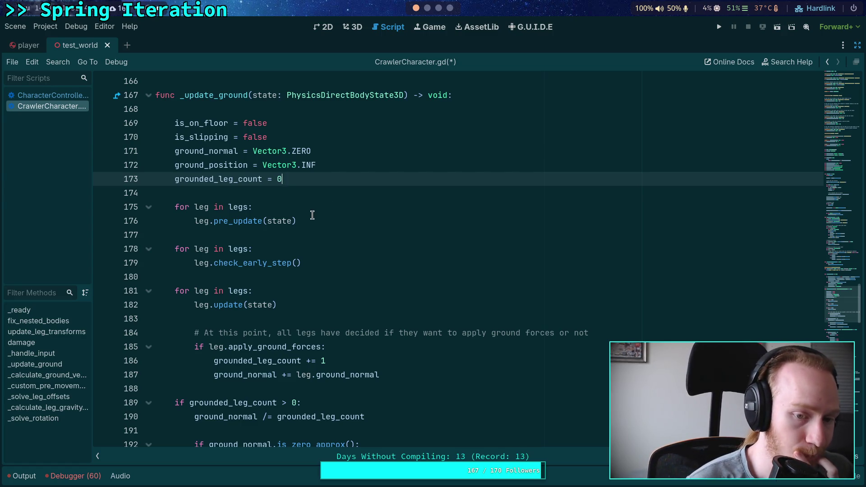
Step: Change ground_position's starting value from Vector3.INF to Vector3.ZERO
scroll(312, 216, "down", 1)
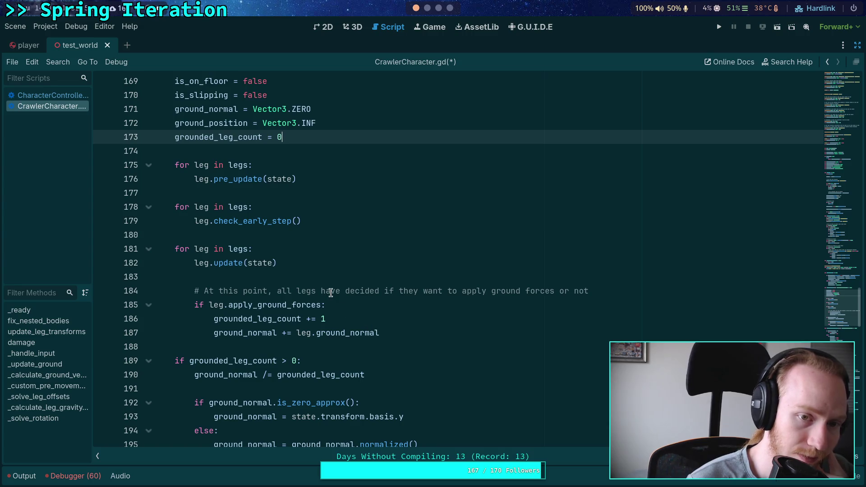
double_click(199, 119)
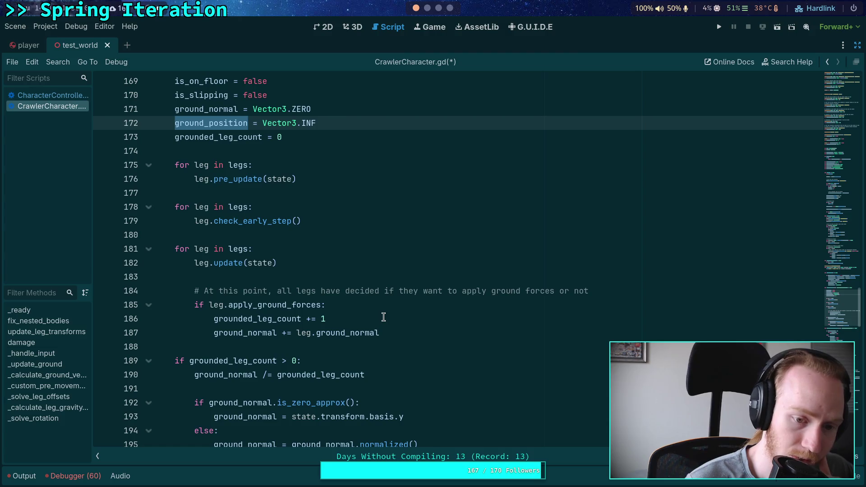
scroll(383, 317, "down", 2)
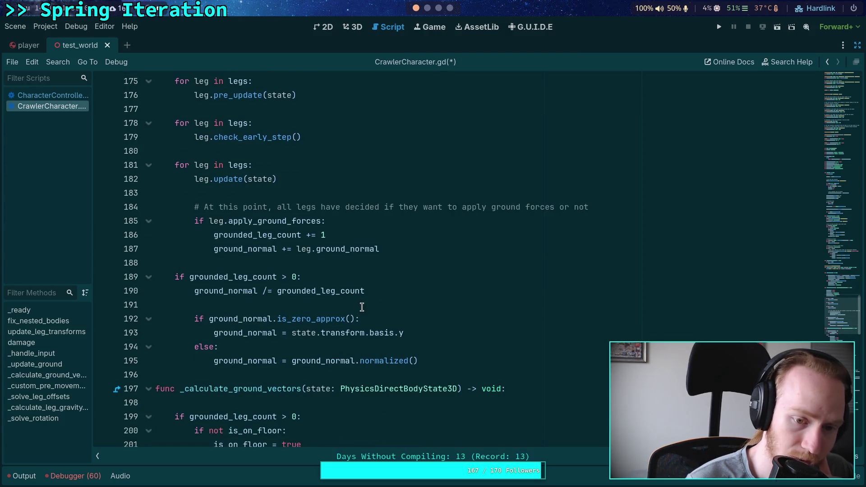
left_click(235, 282)
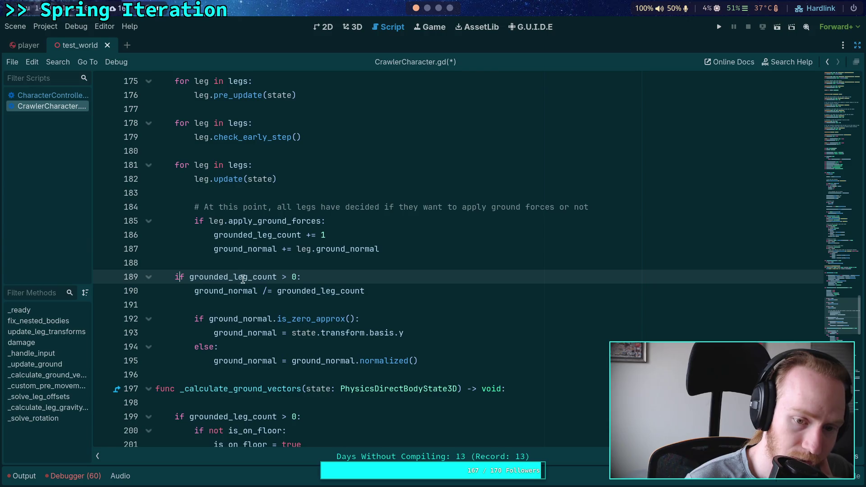
double_click(242, 277)
scroll(239, 278, "up", 2)
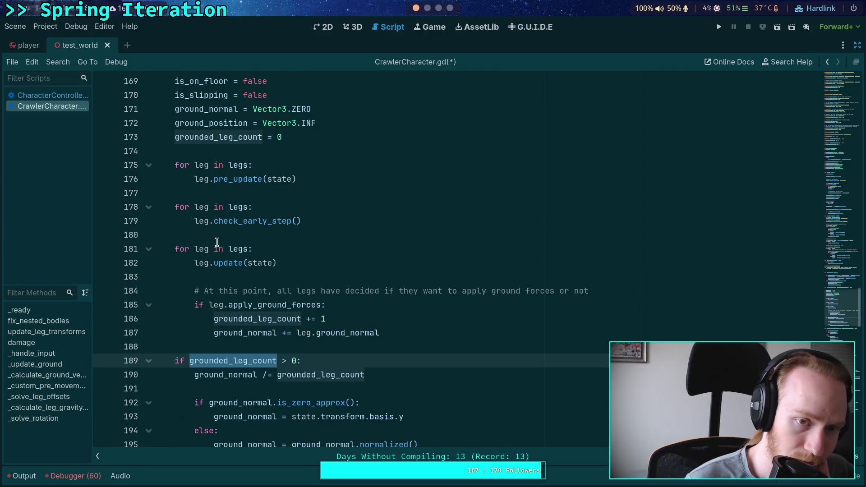
left_click_drag(317, 123, 301, 123)
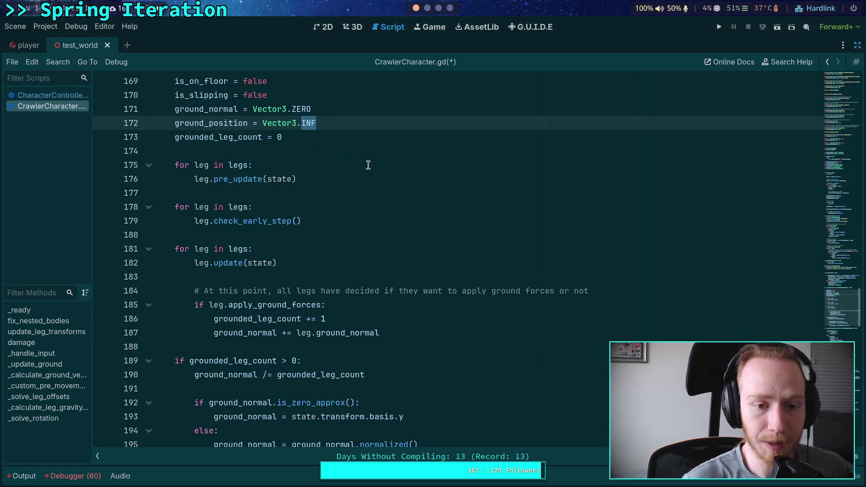
type("Z")
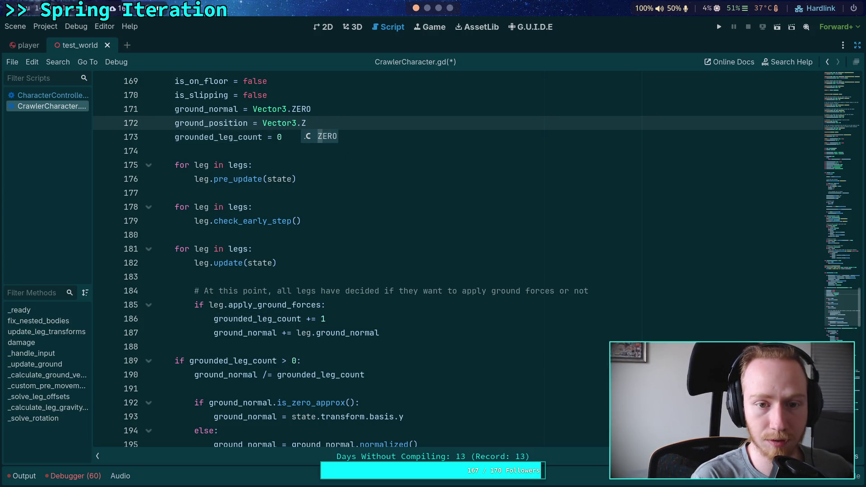
key("Return")
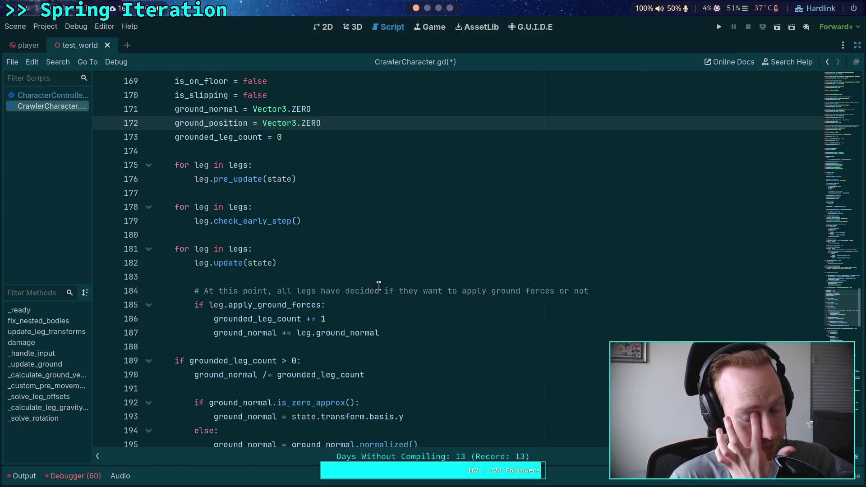
Step: Accumulate leg.ground_point into ground_position inside the grounded-leg loop
left_click(381, 333)
key("Return")
type("ground_")
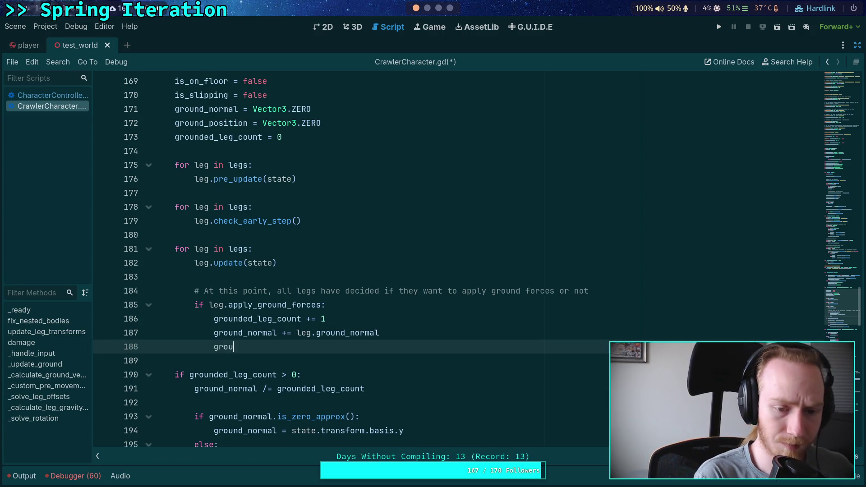
type("pos")
key("Return")
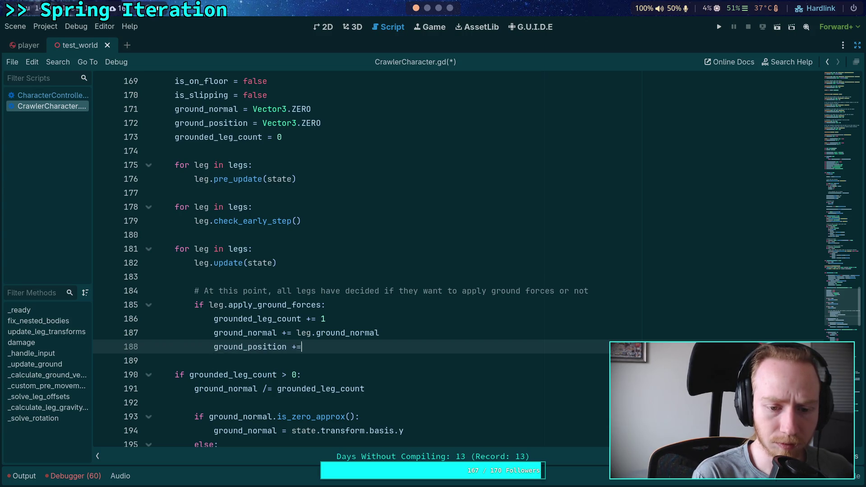
type("leg.gr")
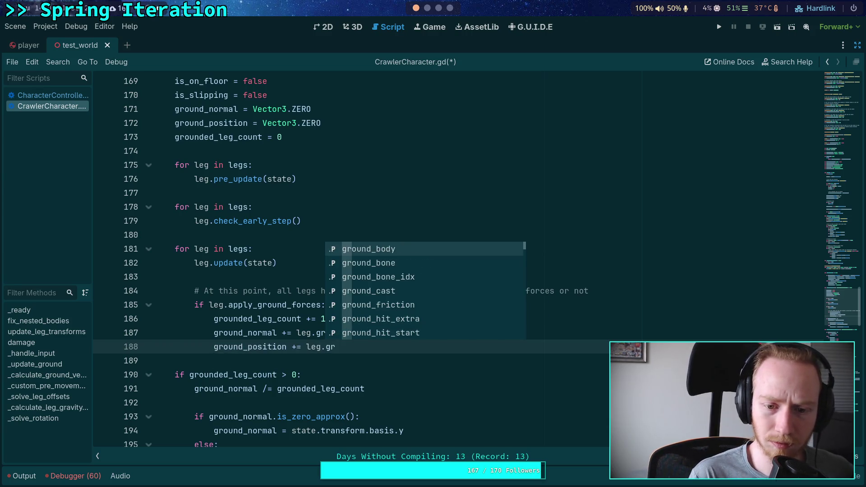
type("ou")
key("Down")
key("Down")
key("Down")
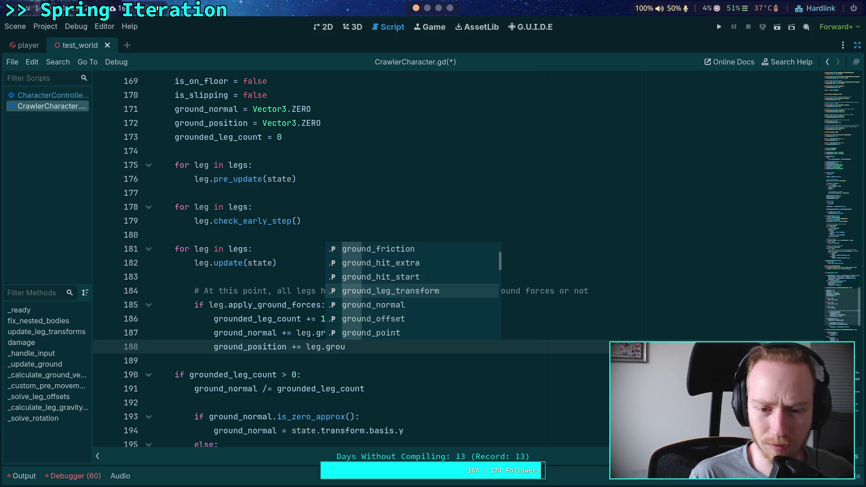
key("Down")
key("Down")
key("Down")
key("Return")
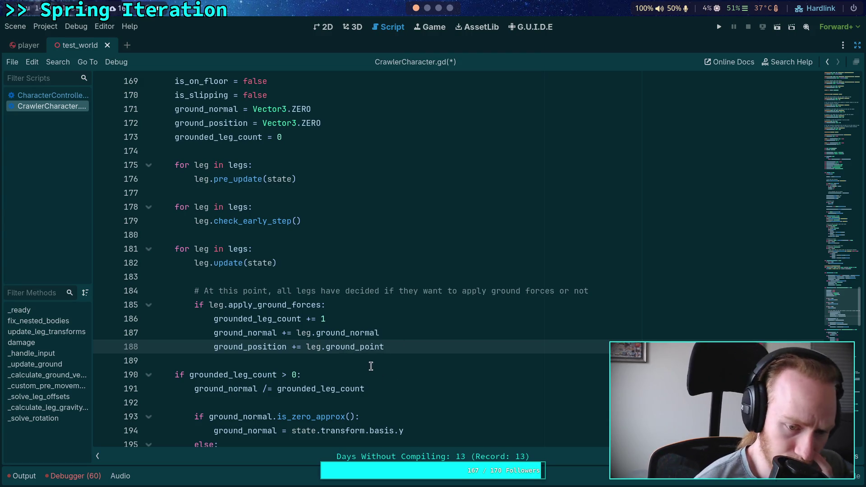
Step: Divide ground_position by grounded_leg_count after the ground_normal division
scroll(371, 366, "down", 1)
left_click(411, 347)
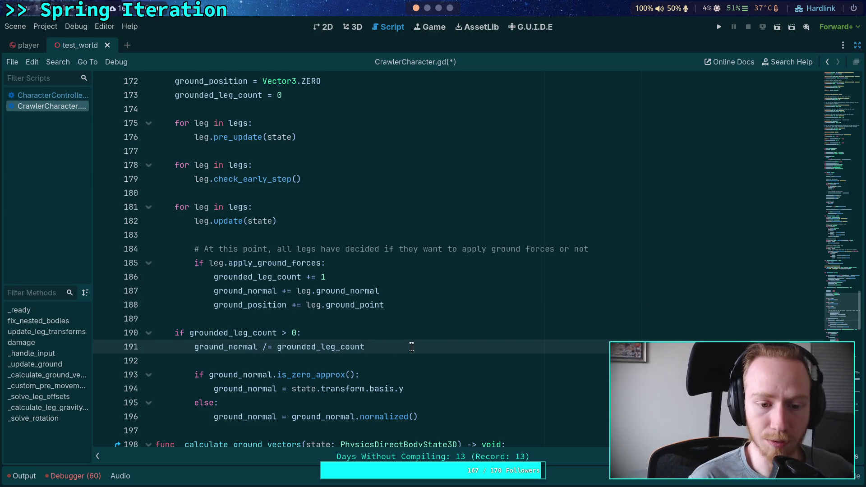
key("Return")
type("ground")
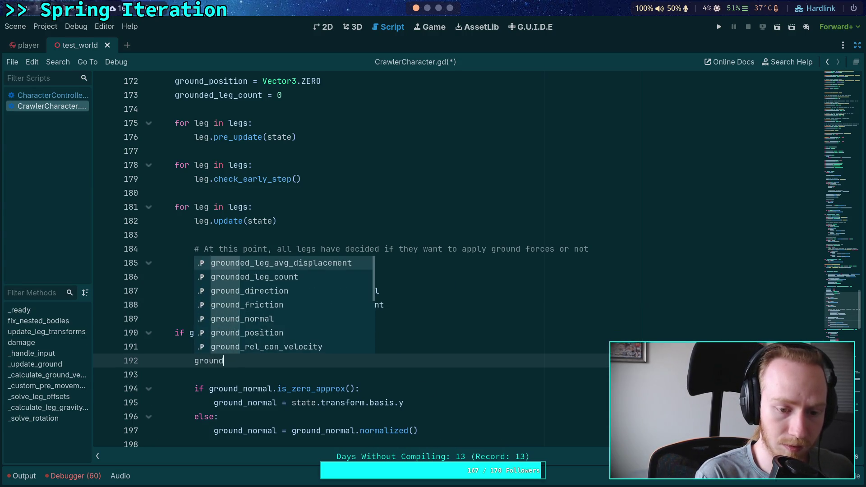
type("_")
key("Down")
key("Down")
key("Down")
key("Return")
type("ground")
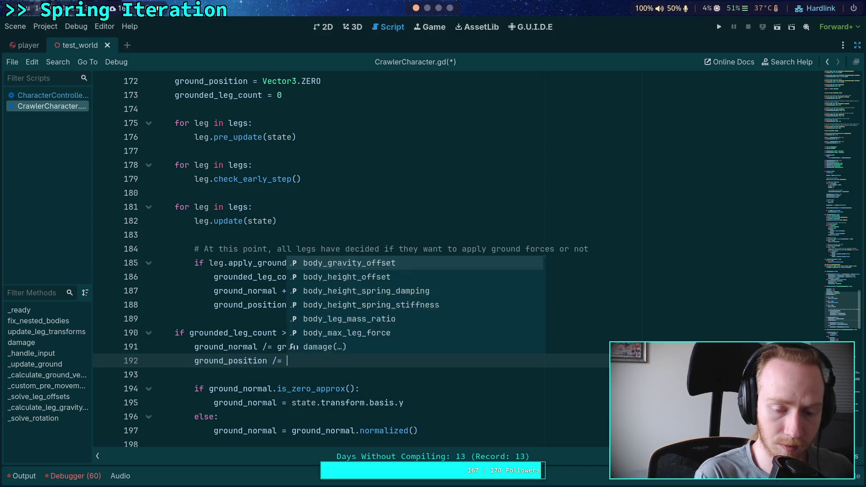
key("Down")
key("Return")
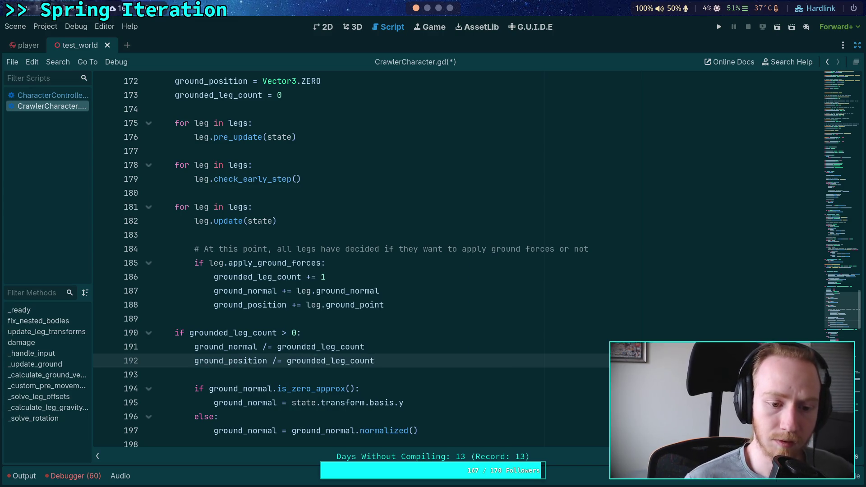
Step: Add an else branch setting ground_position = Vector3.INF
scroll(432, 382, "down", 1)
left_click(432, 388)
key("Down")
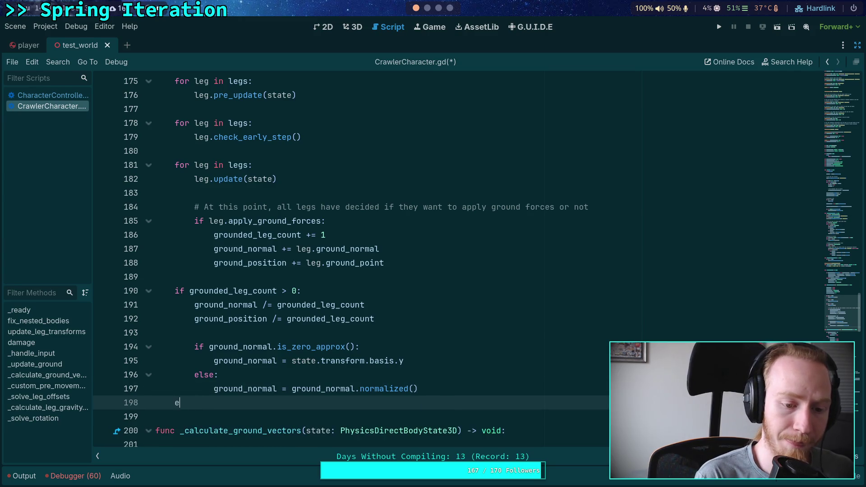
type(":")
key("Return")
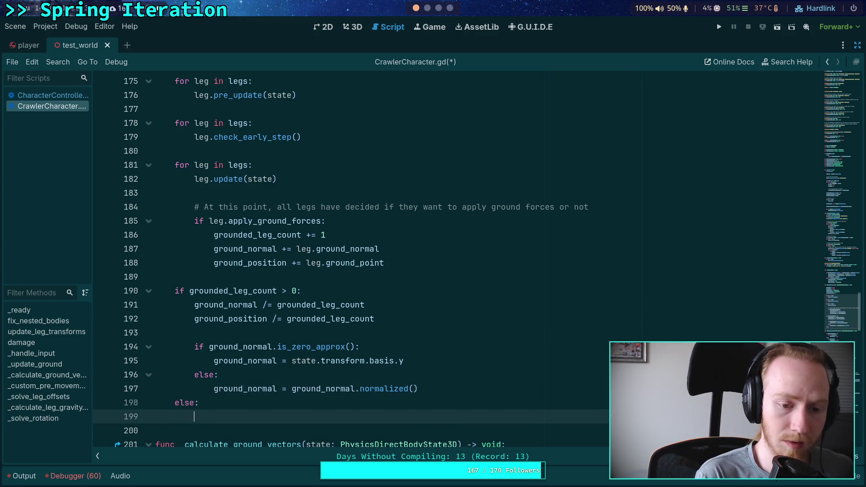
type("ground_position = ")
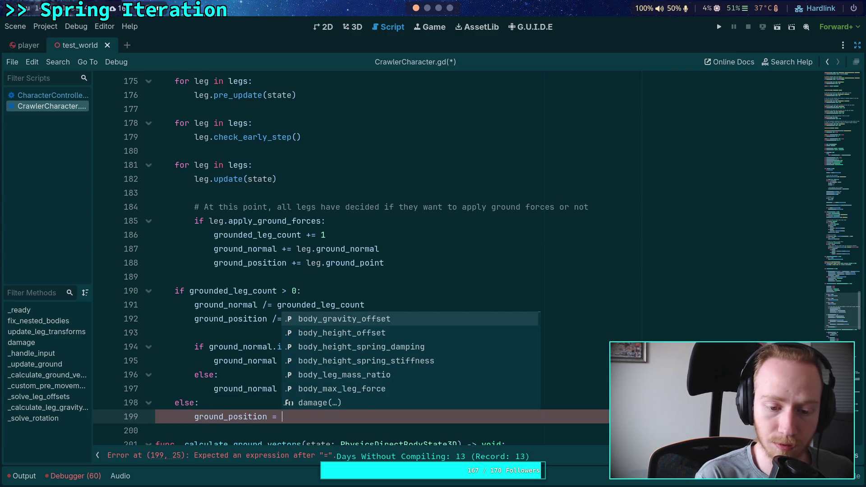
type("Vector3.INF")
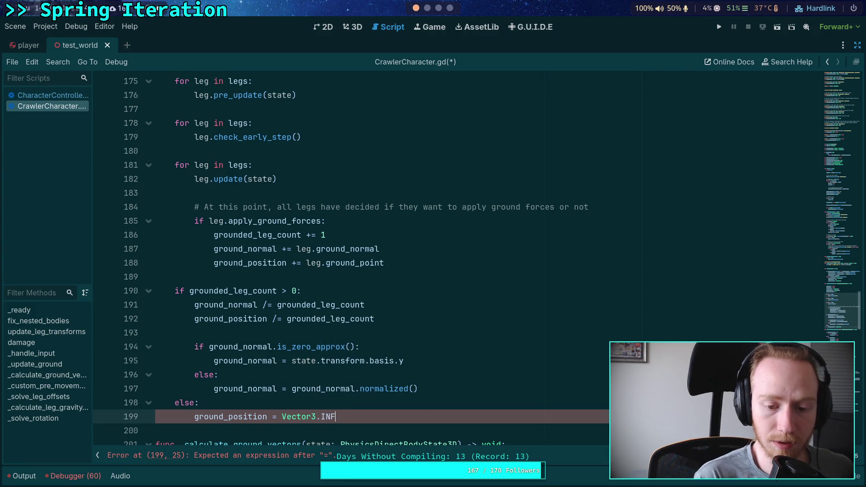
Step: Set is_on_floor = true in the grounded_leg_count > 0 branch and save CrawlerCharacter.gd
scroll(367, 363, "up", 3)
scroll(302, 317, "down", 2)
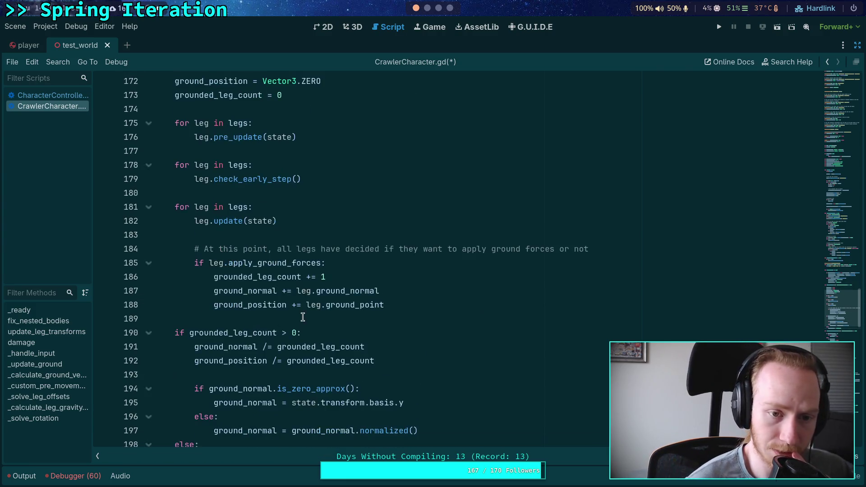
scroll(302, 317, "down", 1)
left_click(369, 290)
key("Return")
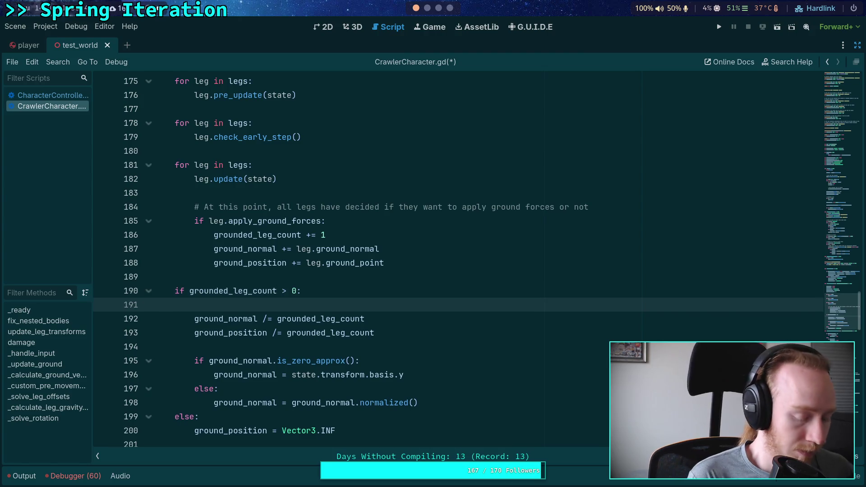
type("on")
key("Return")
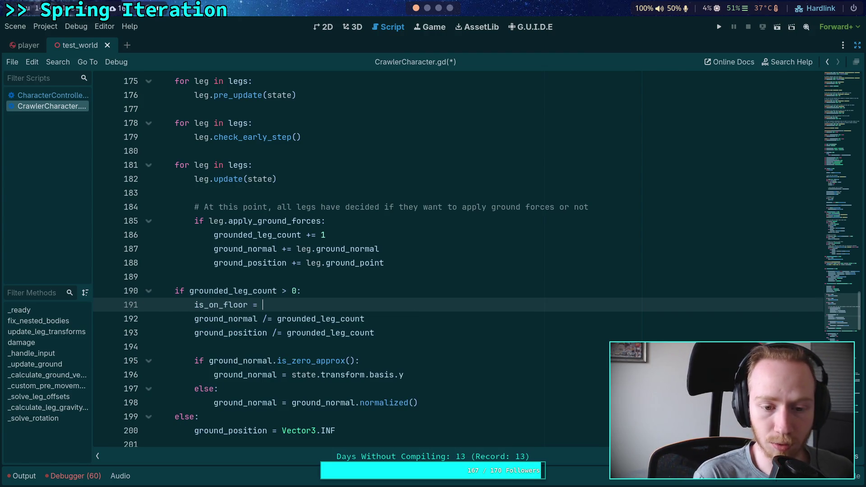
type("true")
key("ctrl+s")
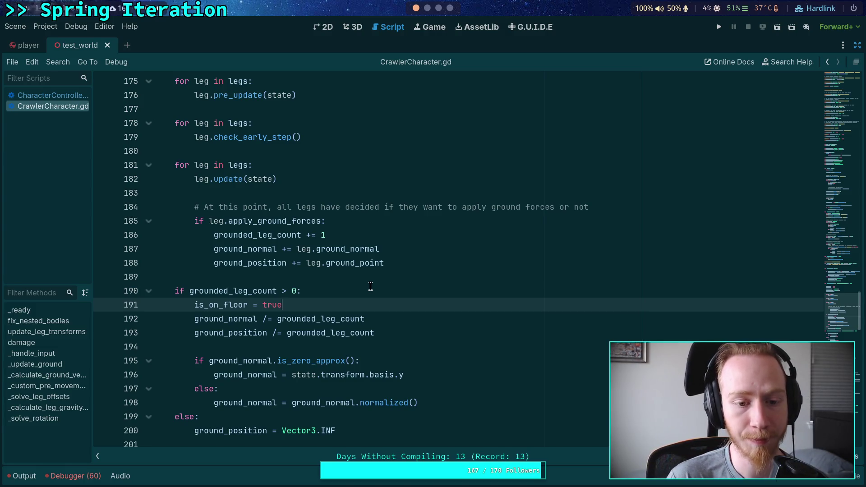
scroll(343, 282, "up", 3)
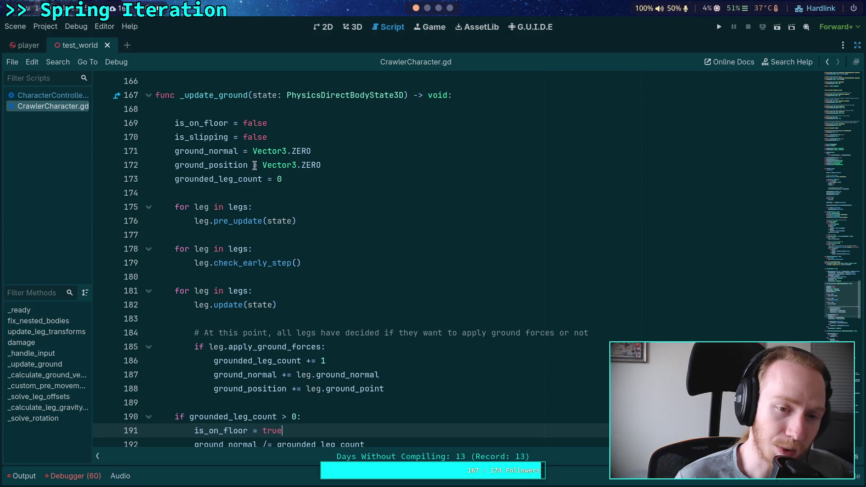
scroll(292, 136, "down", 2)
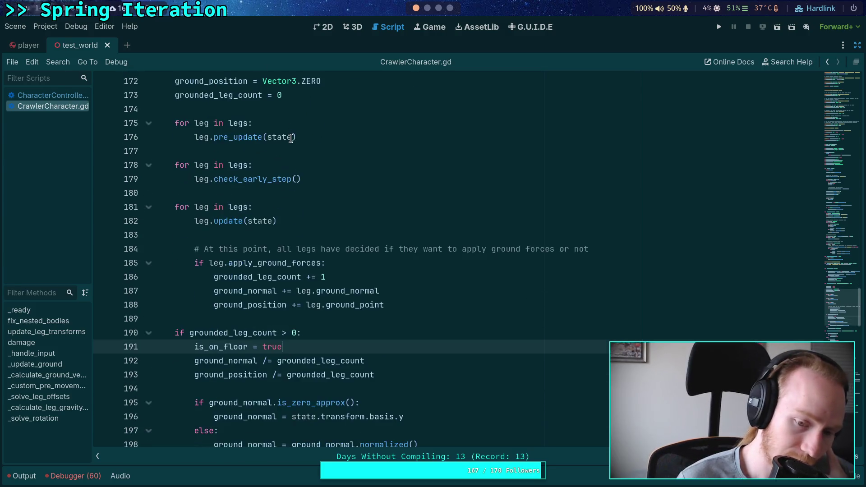
left_click(72, 97)
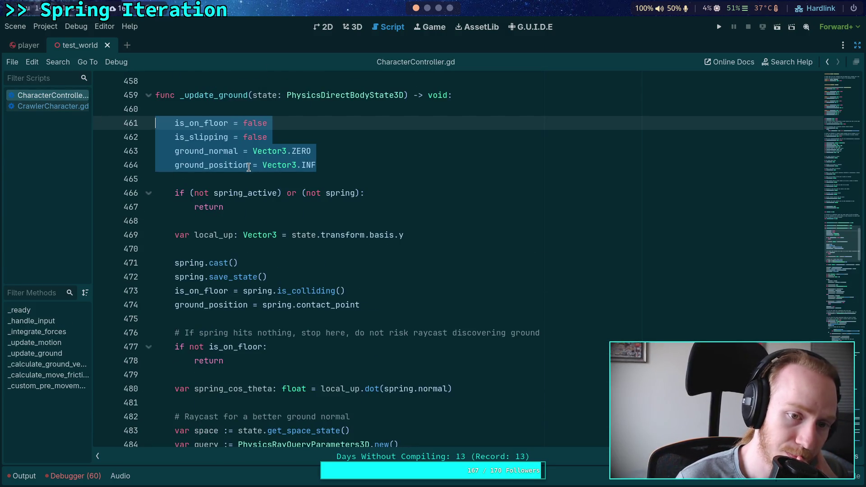
left_click(236, 180)
scroll(236, 182, "down", 3)
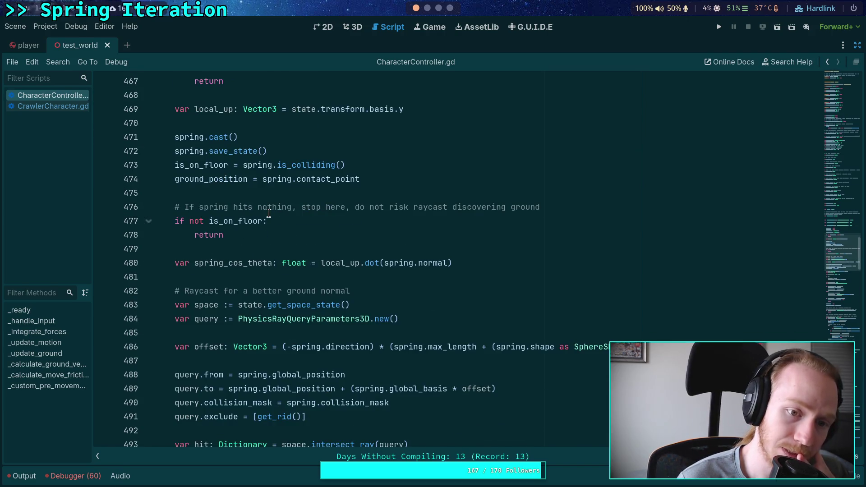
scroll(253, 258, "down", 4)
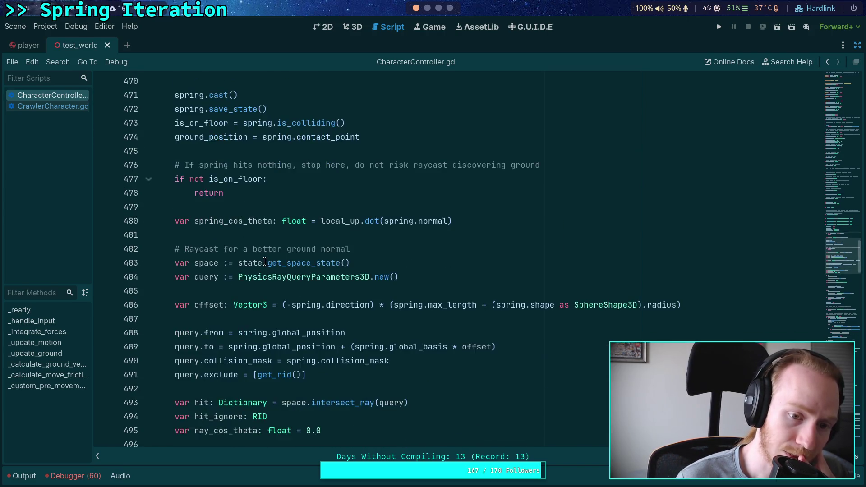
scroll(180, 231, "up", 3)
scroll(180, 231, "down", 10)
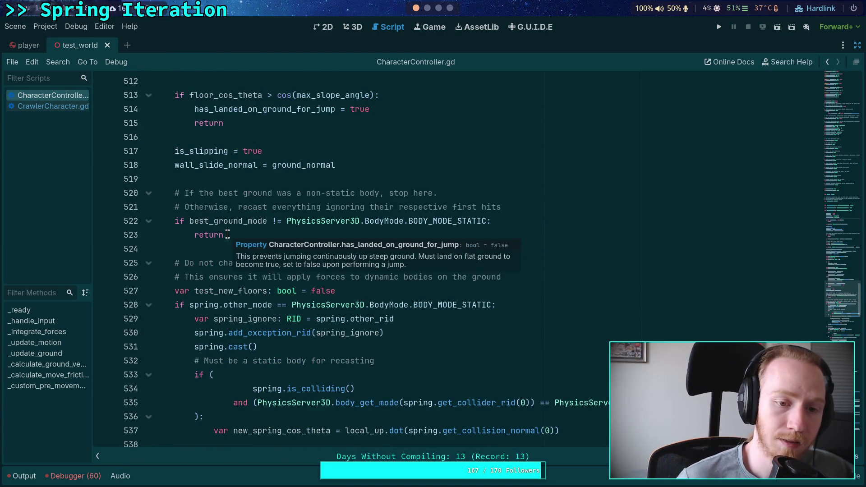
scroll(227, 235, "down", 15)
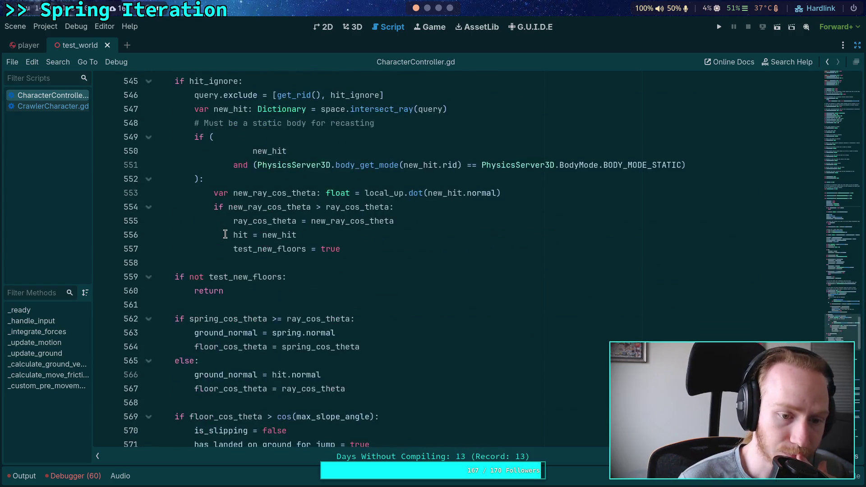
double_click(284, 277)
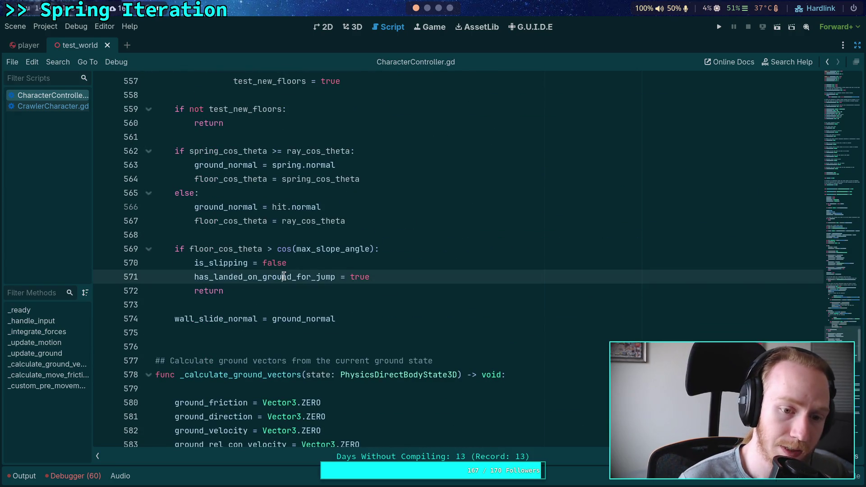
mouse_move(274, 274)
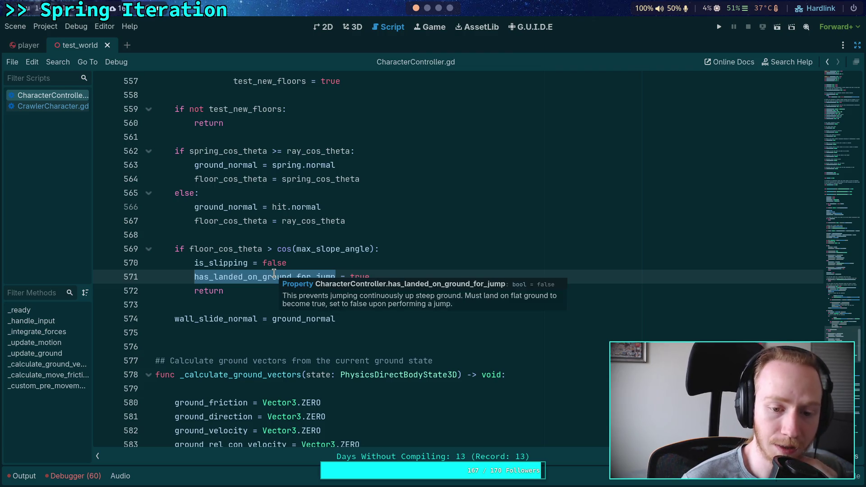
left_click(49, 107)
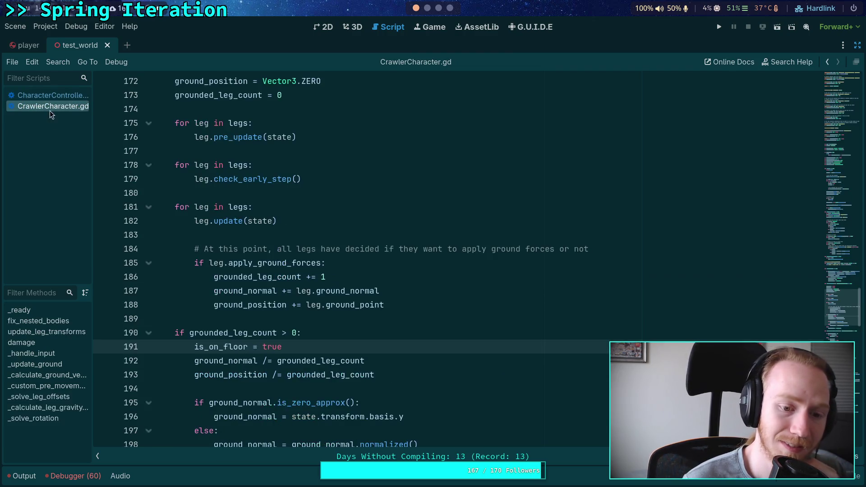
Step: Below line 198's normalized() call, add blank lines and begin a grounded_leg_count condition
mouse_move(254, 276)
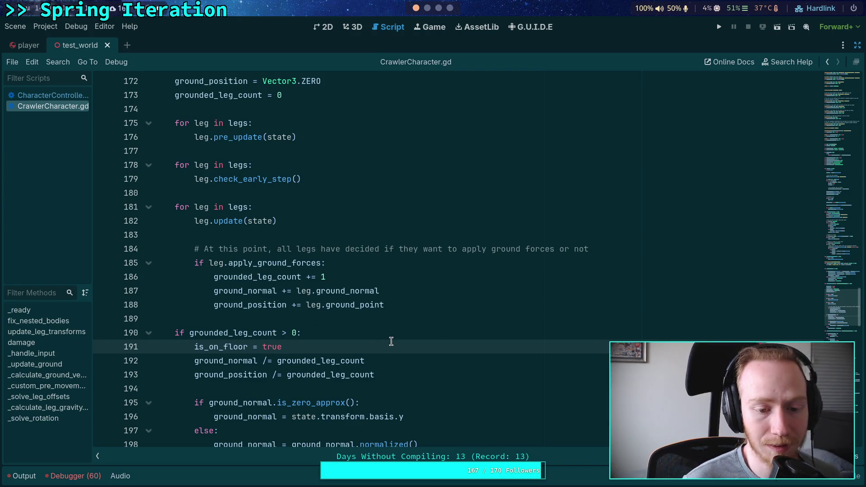
scroll(391, 341, "down", 2)
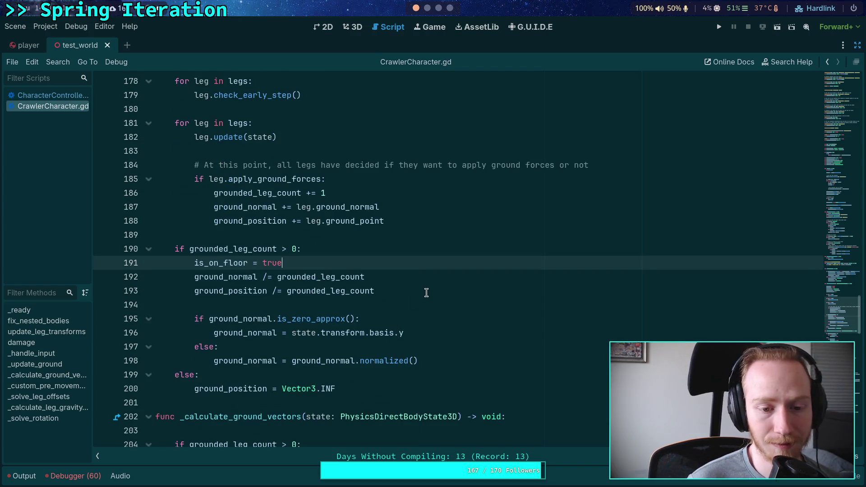
left_click(442, 360)
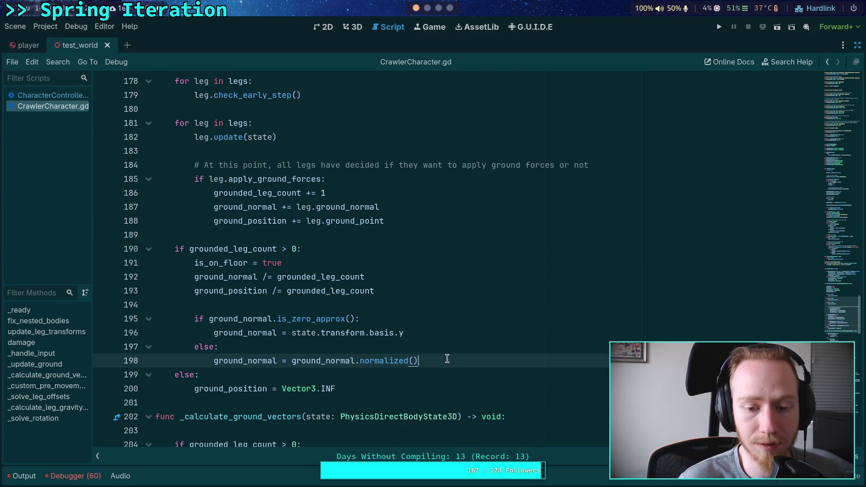
key("Return")
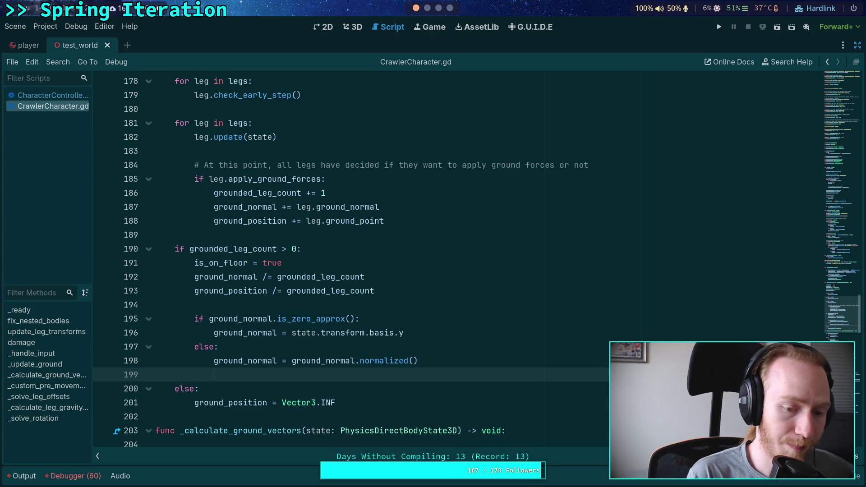
key("Return")
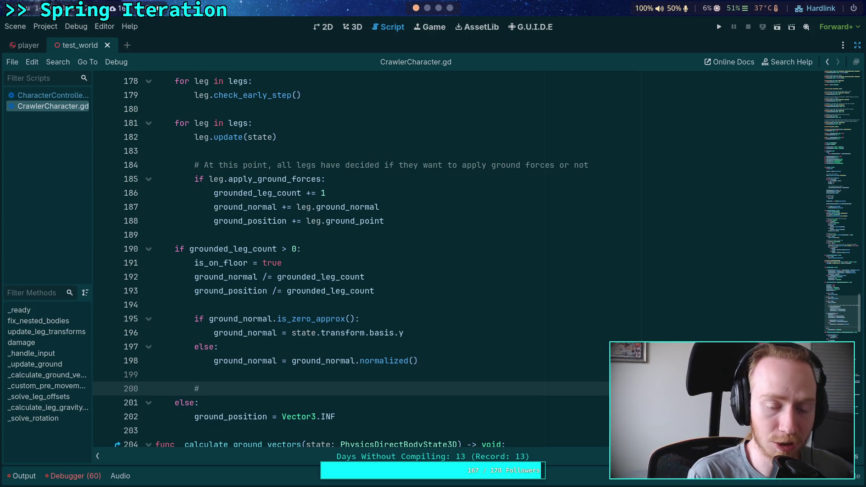
type("NOTE: parameteriz")
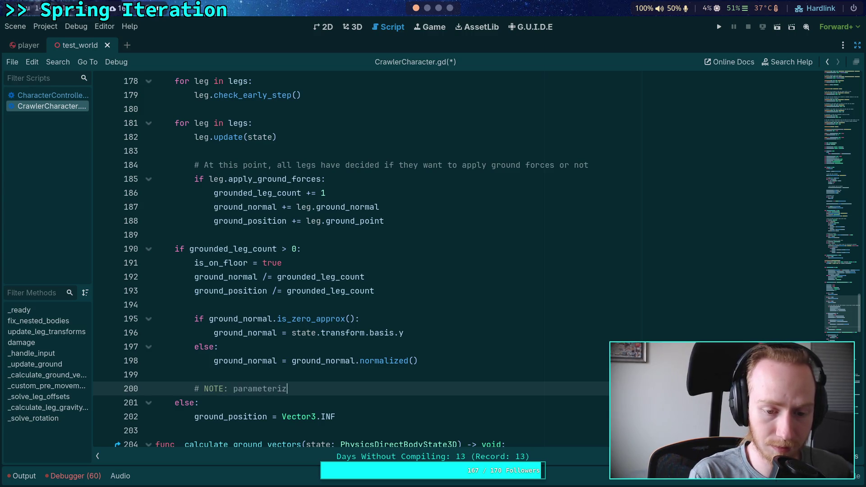
type("e thi")
type("ount")
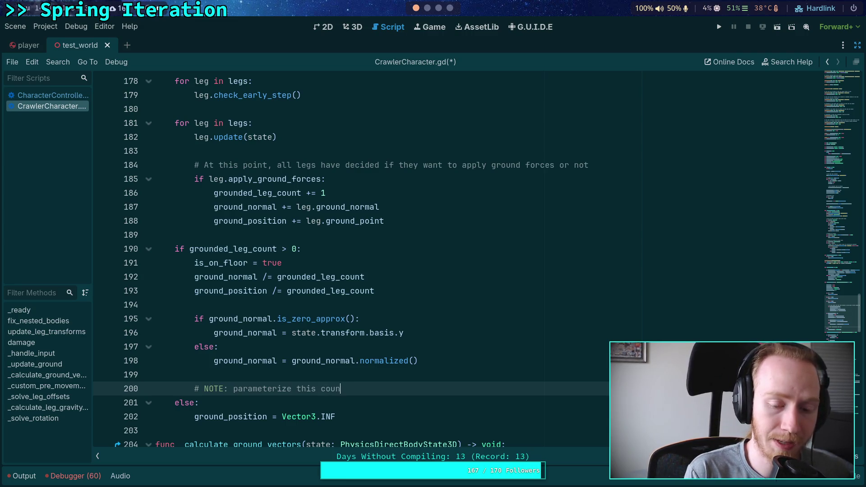
key("BackSpace")
key("BackSpace")
key("BackSpace")
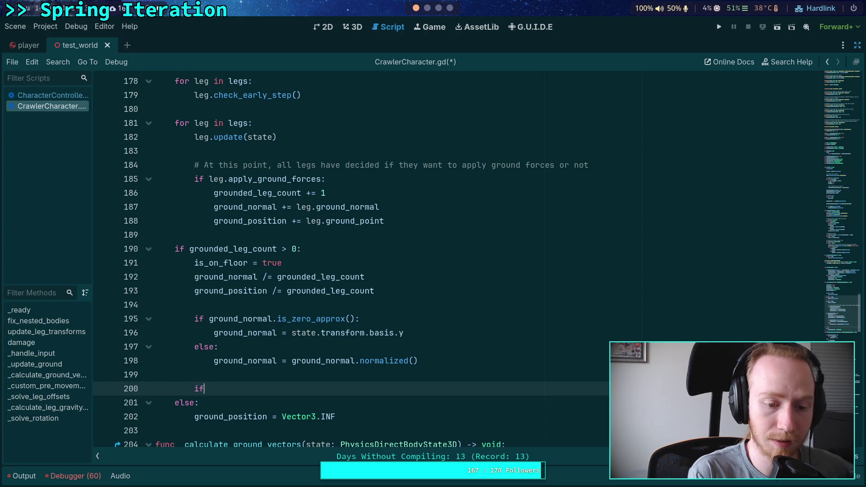
type("ground")
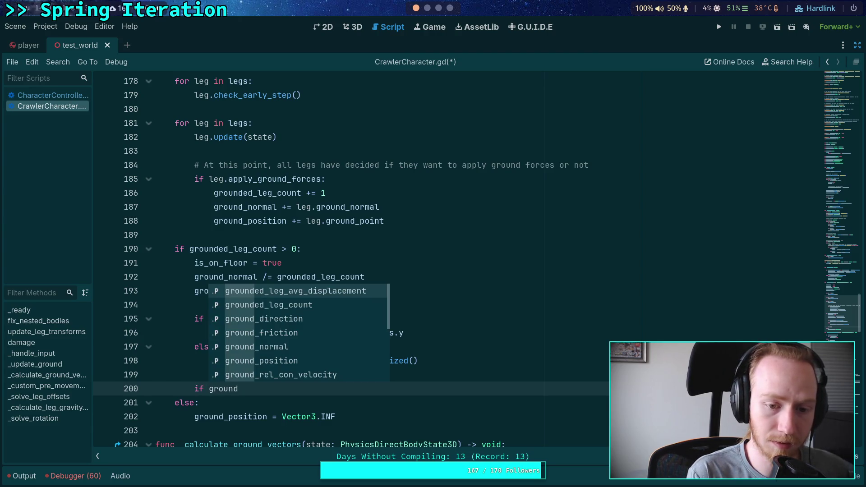
key("Down")
key("Return")
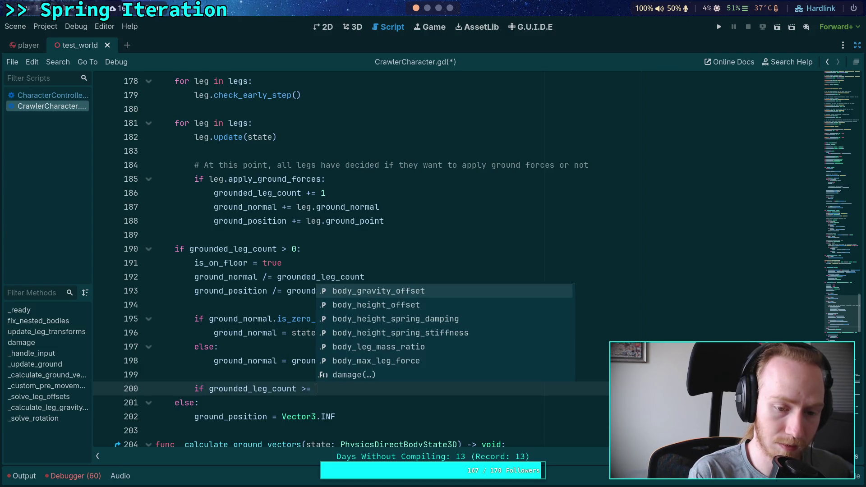
left_click_drag(848, 316, 843, 81)
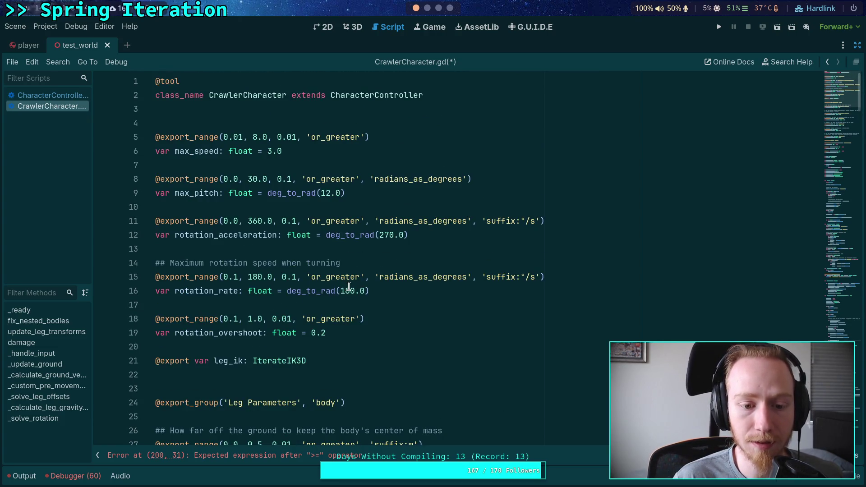
scroll(349, 286, "down", 9)
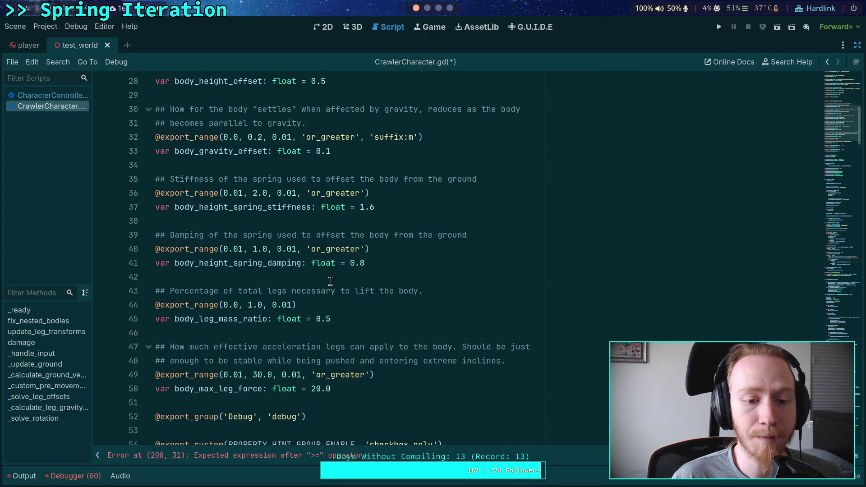
scroll(330, 282, "down", 3)
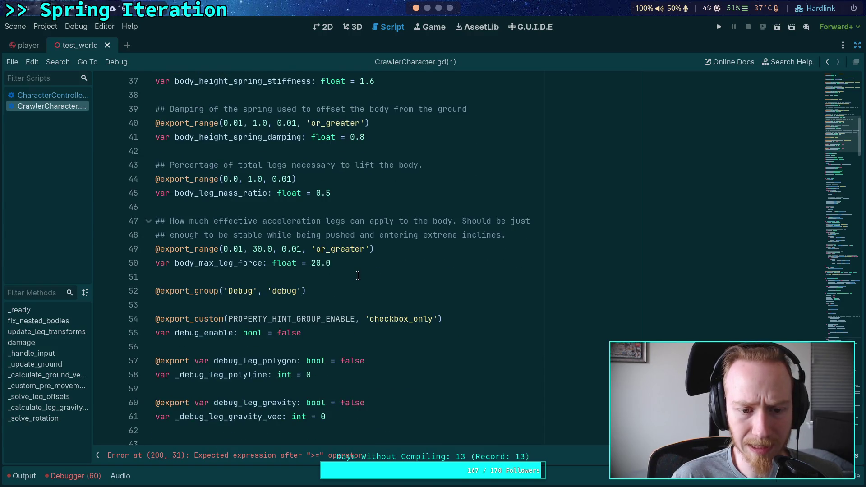
scroll(358, 276, "up", 12)
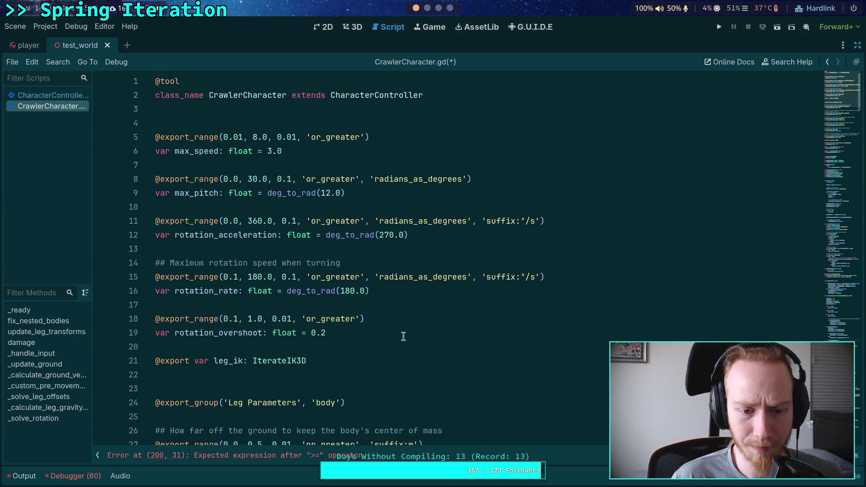
left_click(403, 361)
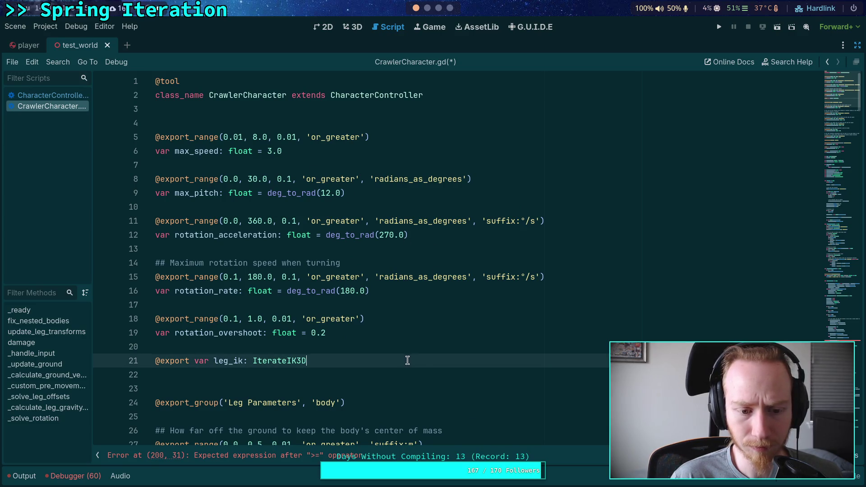
left_click(447, 332)
left_click(367, 378)
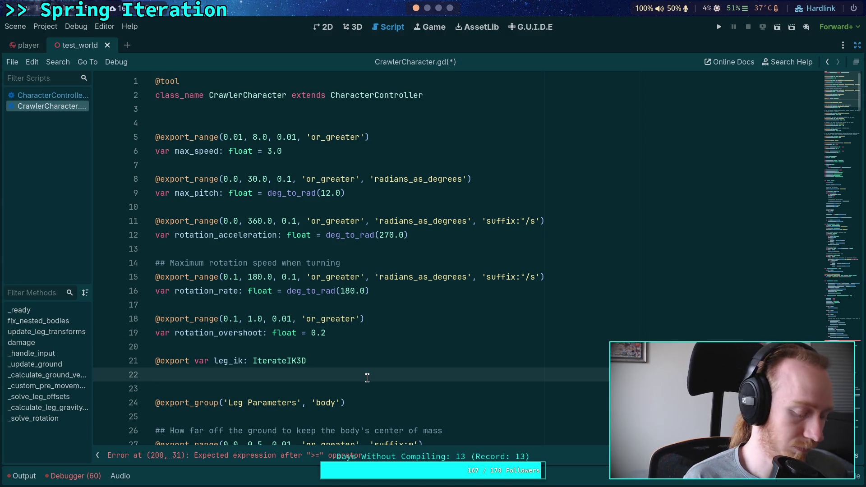
key("Return")
type("@export")
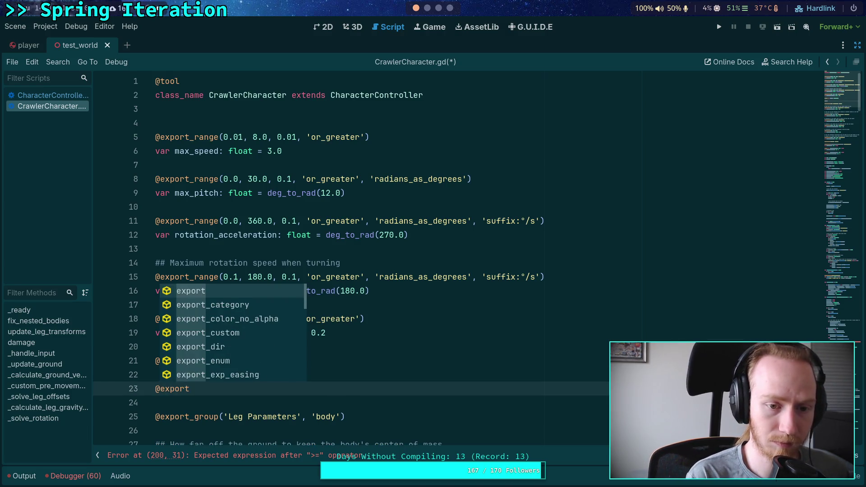
type("_rang")
key("Return")
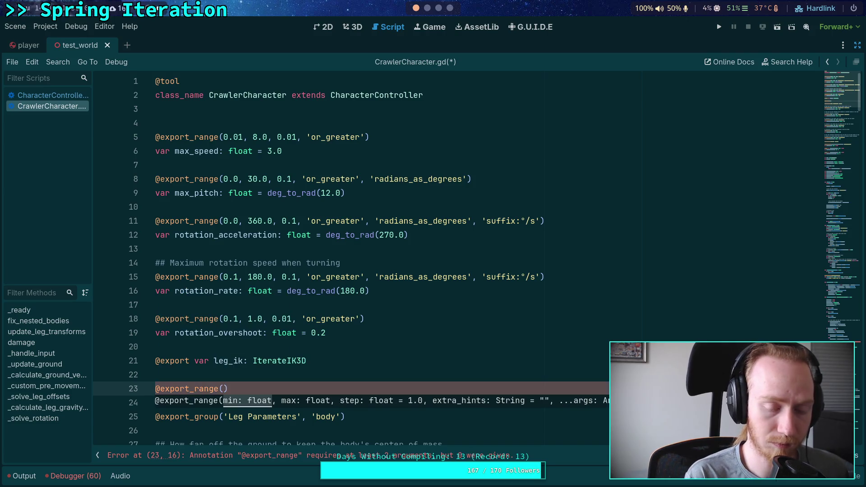
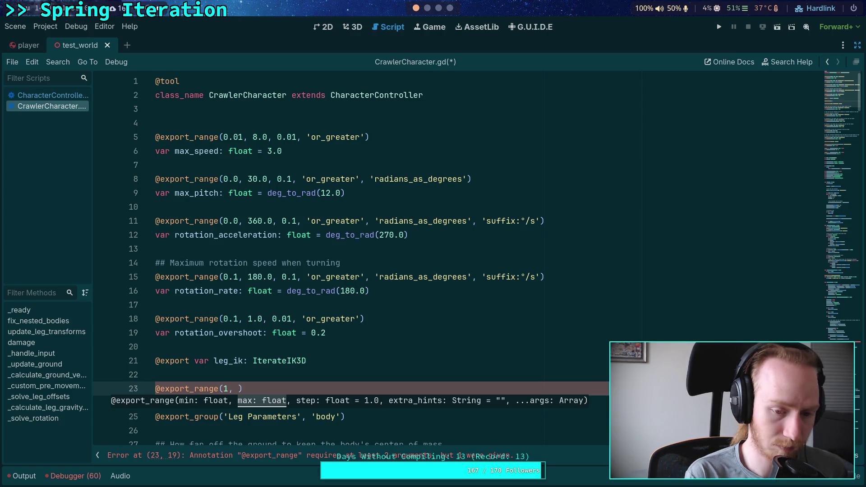
type("1")
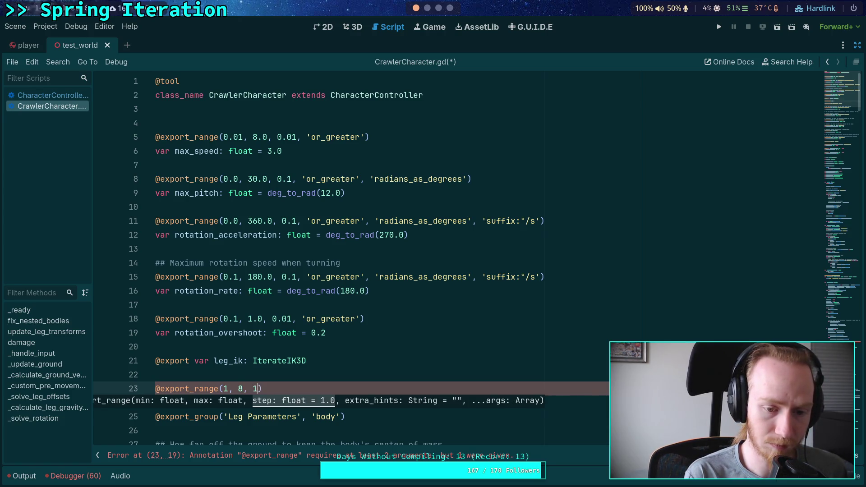
key("Down")
key("Down")
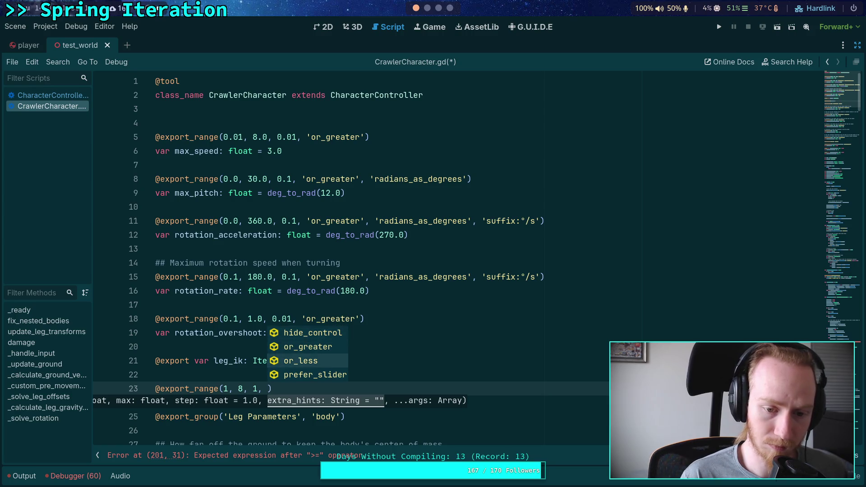
type("'")
key("Down")
key("Down")
key("Return")
key("Return")
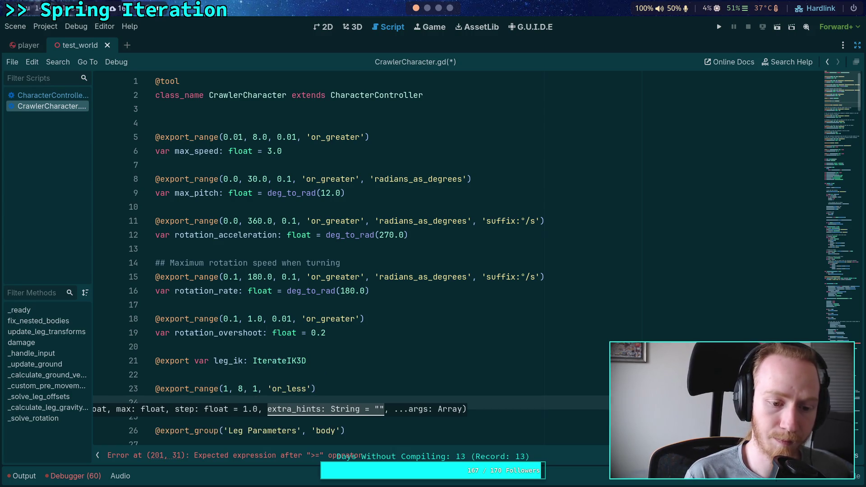
type("var")
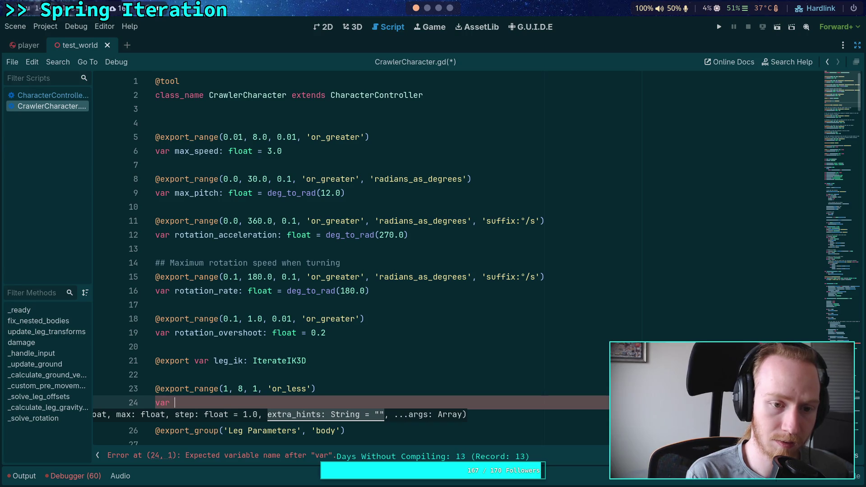
type(" legs_needed_for_jum")
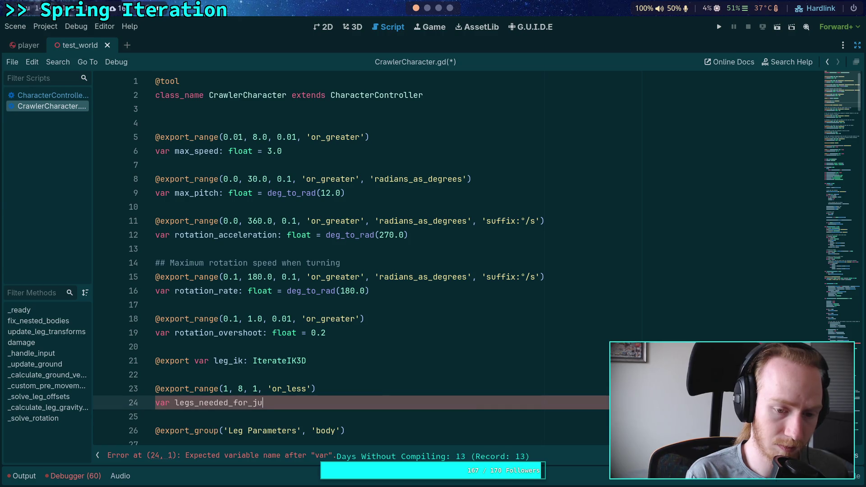
type("p: ")
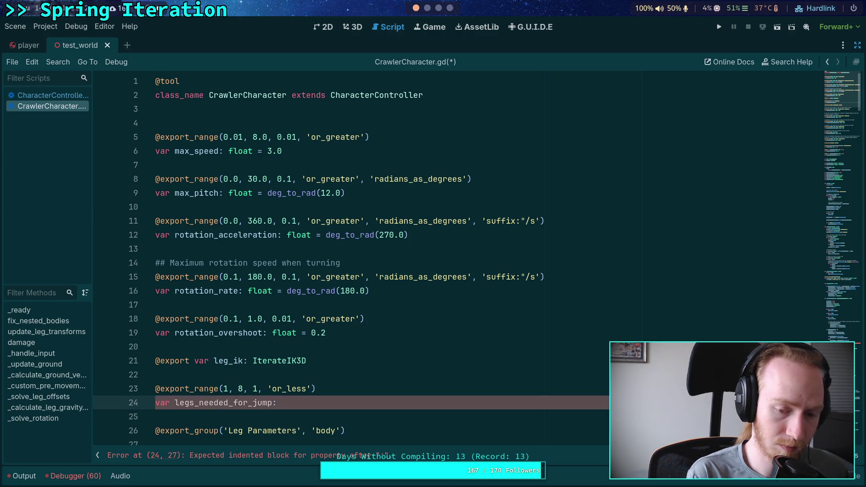
type("int")
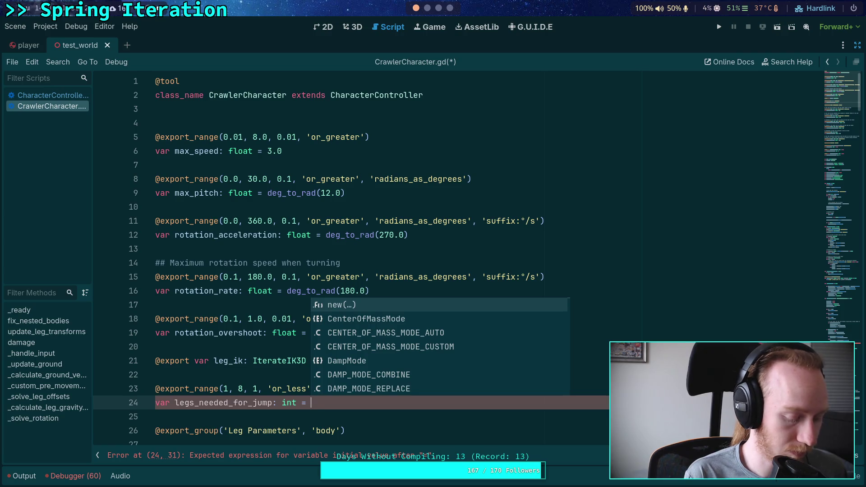
type(" = 2")
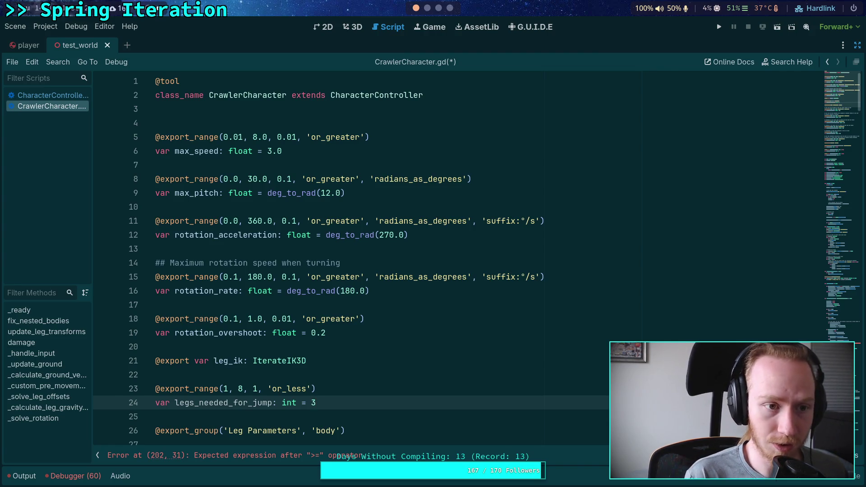
key("ctrl+s")
scroll(260, 204, "down", 4)
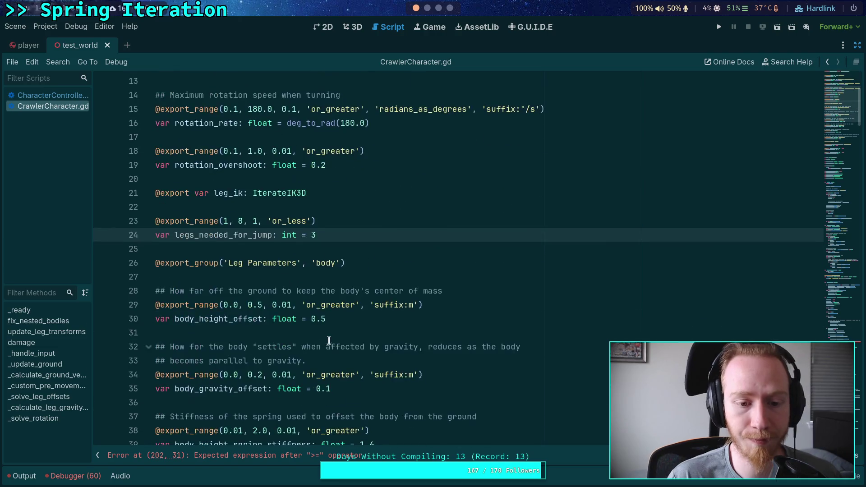
Step: Add '## The number of grounded legs necessary for jumping' above the export and save
left_click(261, 204)
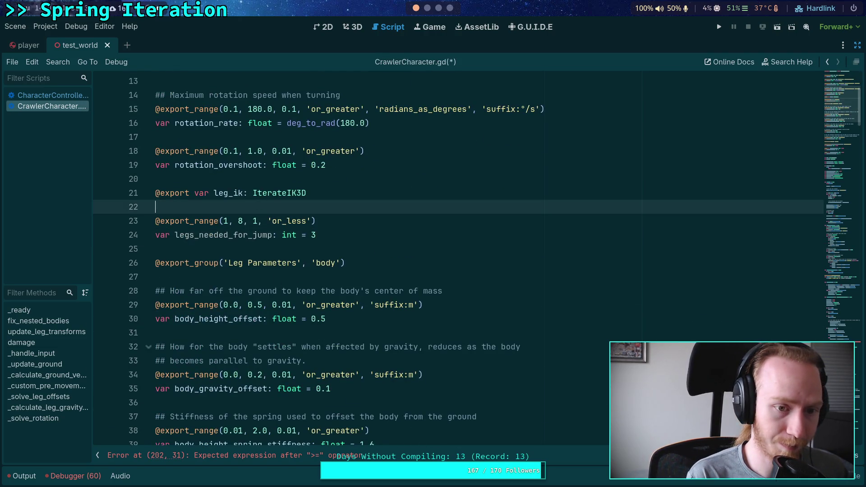
key("Return")
type("## ")
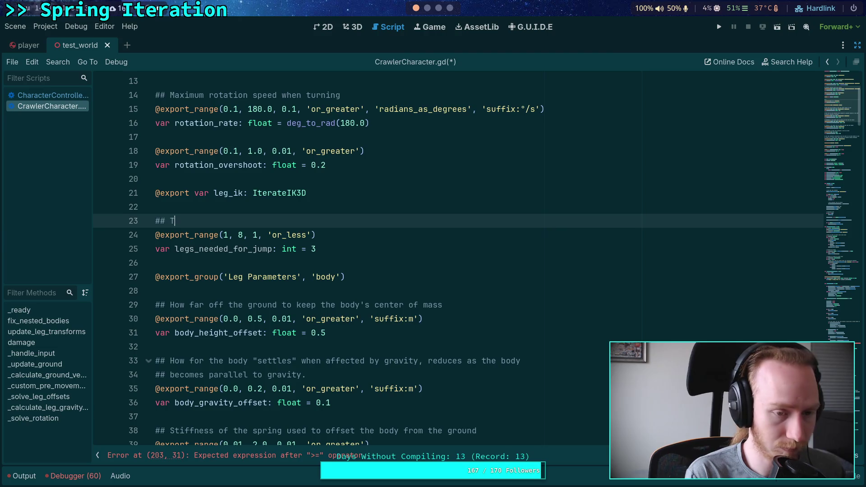
type("The number of grounded le")
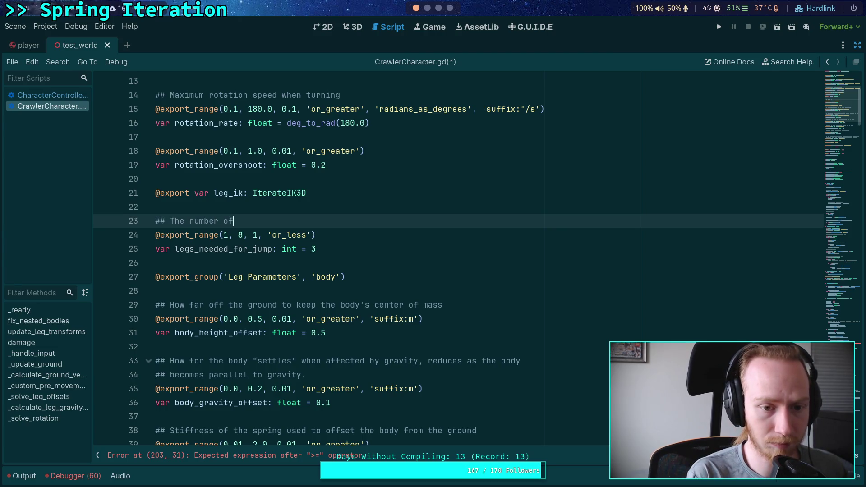
type("gs necesasr")
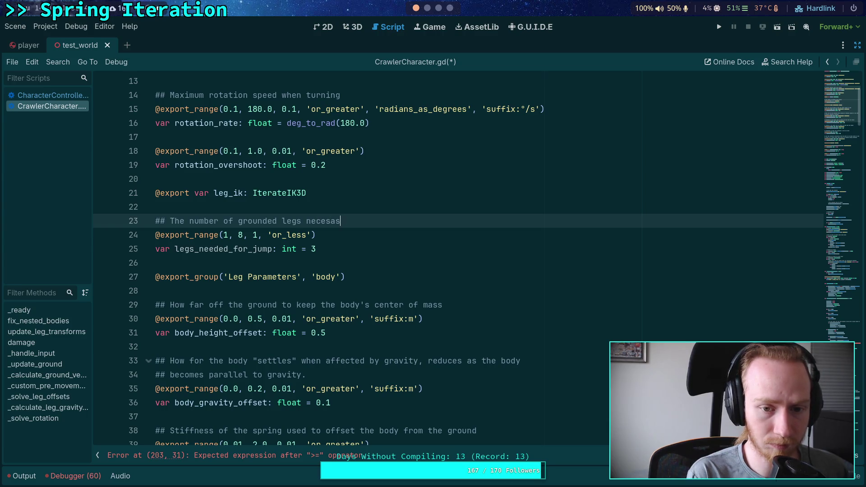
key("BackSpace")
key("BackSpace")
key("BackSpace")
type("sary for j")
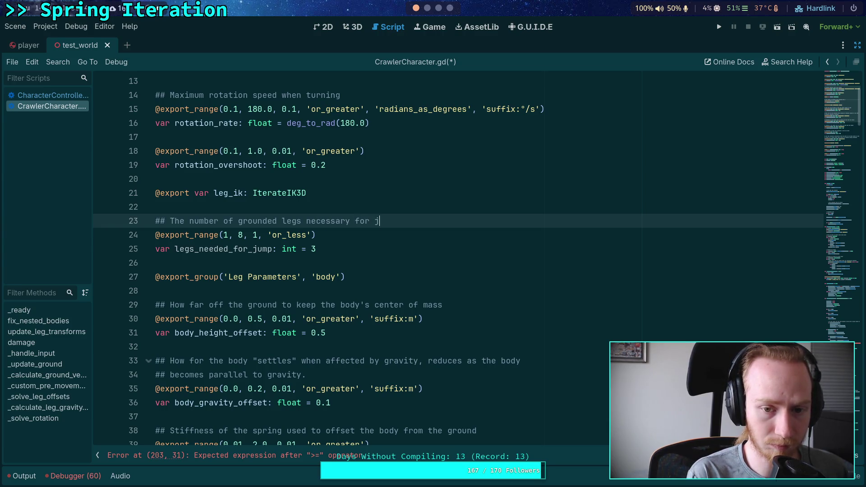
type("ing")
key("ctrl+s")
scroll(368, 188, "down", 10)
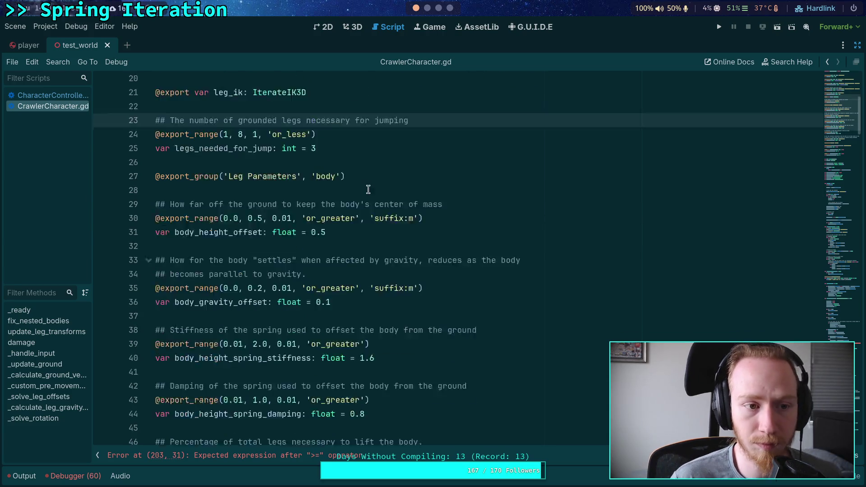
scroll(402, 229, "down", 20)
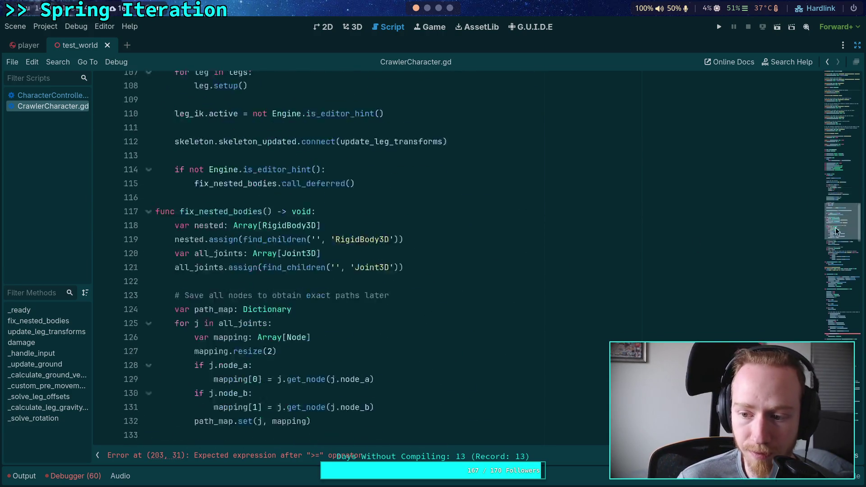
Step: Complete 'if grounded_leg_count >= legs_needed_for_jump:' with 'has_landed_on_ground_for_jump = true' below, and save
left_click(405, 232)
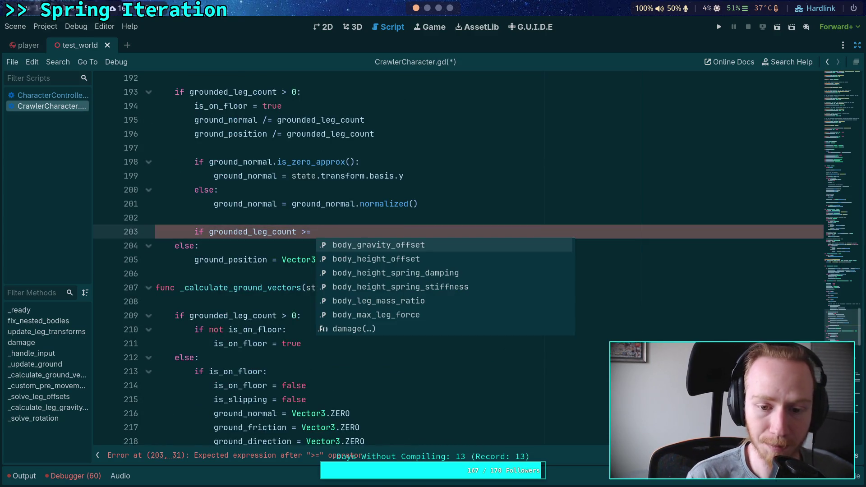
type("leg")
key("Down")
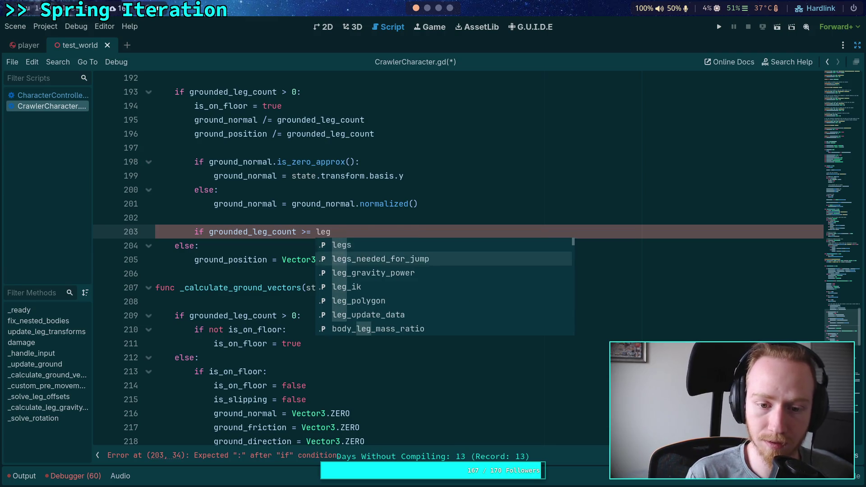
key("Return")
type(":")
key("Return")
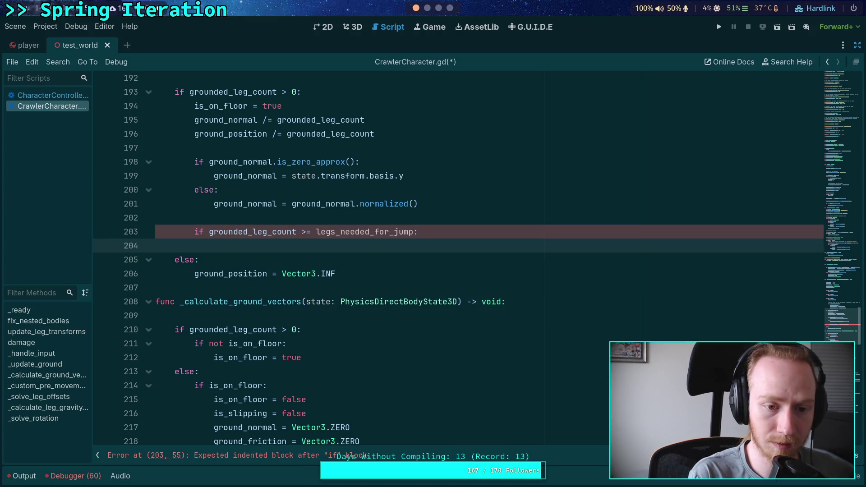
type("_l")
key("Return")
type("= true")
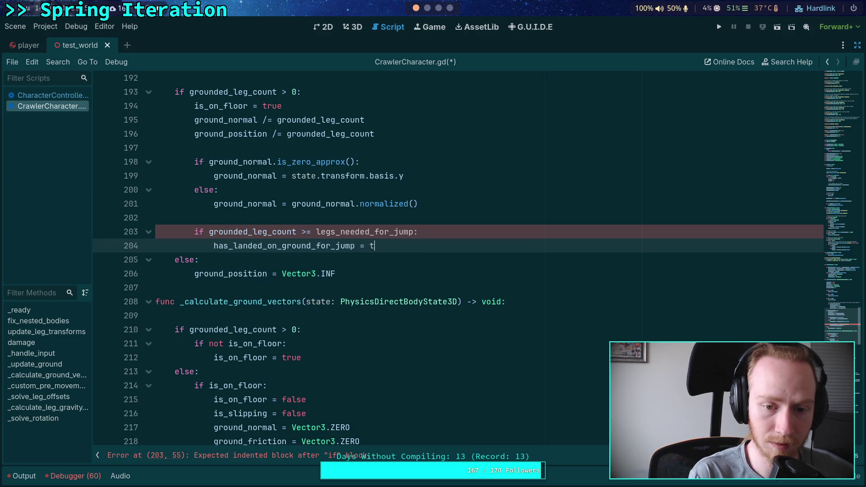
key("ctrl+s")
Step: Review the surrounding ground-update code, then switch to CharacterController.gd
scroll(401, 257, "up", 5)
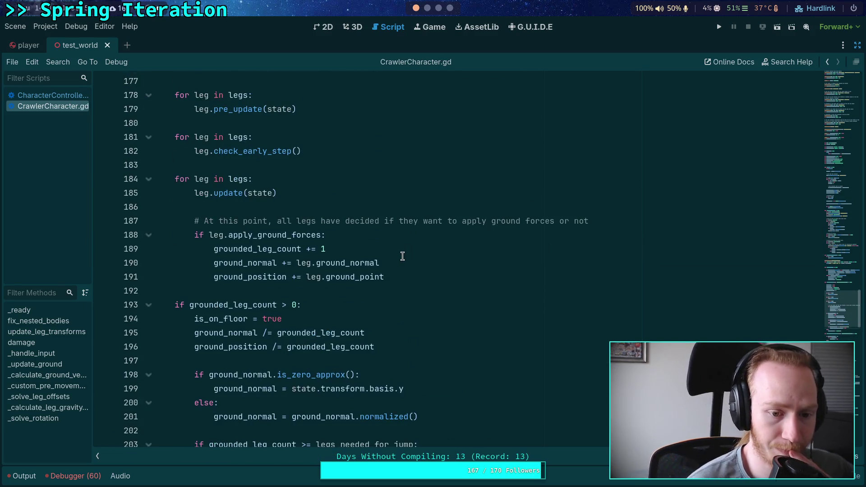
scroll(402, 257, "down", 1)
scroll(401, 262, "down", 1)
scroll(401, 262, "down", 1)
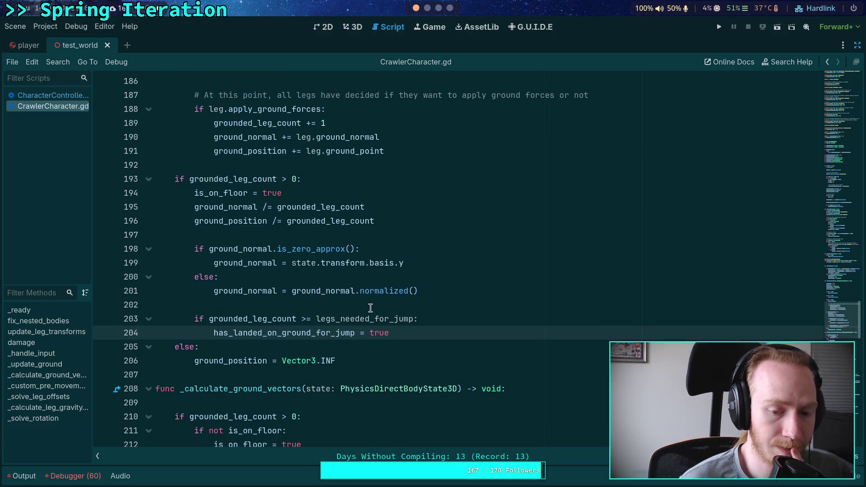
scroll(352, 302, "up", 3)
scroll(322, 291, "up", 7)
scroll(321, 289, "down", 4)
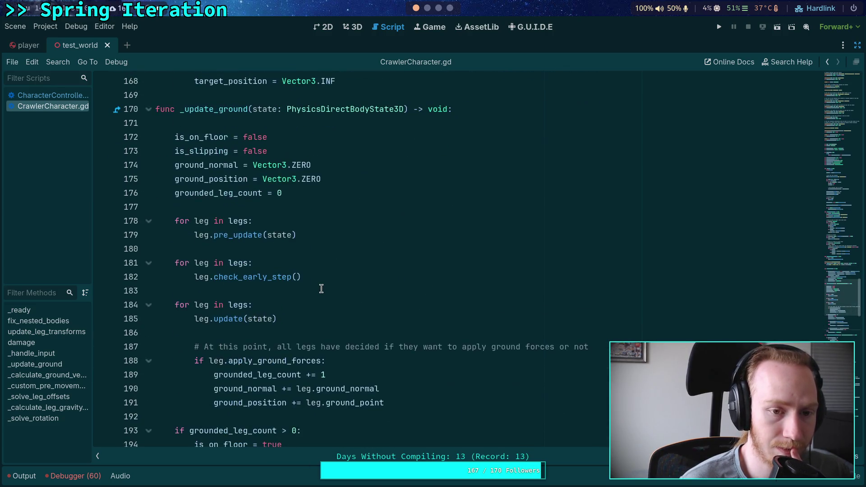
scroll(246, 250, "down", 4)
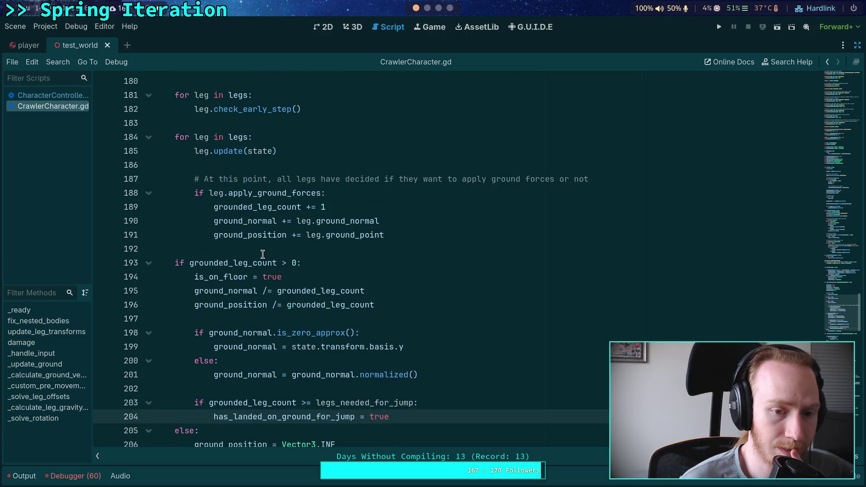
left_click(59, 95)
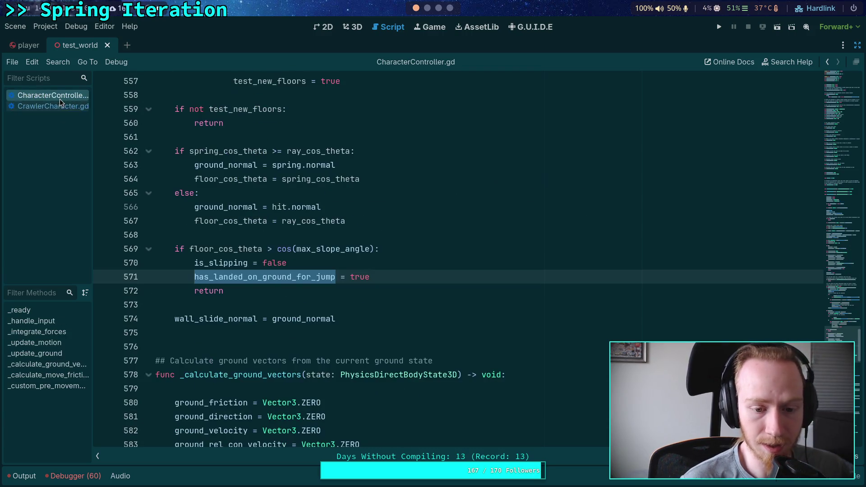
Step: Search CharacterController.gd for has_landed_on_ground_for_jump, from its declaration to line 394
left_click(300, 235)
double_click(290, 277)
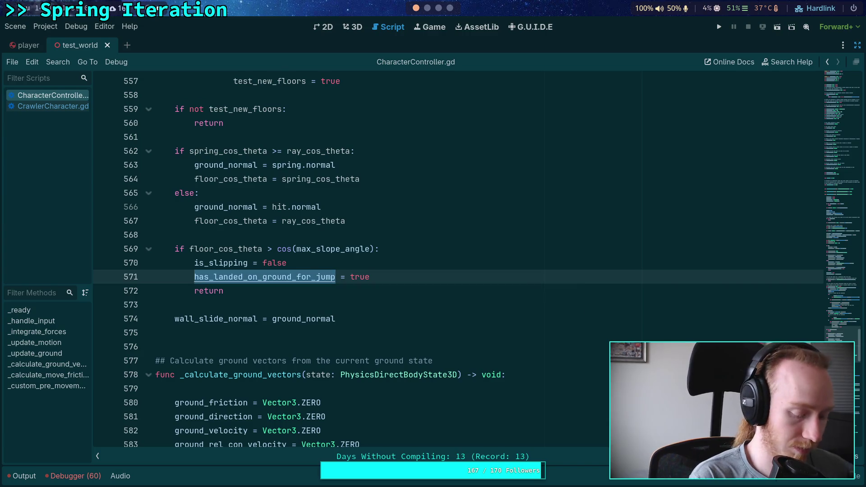
key("ctrl+f")
key("Return")
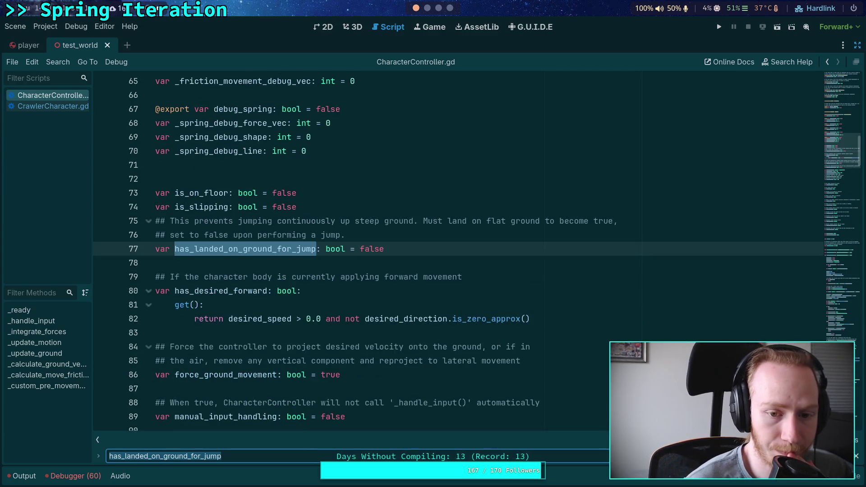
key("Return")
scroll(535, 348, "up", 2)
scroll(535, 350, "down", 12)
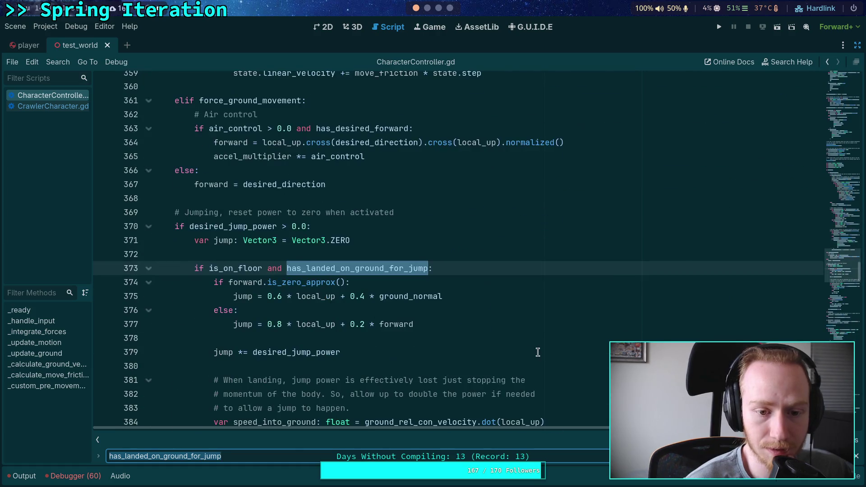
scroll(441, 334, "down", 2)
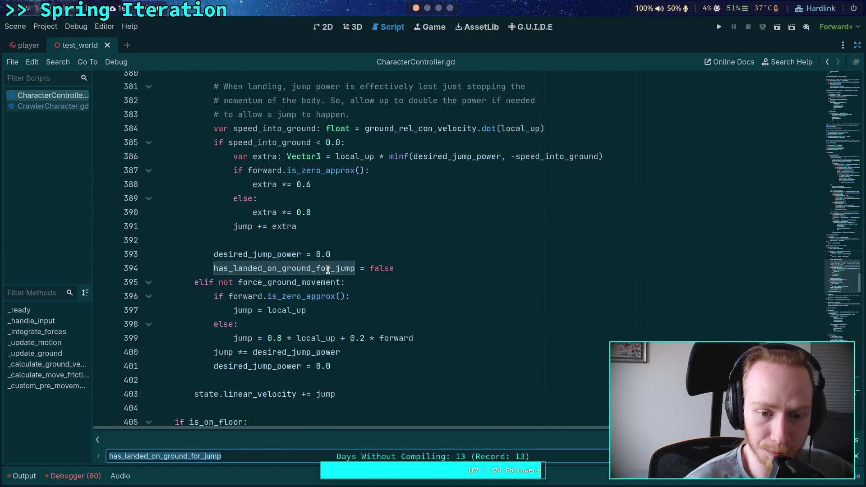
double_click(334, 268)
scroll(334, 276, "down", 2)
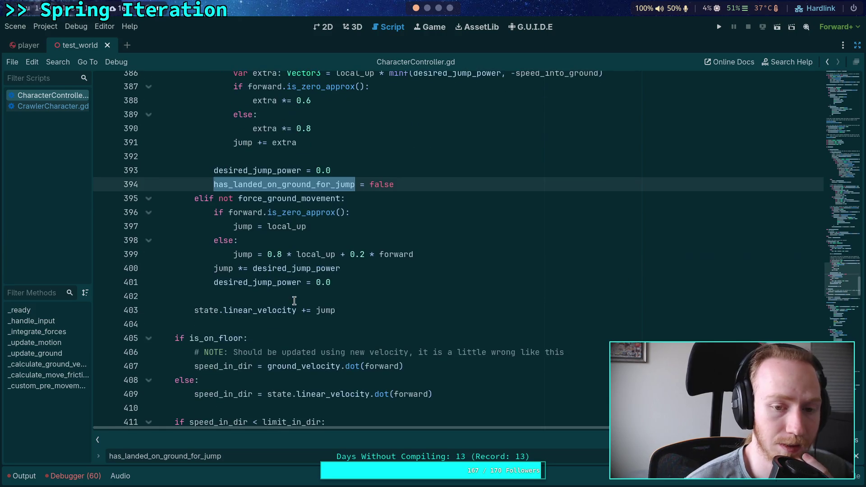
Step: Return to CharacterController.gd's flag reset and find the next has_landed_on_ground_for_jump match
left_click(58, 108)
scroll(277, 283, "down", 1)
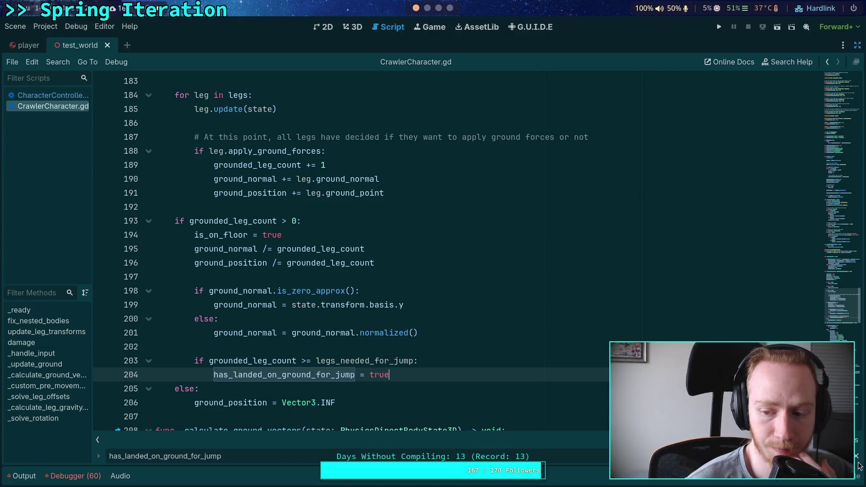
key("Escape")
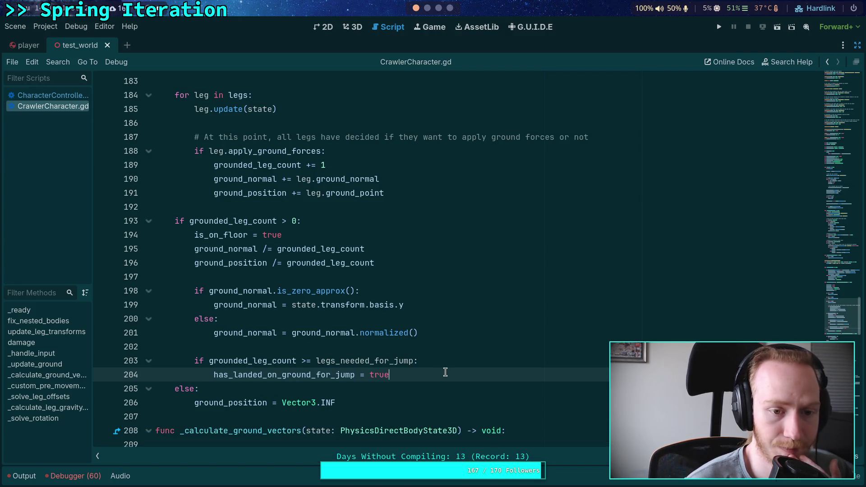
key("alt+Left")
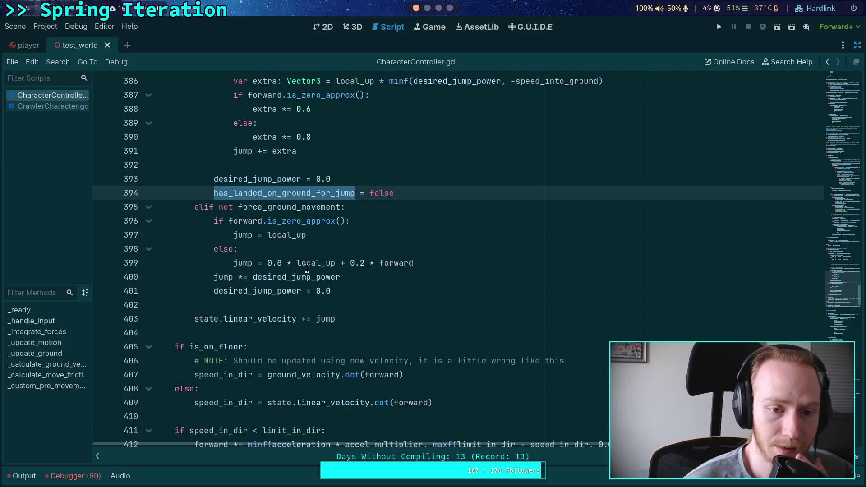
key("ctrl+f")
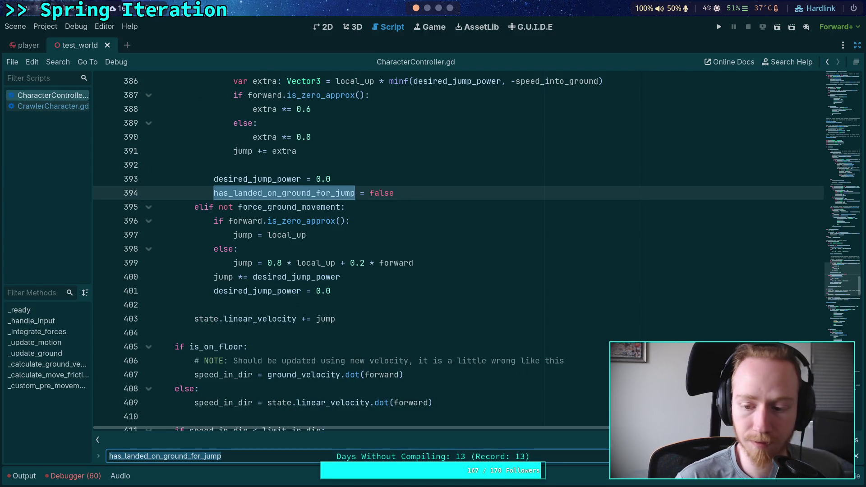
key("Return")
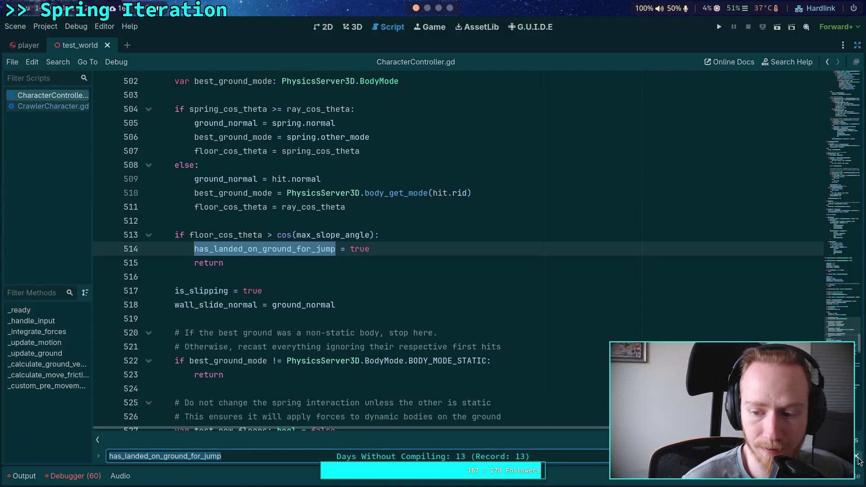
left_click(856, 457)
Step: Check the code around line 517, then return to CrawlerCharacter.gd's leg-grounding code
left_click(341, 288)
scroll(336, 284, "up", 3)
scroll(334, 282, "down", 3)
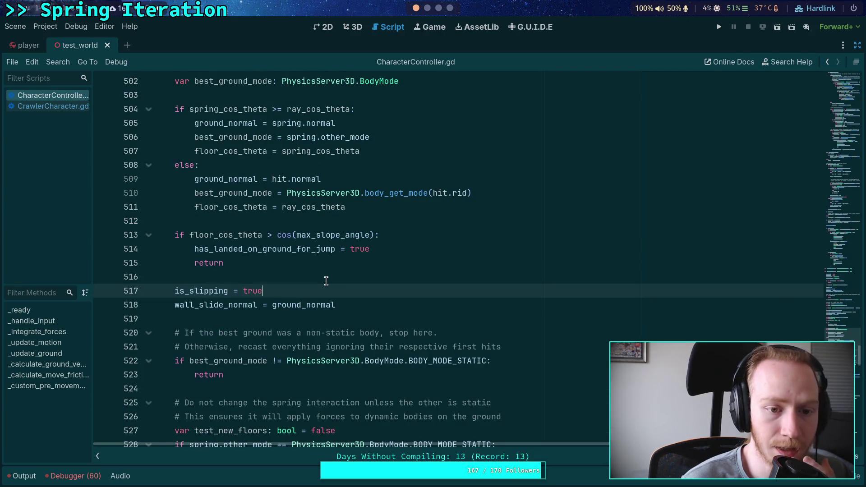
scroll(326, 280, "down", 4)
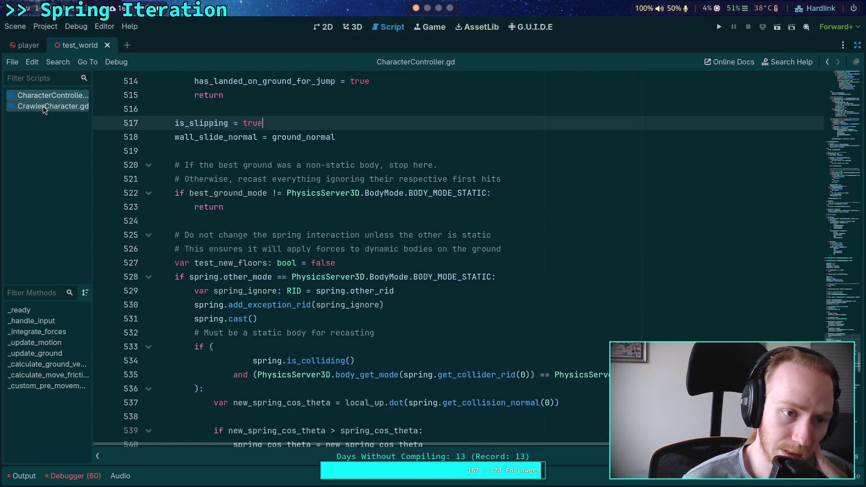
left_click(42, 107)
scroll(357, 290, "down", 2)
scroll(363, 290, "up", 4)
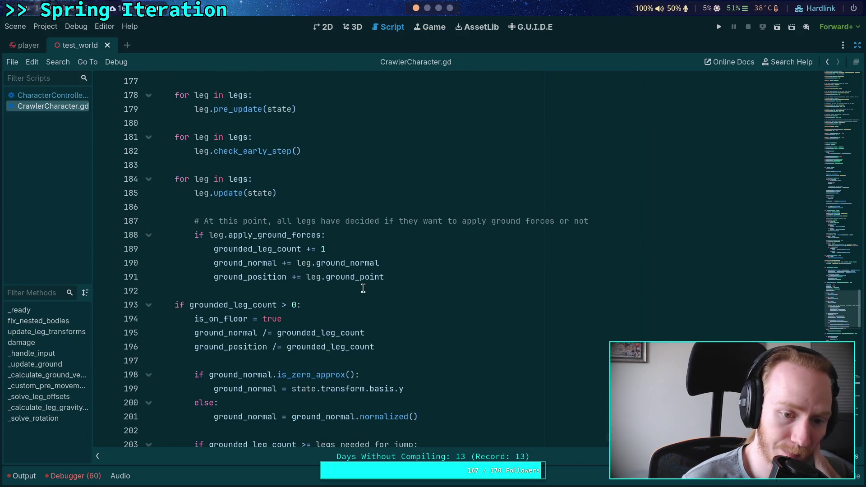
Step: Highlight the uses of ground_normal and is_on_floor in CrawlerCharacter.gd's ground code
scroll(363, 289, "down", 2)
scroll(363, 289, "up", 5)
double_click(222, 164)
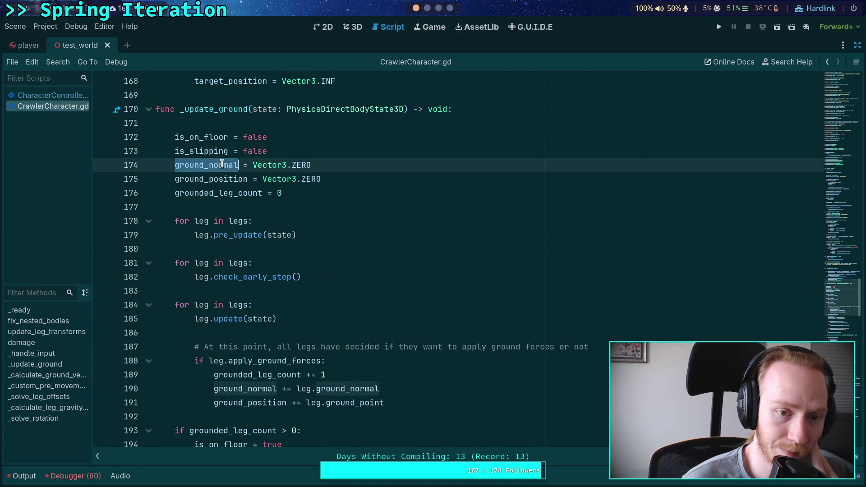
scroll(386, 243, "down", 2)
scroll(387, 243, "down", 2)
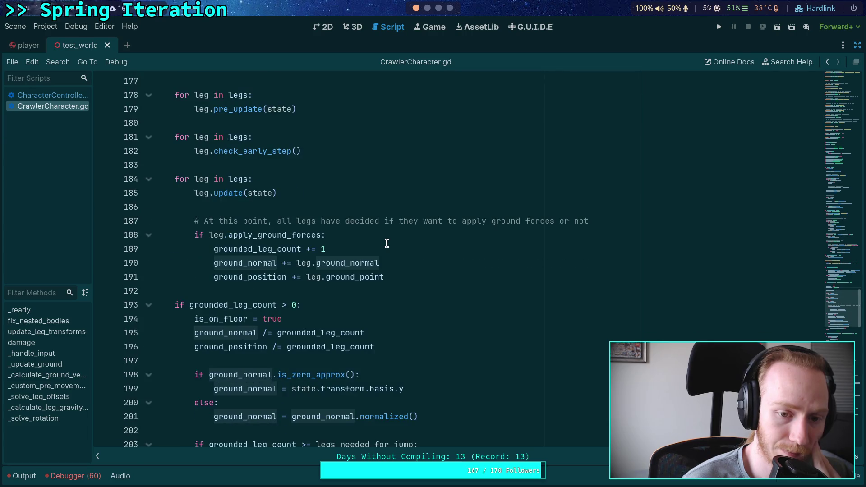
left_click(375, 287)
scroll(375, 287, "up", 3)
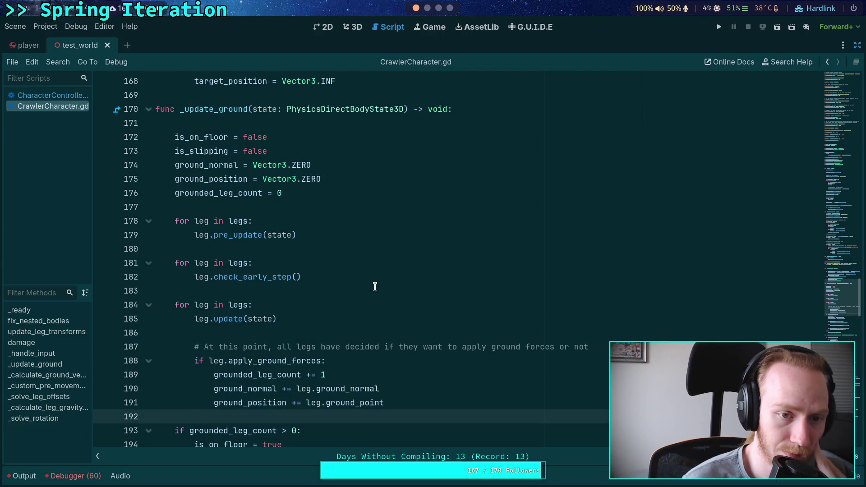
scroll(375, 287, "down", 5)
double_click(231, 237)
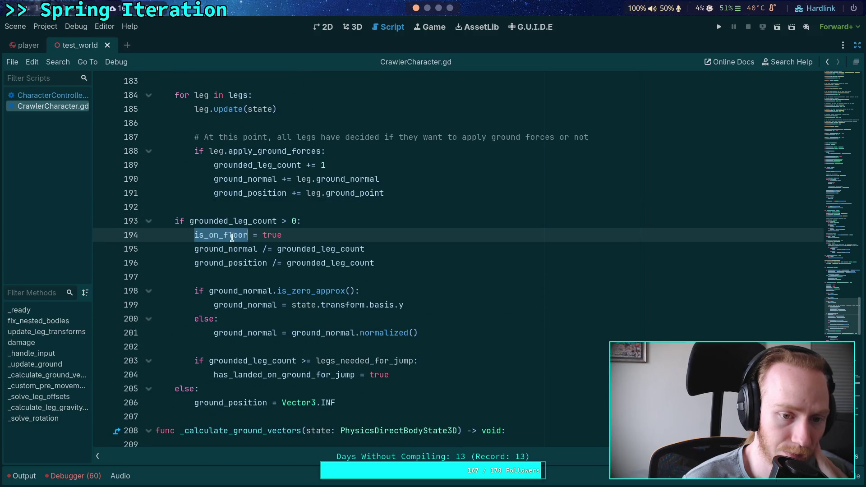
scroll(302, 253, "up", 5)
scroll(303, 254, "down", 12)
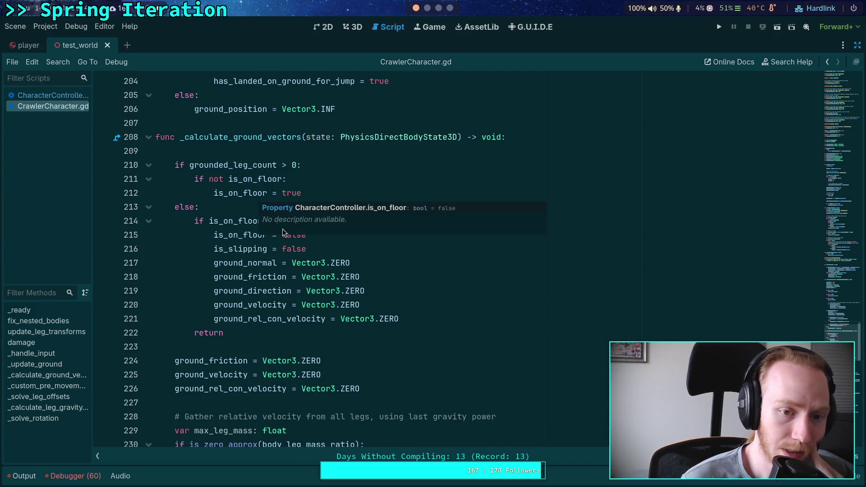
scroll(212, 229, "up", 1)
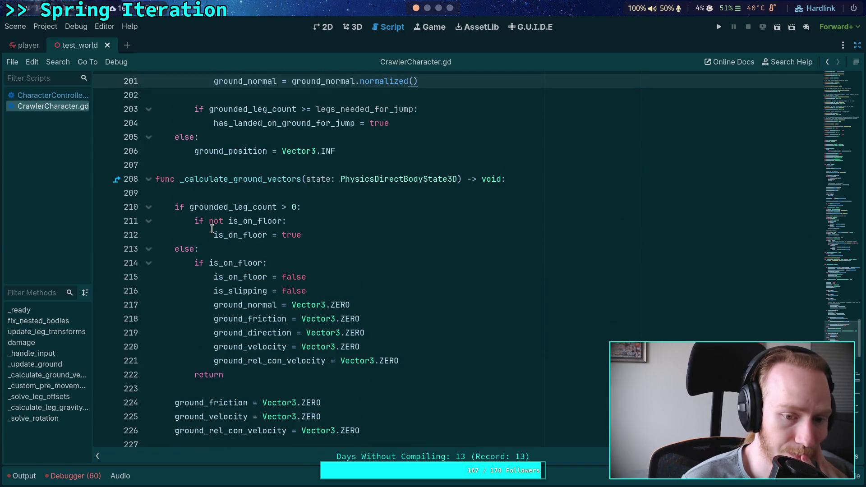
Step: In CharacterController.gd, collapse _update_ground and inspect the ground-vector resets and is_on_floor early return
left_click(60, 92)
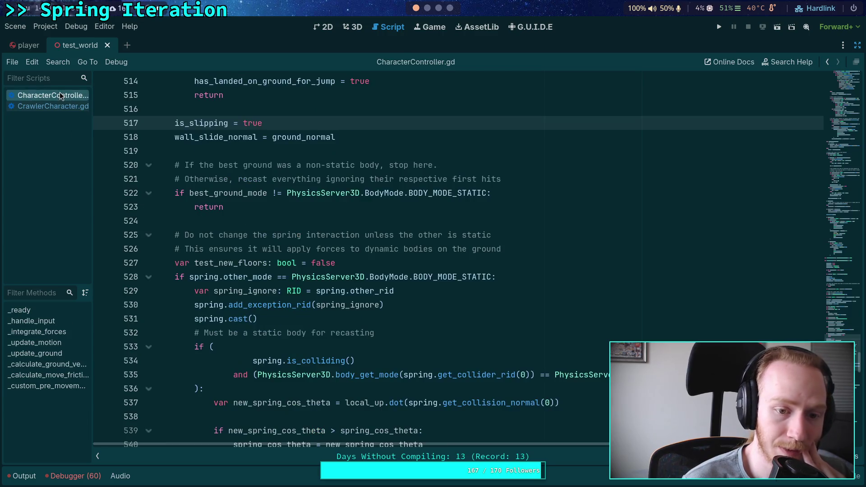
scroll(176, 222, "up", 15)
scroll(175, 222, "up", 13)
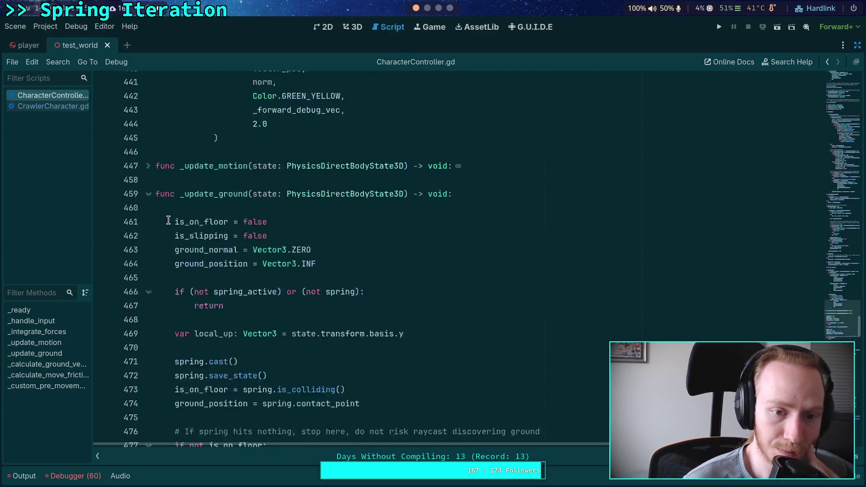
left_click(148, 319)
scroll(185, 277, "down", 4)
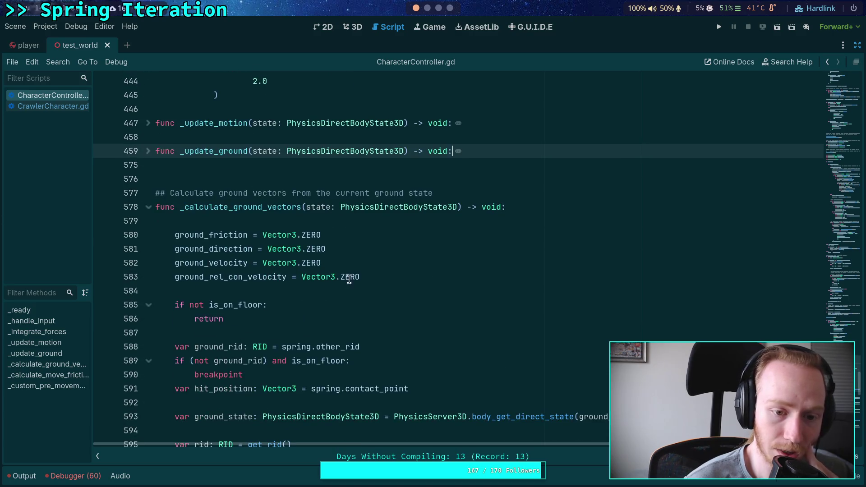
left_click_drag(354, 277, 171, 232)
left_click(248, 263)
left_click(241, 319)
left_click_drag(241, 319, 224, 290)
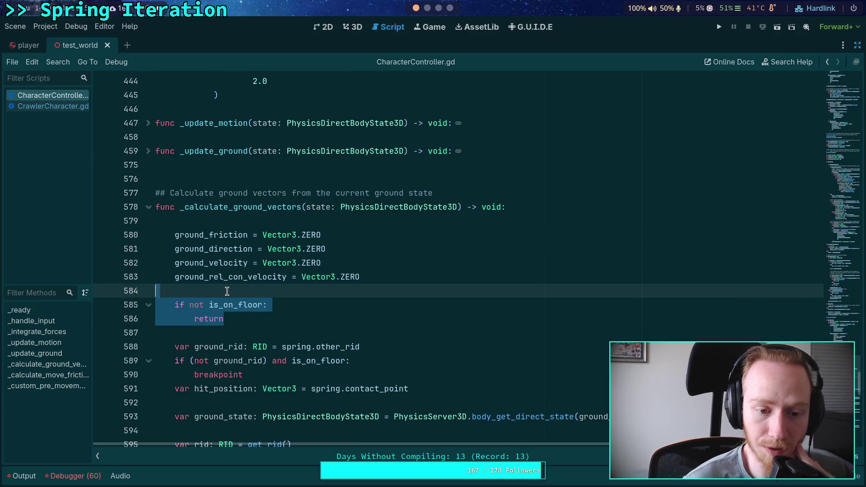
Step: Compare with CrawlerCharacter.gd line 216, then select CharacterController.gd's reset lines 580–583
left_click(53, 106)
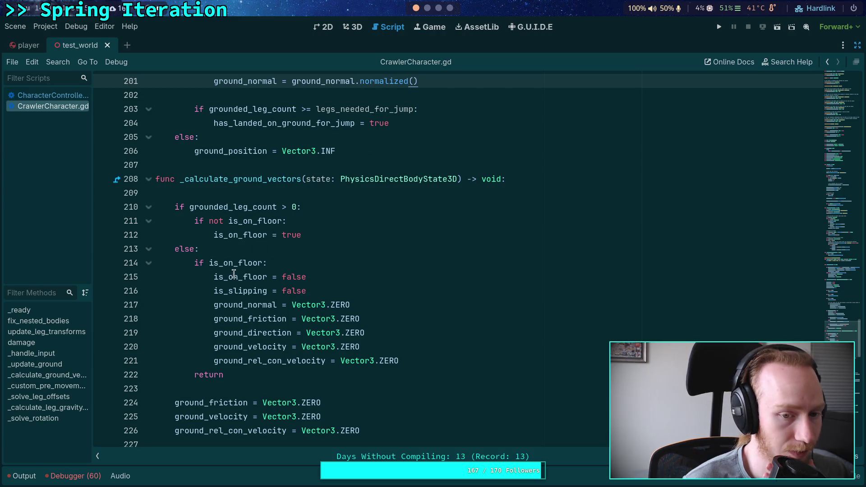
left_click(321, 292)
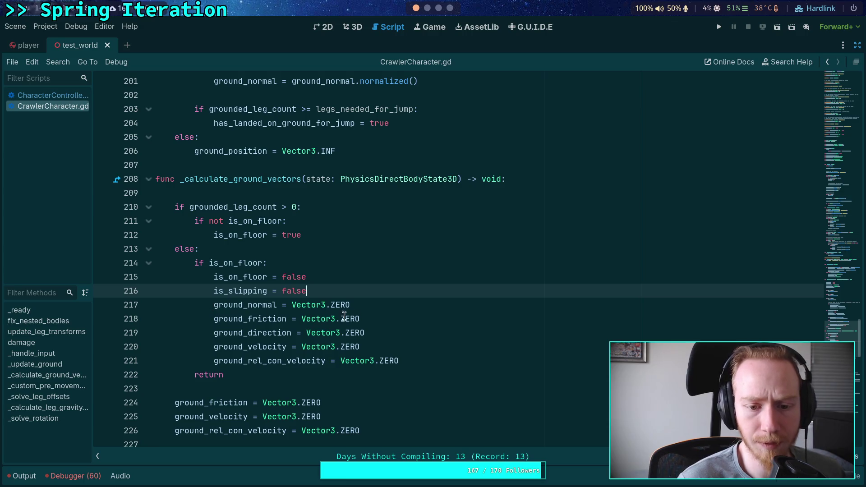
left_click(47, 96)
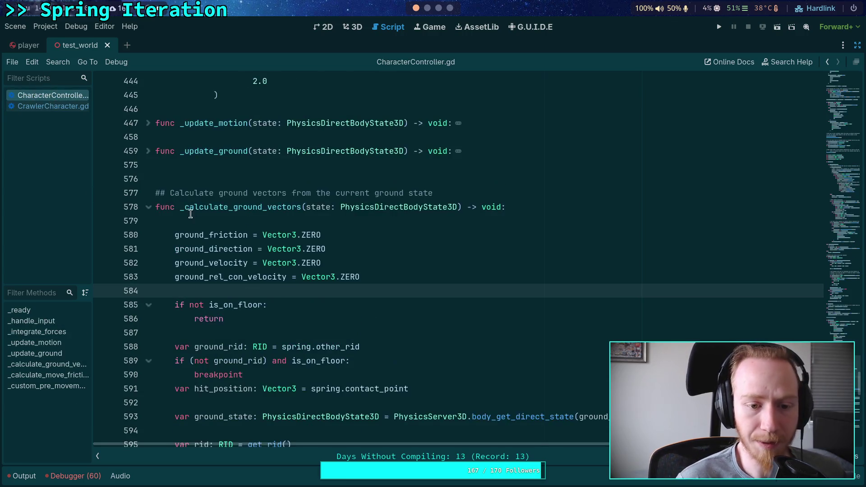
left_click_drag(392, 277, 146, 235)
Step: Copy the four ground-vector reset lines into CrawlerCharacter.gd at line 210 and fix indentation
right_click(211, 248)
left_click(227, 286)
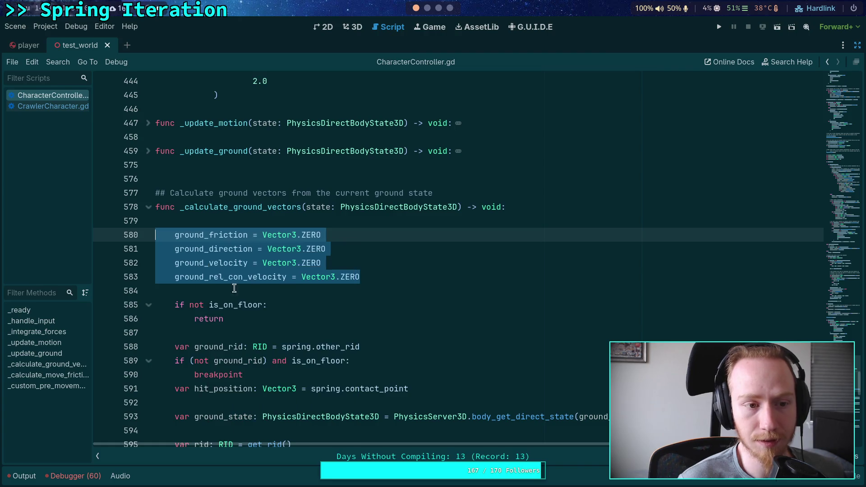
left_click(53, 106)
left_click(307, 192)
key("Return")
key("Return")
key("Up")
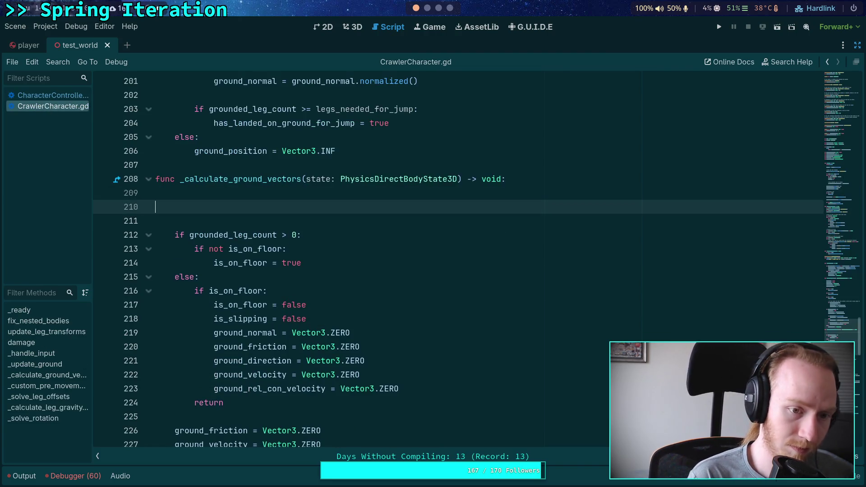
key("ctrl+v")
left_click(244, 207)
key("shift+Tab")
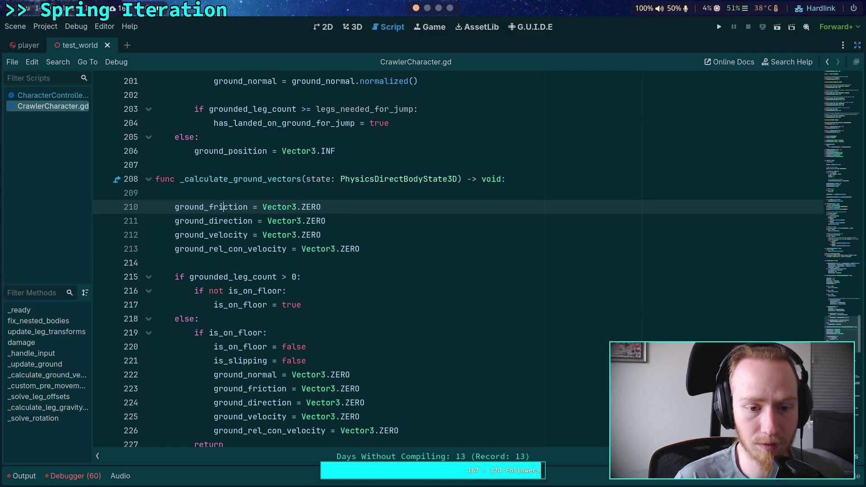
Step: Delete the duplicated reset lines 223–226 and the redundant resets on lines 218–220
scroll(265, 269, "down", 2)
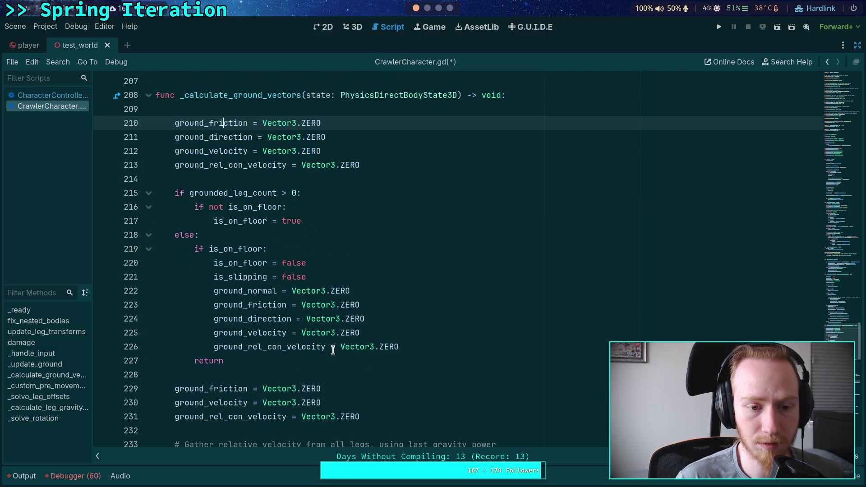
mouse_move(410, 346)
left_mouse_down()
mouse_move(329, 216)
mouse_move(318, 179)
left_mouse_up()
key("BackSpace")
key("BackSpace")
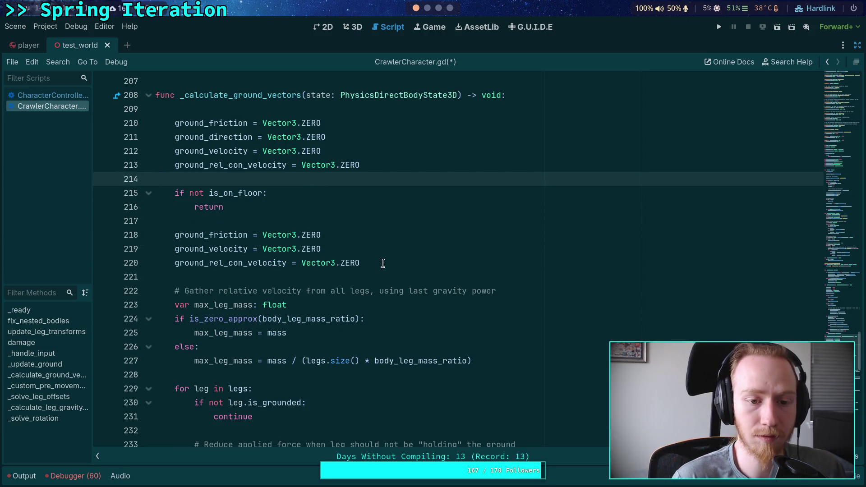
left_click_drag(384, 263, 358, 213)
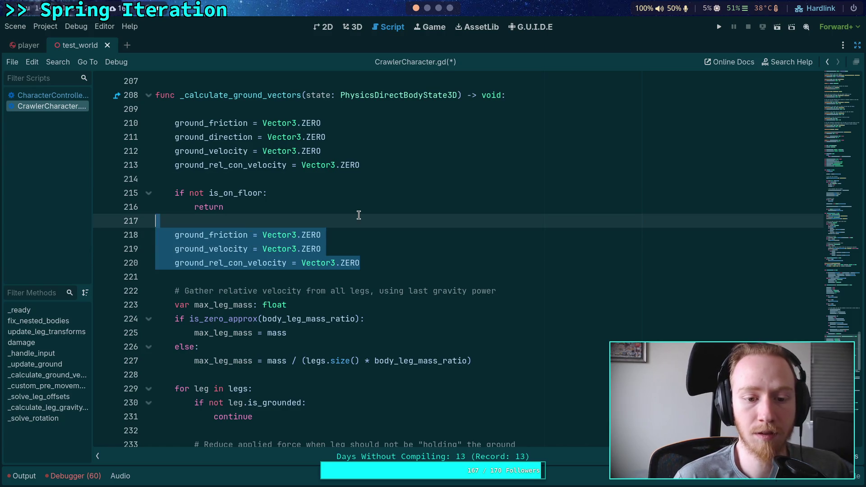
key("BackSpace")
key("BackSpace")
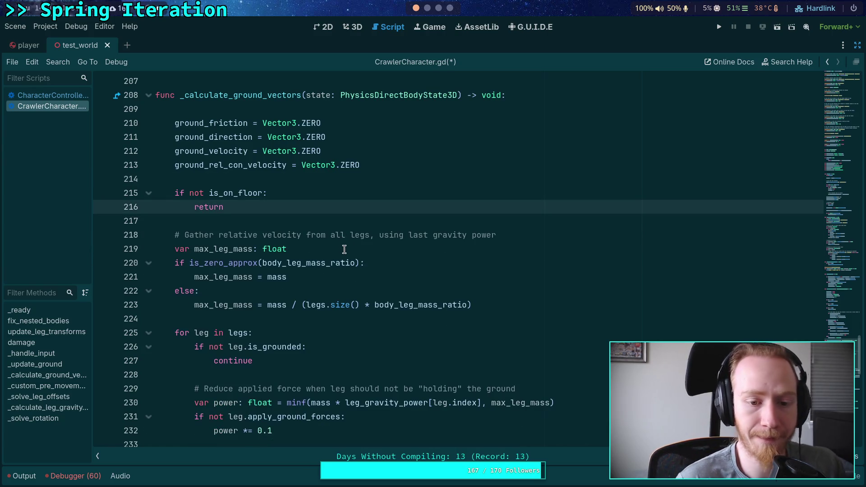
Step: Trace ground_rel_con_velocity, ground_velocity and ground_friction through the leg loop, then launch the game
left_click(360, 235)
scroll(360, 235, "down", 1)
scroll(360, 235, "up", 2)
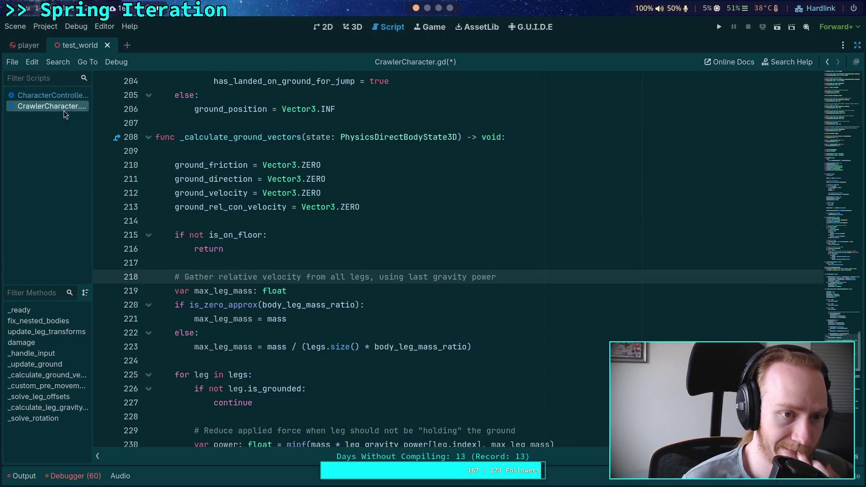
scroll(284, 226, "down", 8)
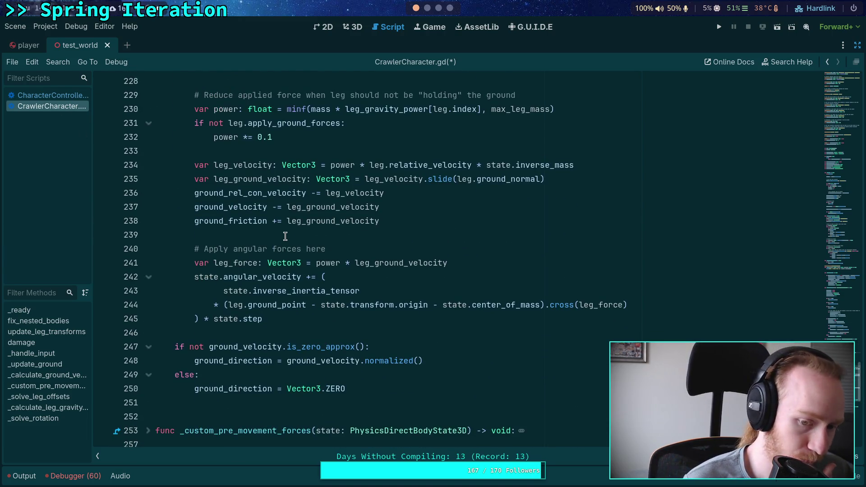
scroll(285, 236, "up", 1)
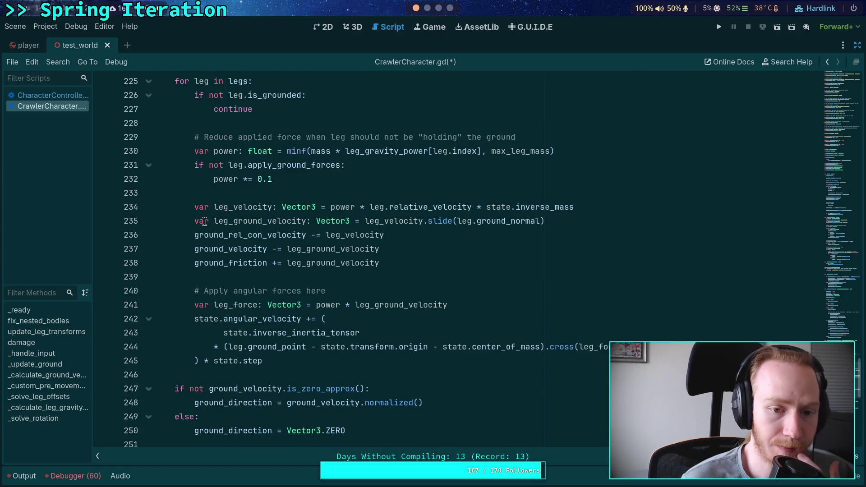
scroll(183, 220, "down", 1)
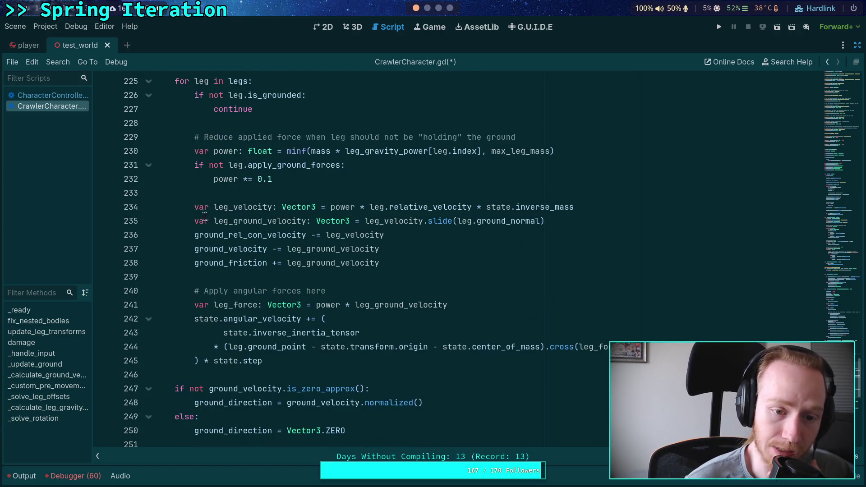
double_click(233, 235)
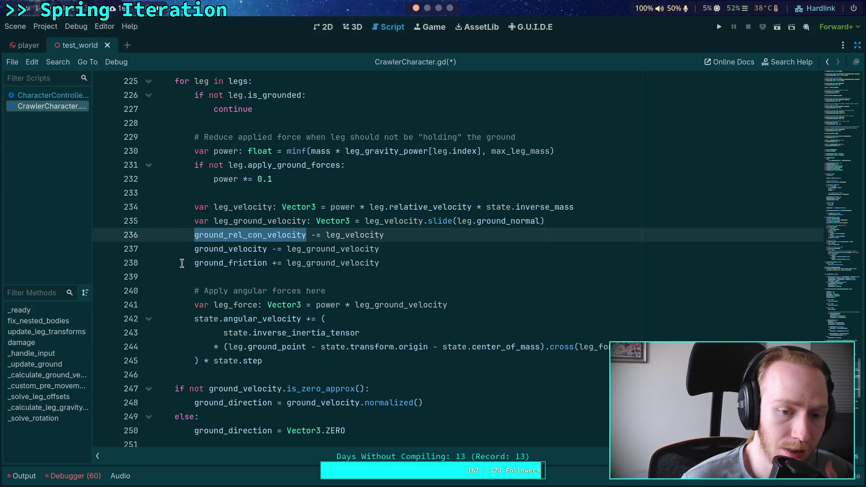
double_click(222, 249)
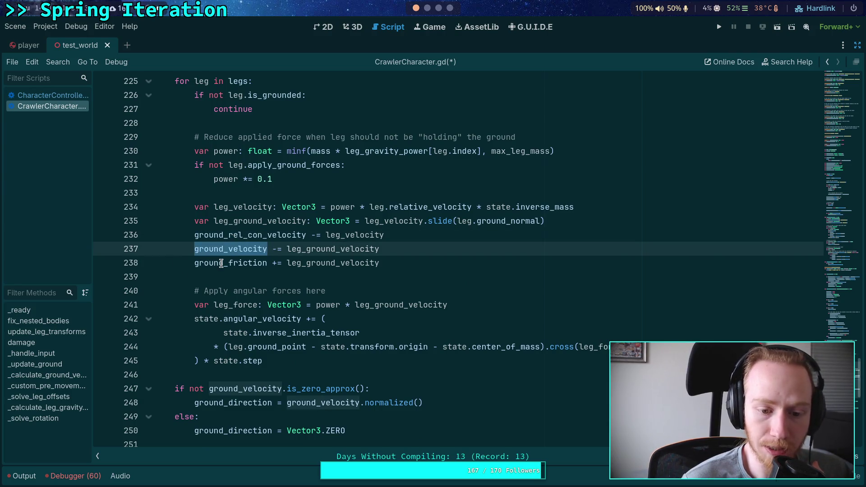
double_click(214, 264)
scroll(188, 275, "up", 3)
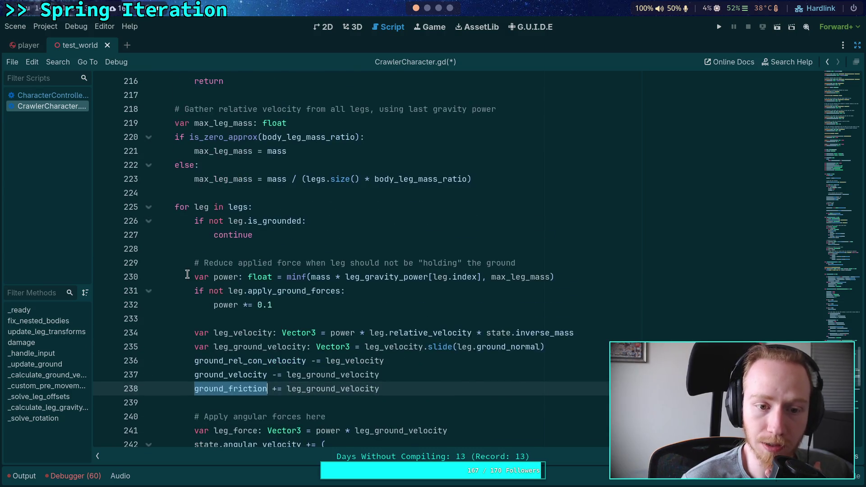
scroll(187, 275, "down", 3)
left_click(188, 276)
scroll(194, 277, "down", 3)
scroll(197, 278, "up", 9)
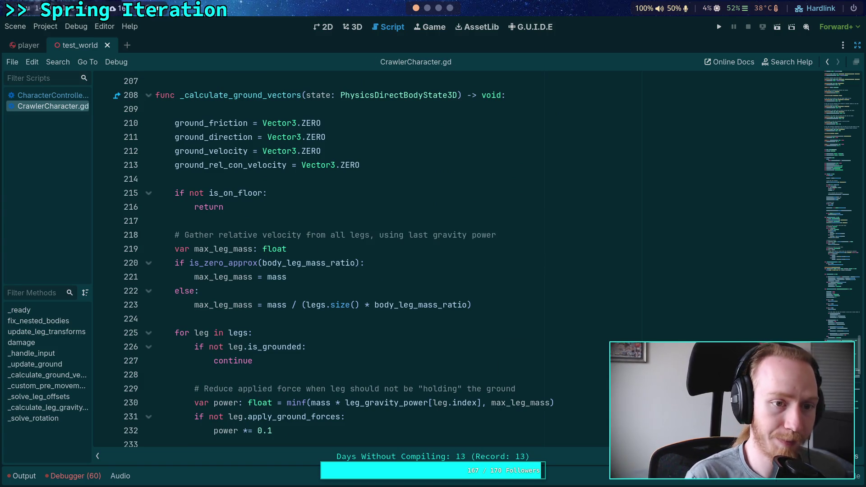
left_click(719, 27)
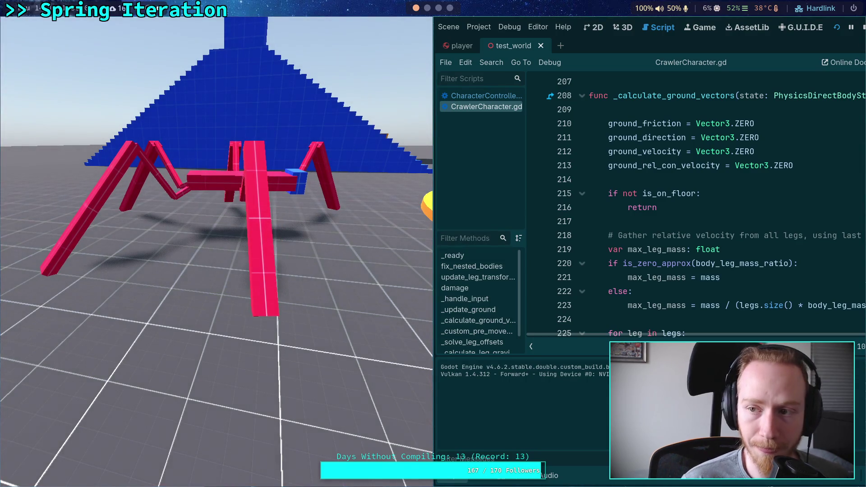
Step: Stop the running game after watching the crawler walk
left_click(861, 28)
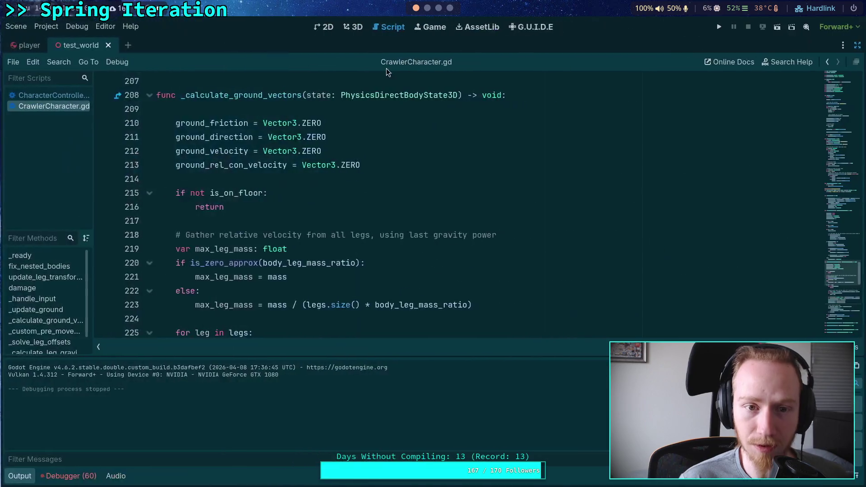
Step: Turn on Debug > Visible Collision Shapes, play the game taking rigid-body damage, then stop it
left_click(45, 26)
mouse_move(75, 27)
left_click(112, 70)
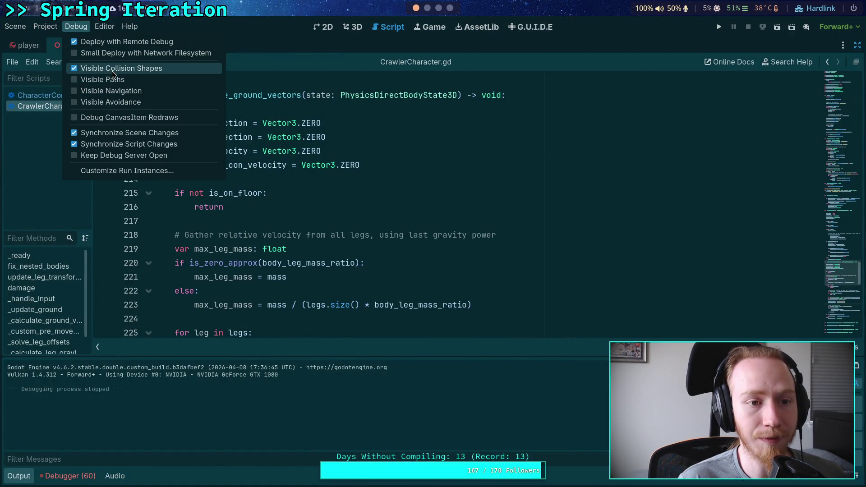
left_click(717, 27)
left_click(718, 27)
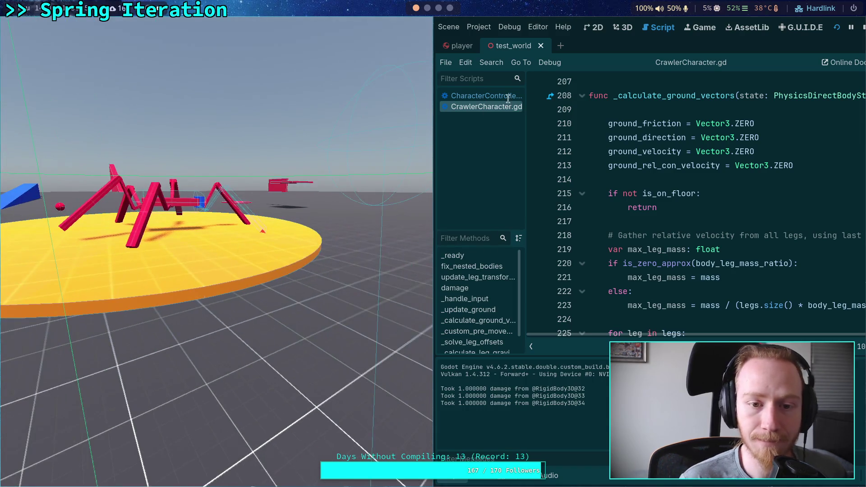
key("F8")
Step: Select the spider crawler in the 3D view and drag it onto the yellow disc in Top view
left_click(351, 29)
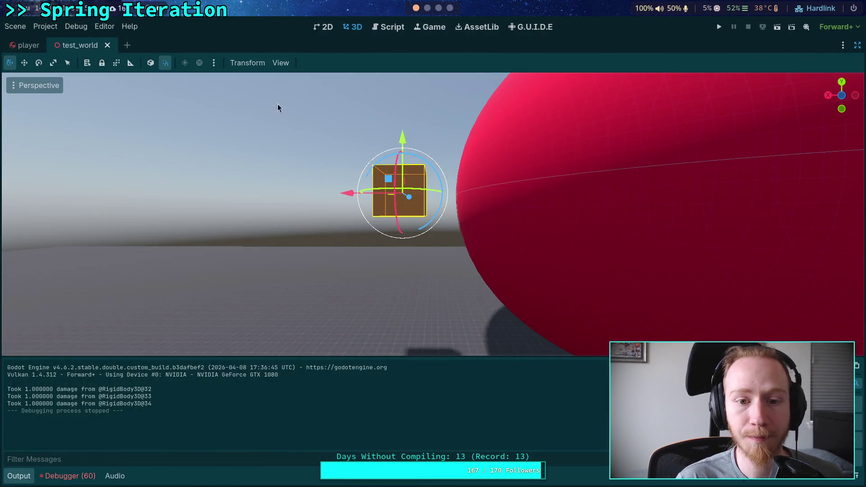
right_click(440, 261)
key("s")
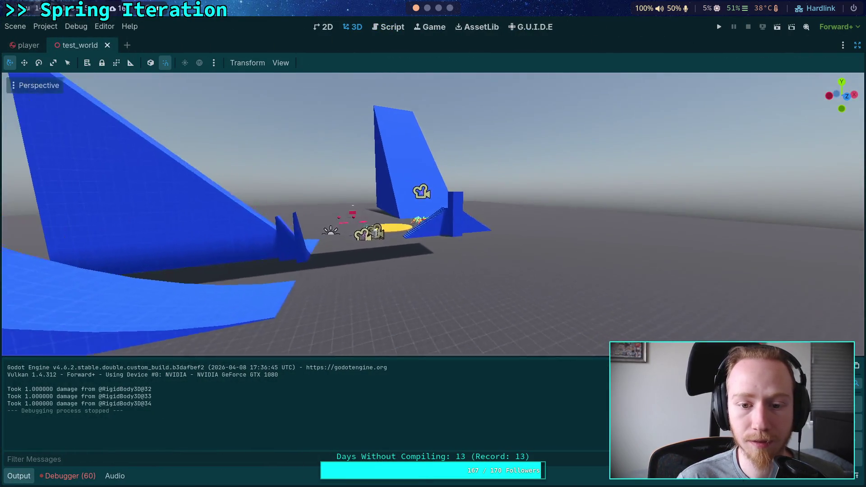
scroll(318, 243, "down", 5)
key("w")
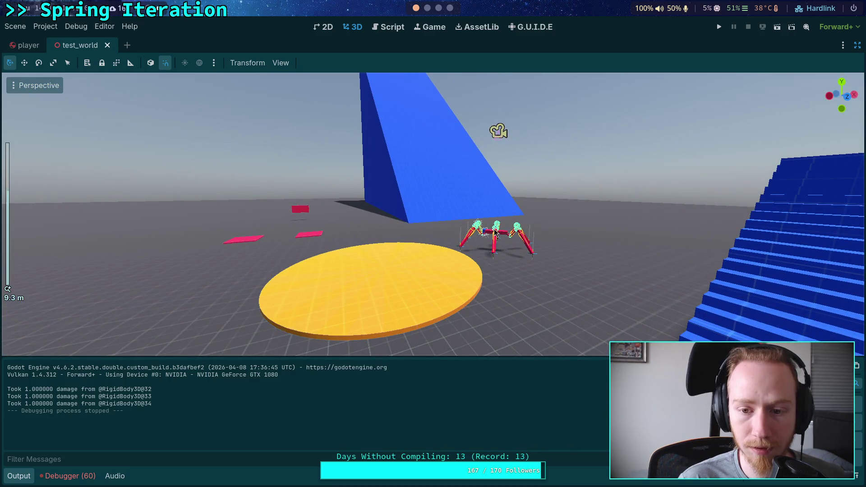
left_click(495, 233)
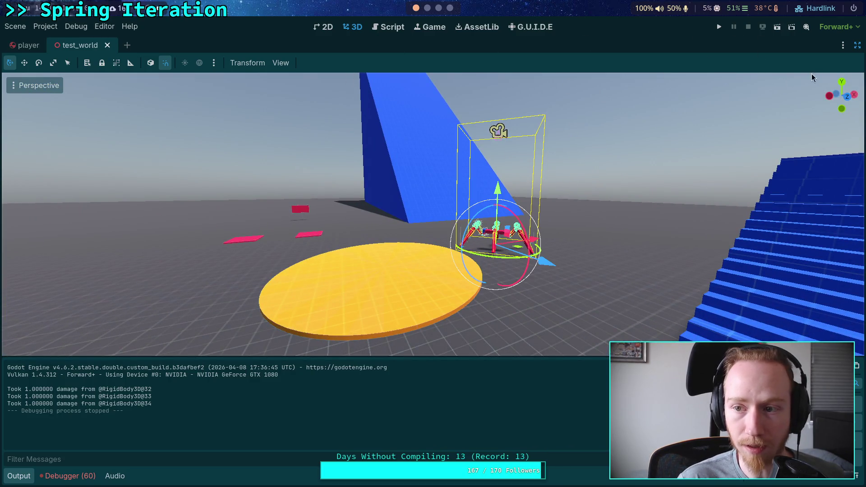
left_click(841, 83)
mouse_move(602, 168)
left_mouse_down()
mouse_move(481, 176)
mouse_move(435, 166)
mouse_move(440, 186)
mouse_move(433, 179)
left_mouse_up()
scroll(432, 178, "up", 2)
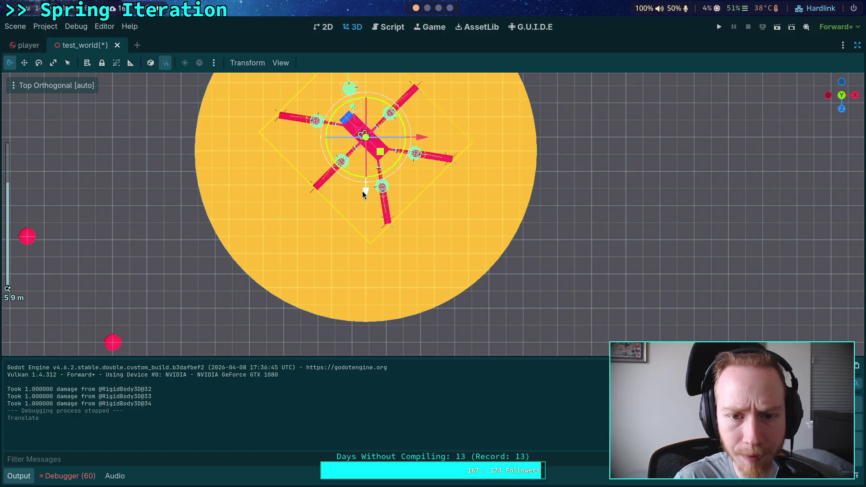
left_click_drag(364, 194, 363, 209)
scroll(384, 160, "up", 2)
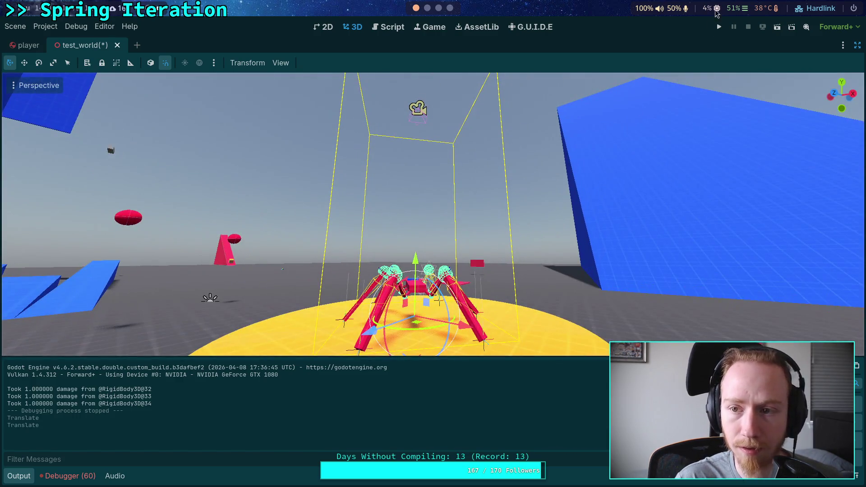
Step: Run the game with the crawler starting on the yellow disc, then stop it
left_click(719, 26)
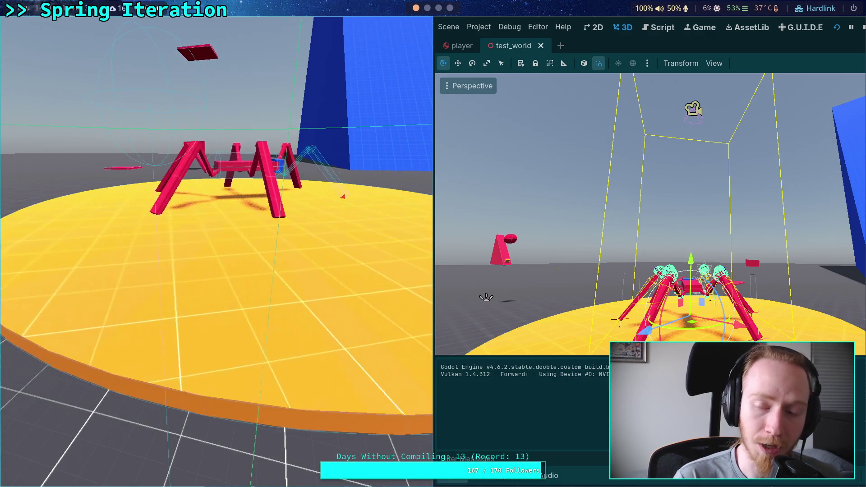
left_click(863, 28)
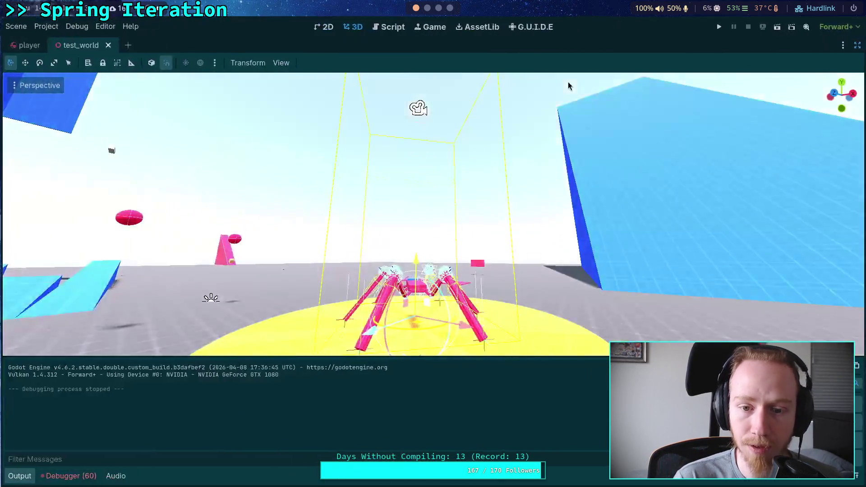
Step: Open the big_crawler_bot scene and show the crawler in the 3D view
left_click(389, 27)
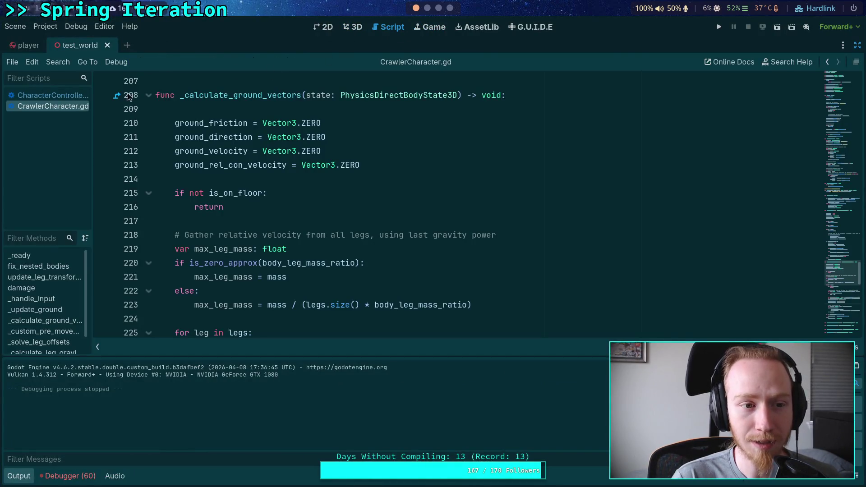
left_click(857, 45)
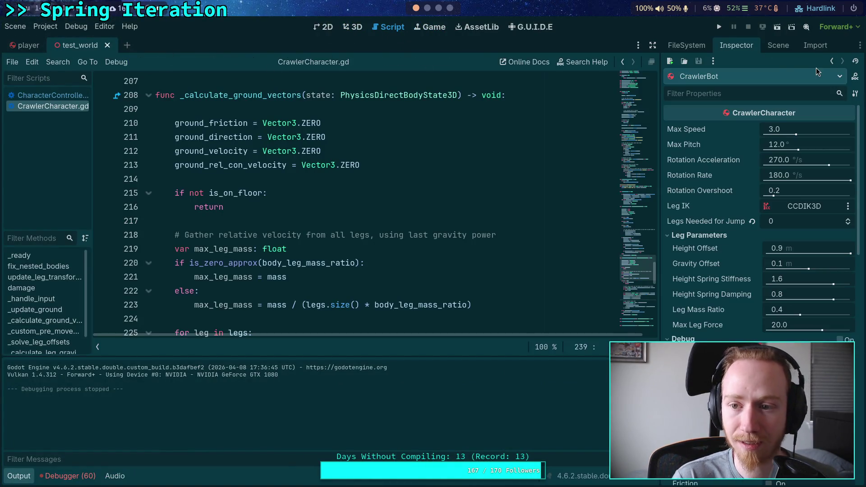
left_click(778, 45)
left_click(834, 114)
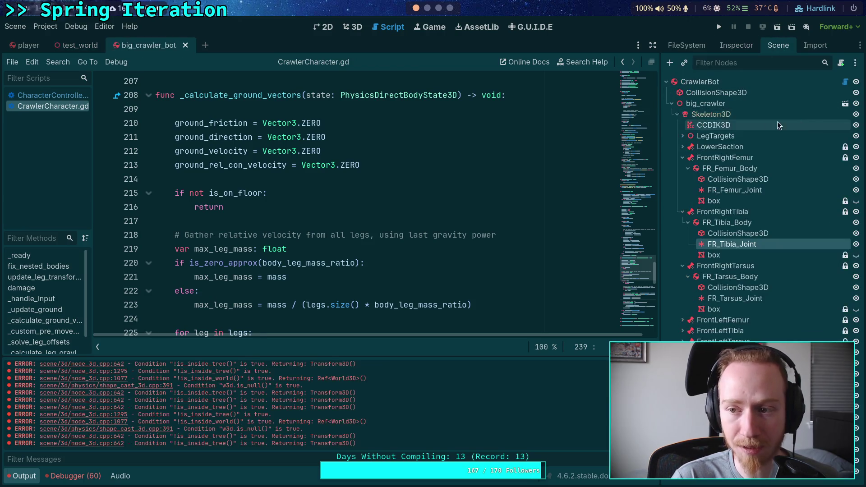
left_click(357, 28)
Step: Select FR_Tarsus_Body, review its collision layer and mask, and run the game again
left_click(450, 215)
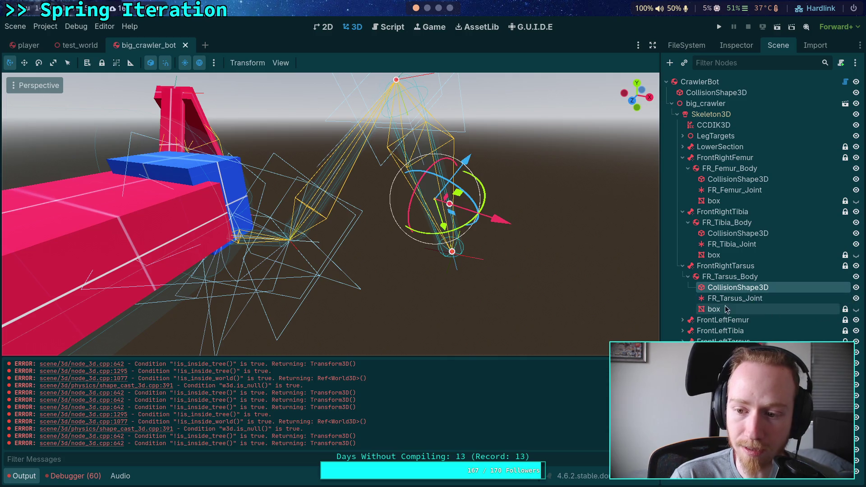
left_click(766, 277)
left_click(744, 48)
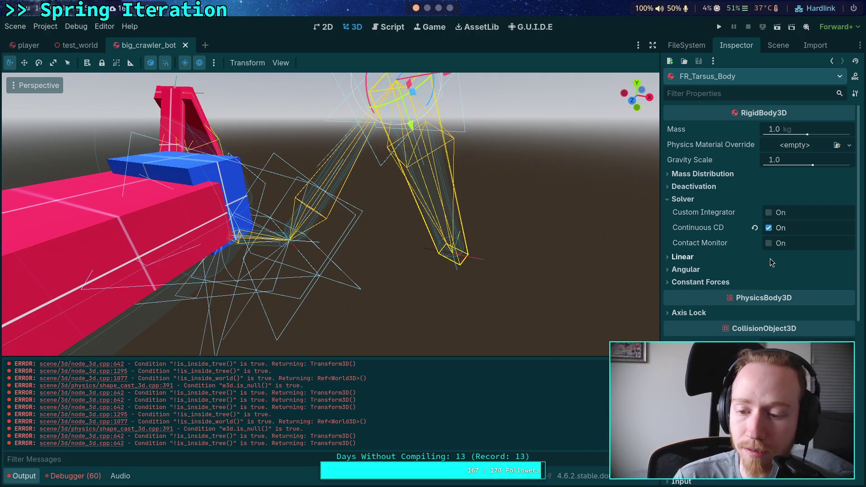
scroll(770, 291, "down", 2)
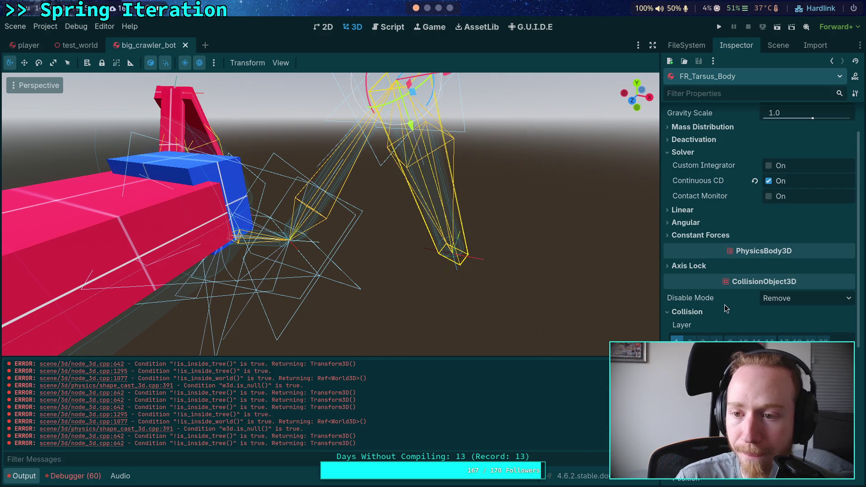
scroll(726, 311, "down", 6)
scroll(722, 338, "down", 2)
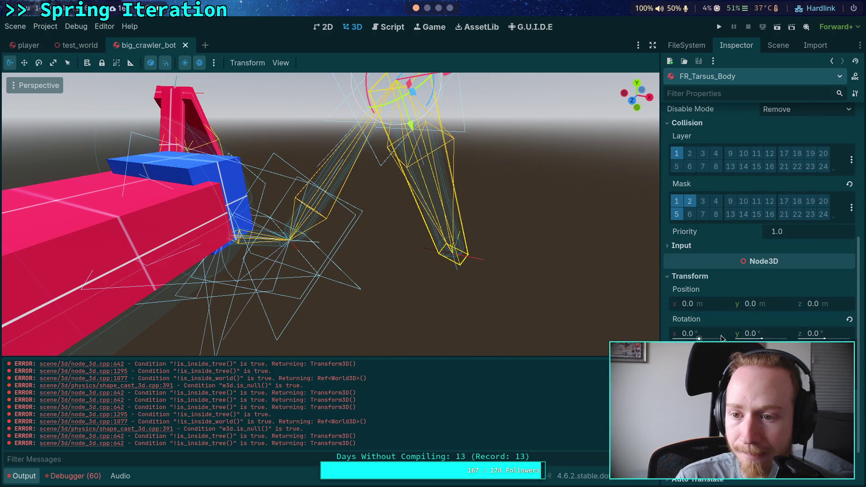
scroll(722, 339, "down", 2)
scroll(721, 339, "down", 2)
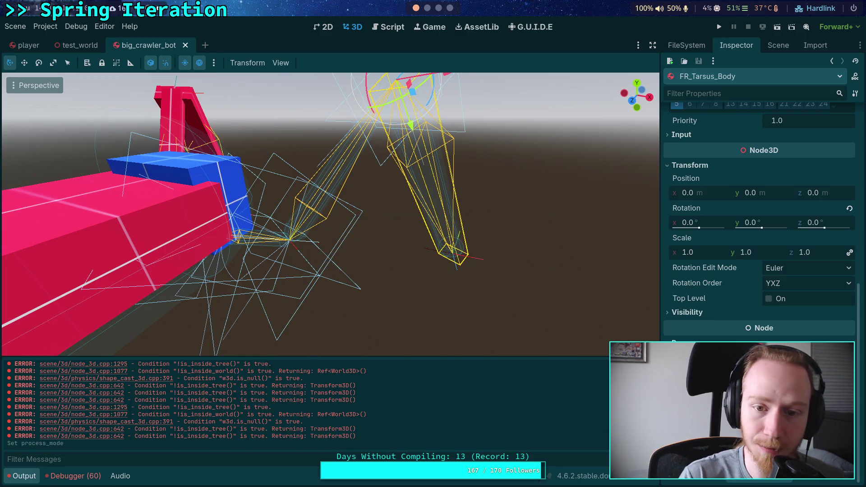
left_click(718, 27)
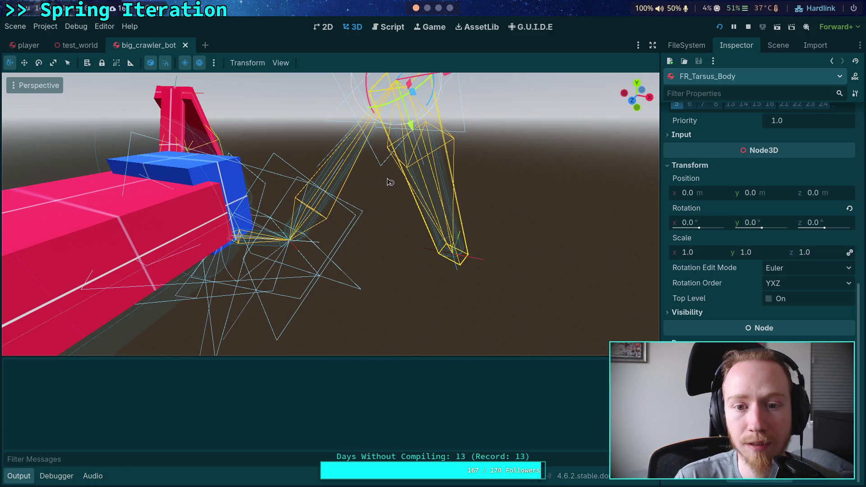
Step: Move the game camera forward toward the crawler on the yellow platform, then stop the game
key("w")
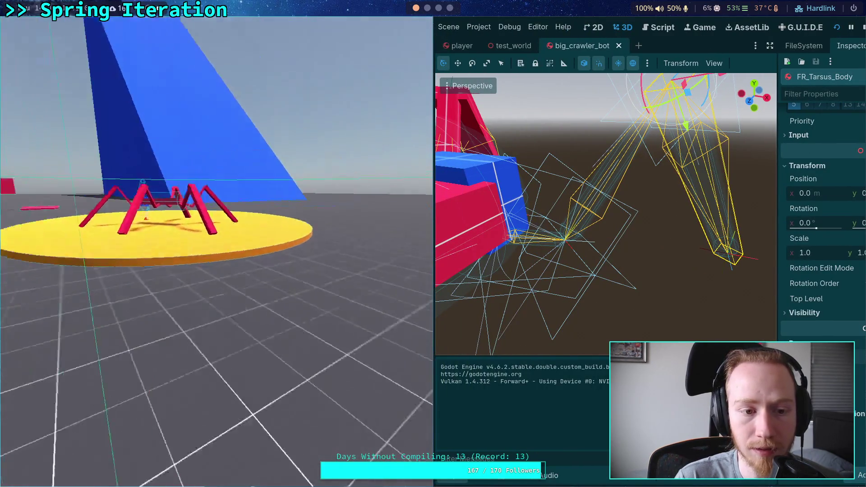
key("w")
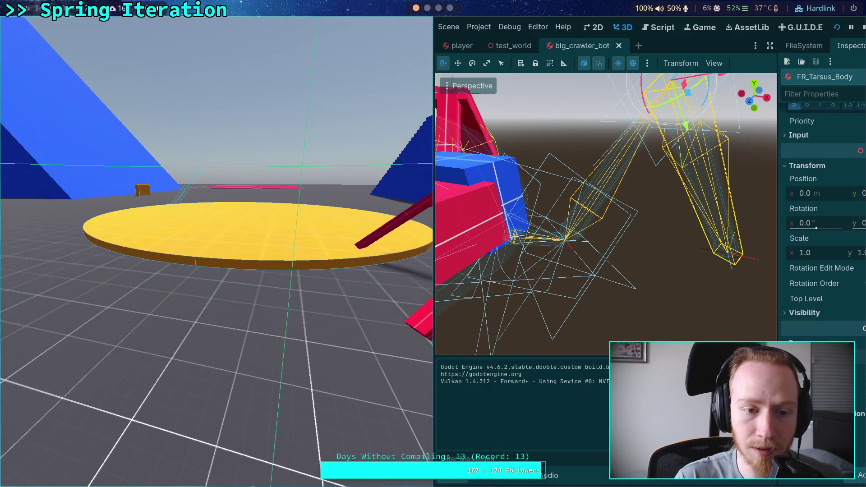
left_click(862, 28)
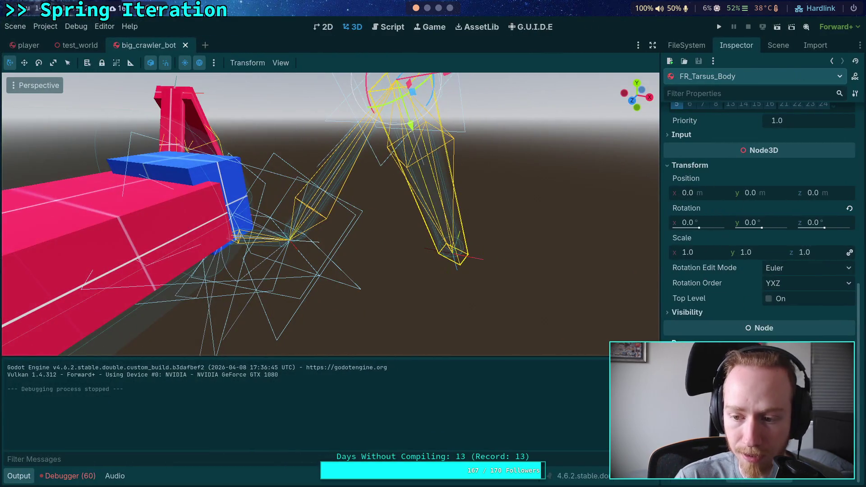
Step: Review FR_Tarsus_Body's Disable Mode (kept Remove) and Deactivation settings, then save and run the game
scroll(733, 332, "up", 5)
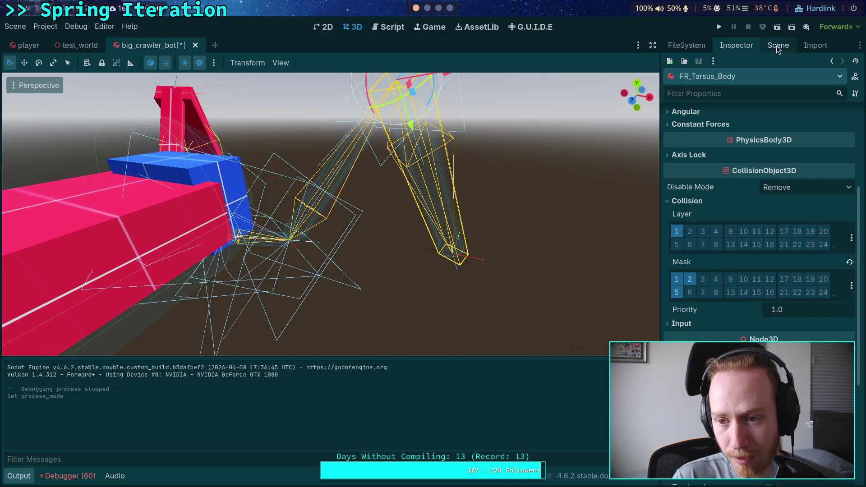
scroll(760, 278, "down", 3)
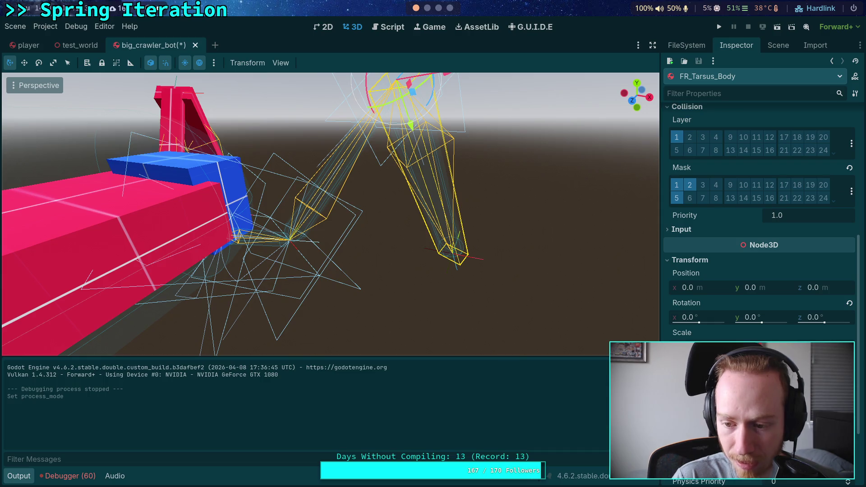
scroll(769, 199, "up", 5)
left_click(821, 235)
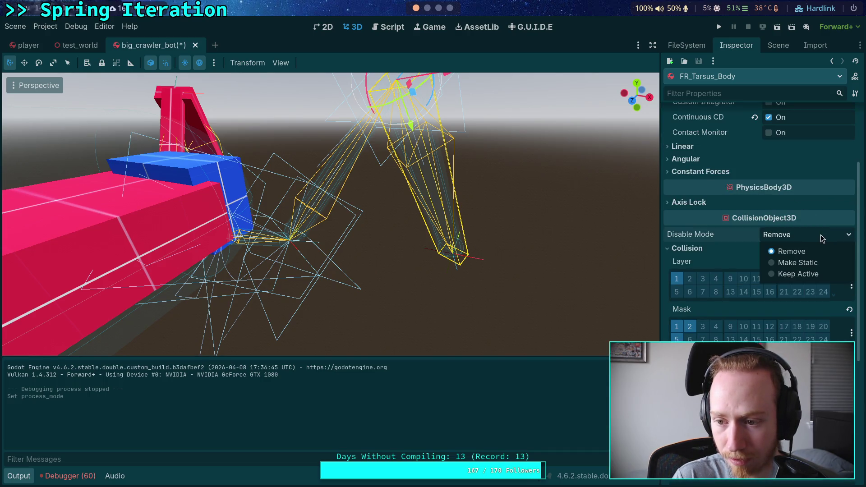
left_click(821, 234)
mouse_move(693, 236)
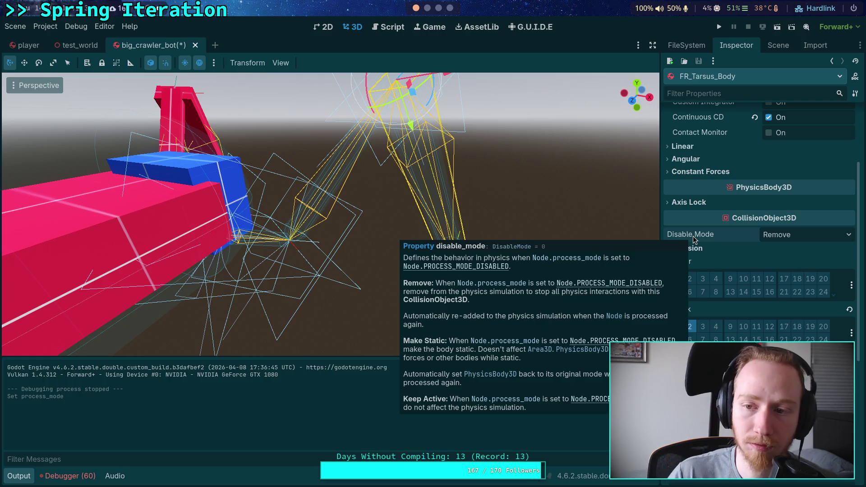
scroll(693, 236, "up", 4)
mouse_move(713, 223)
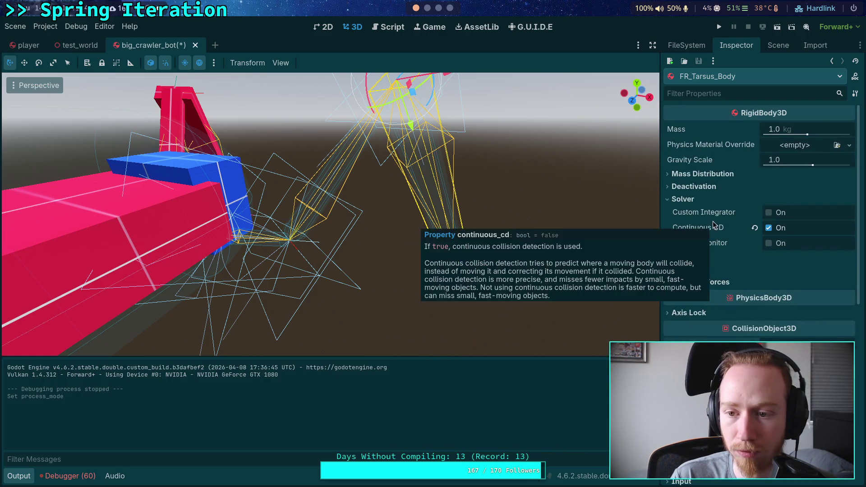
left_click(696, 186)
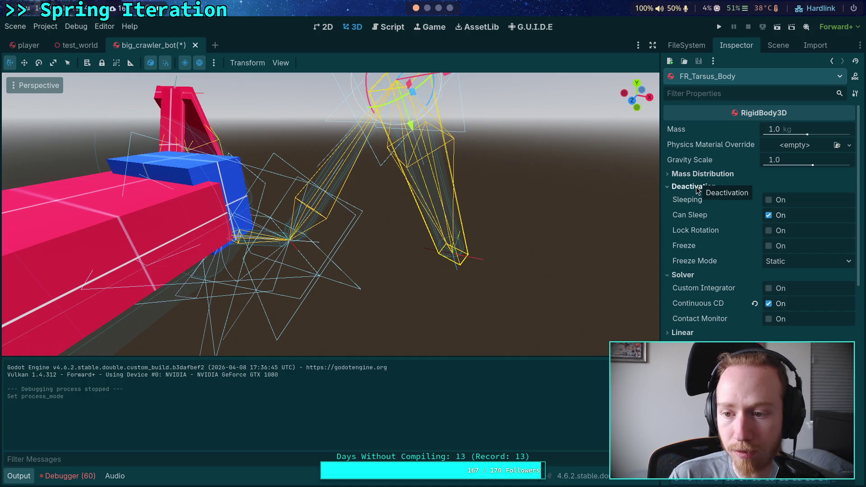
left_click(696, 187)
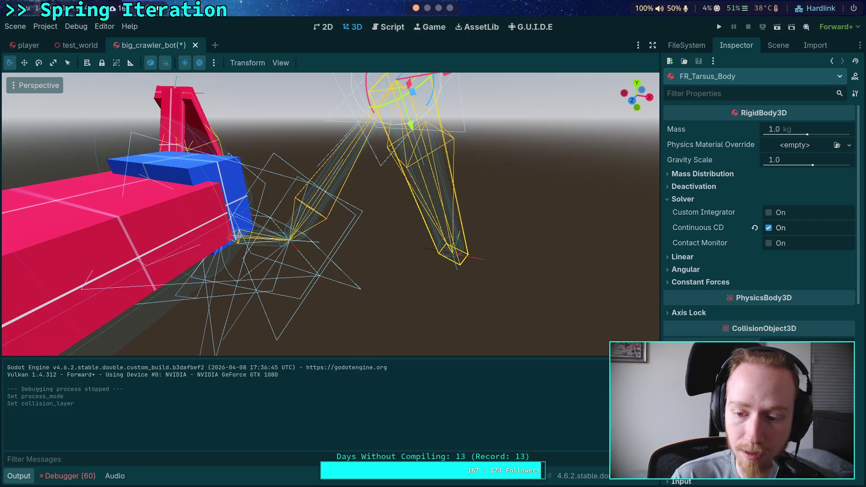
left_click(719, 26)
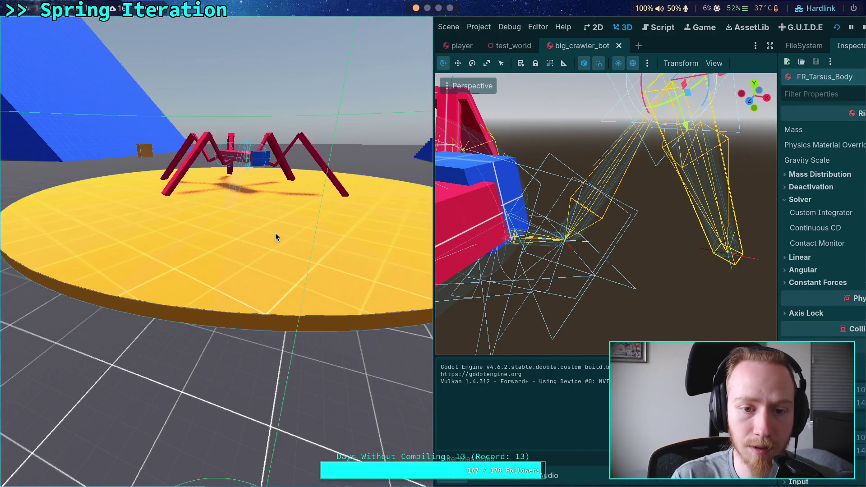
Step: Stop the crawler test run after watching it walk
left_click(863, 26)
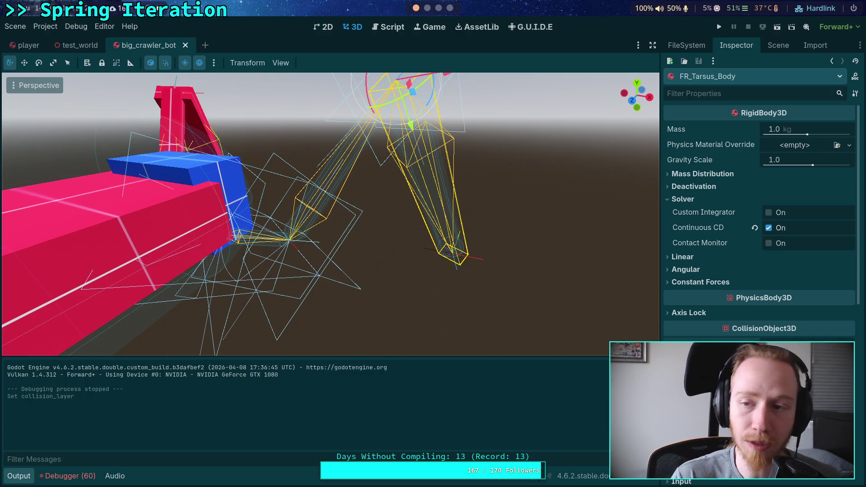
key("F5")
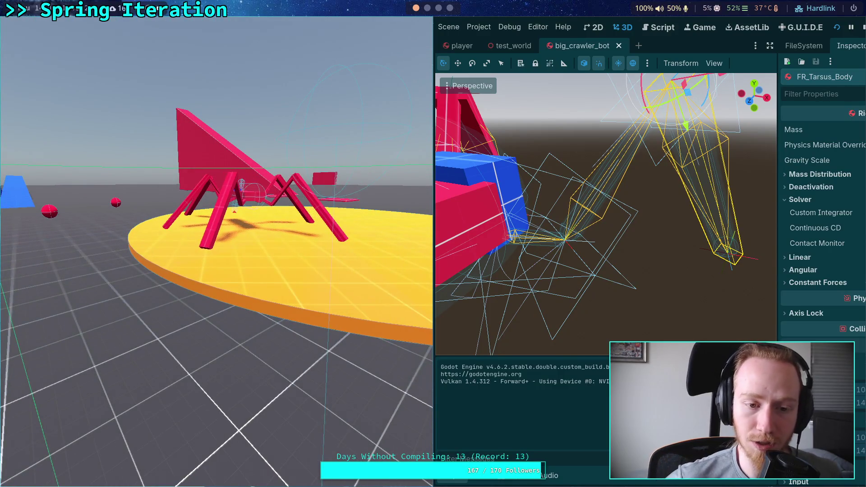
left_click(863, 29)
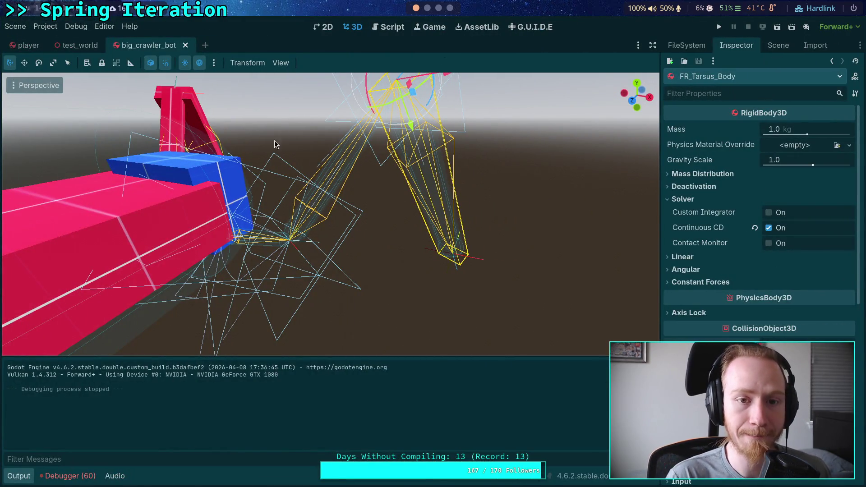
Step: Run git diff and page through the damage and _update_legs changes, then return to Godot
scroll(437, 9, "down", 1)
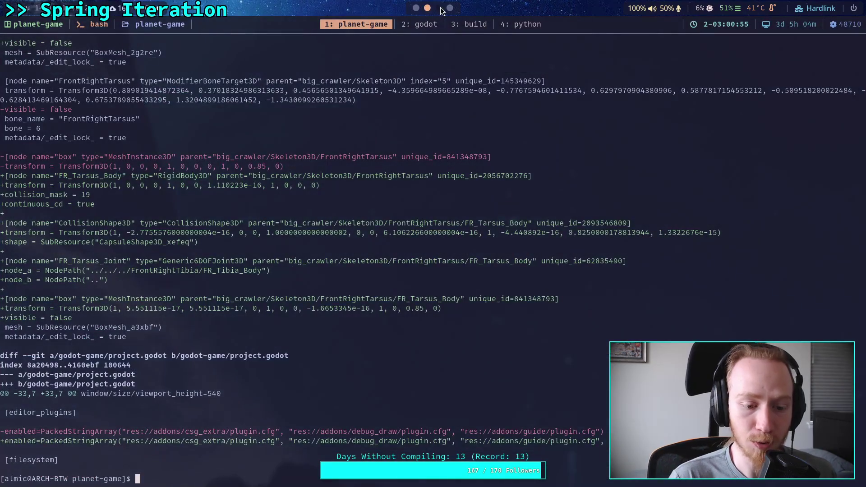
key("Return")
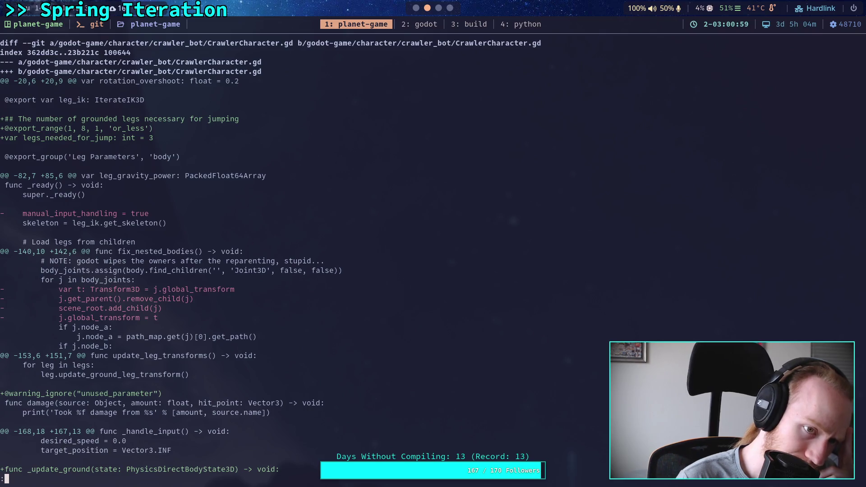
key("Down")
key("Down")
key("Down")
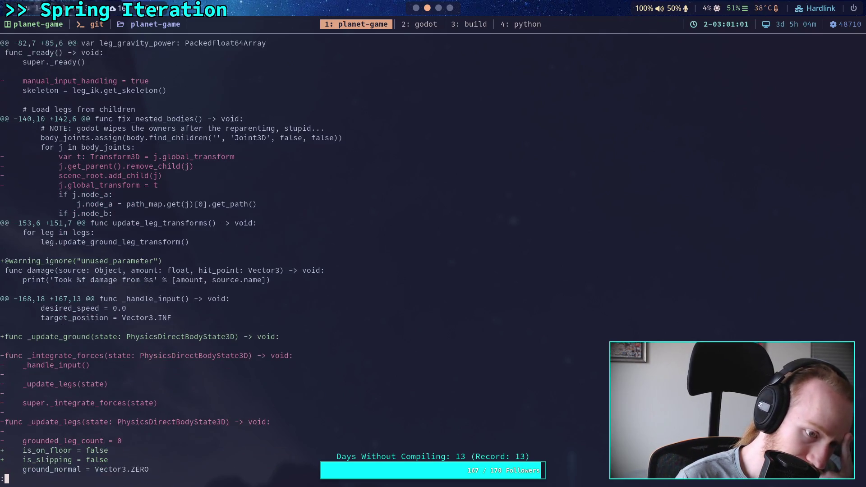
key("Down")
key("Down")
key("Down")
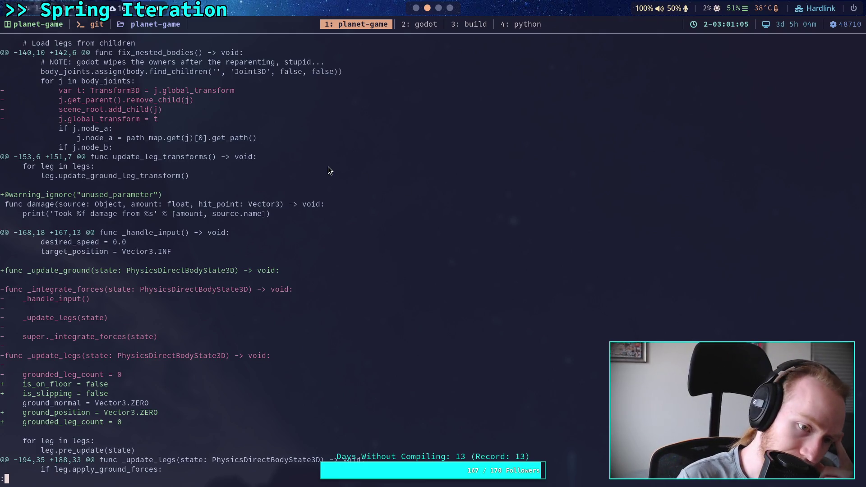
key("Down")
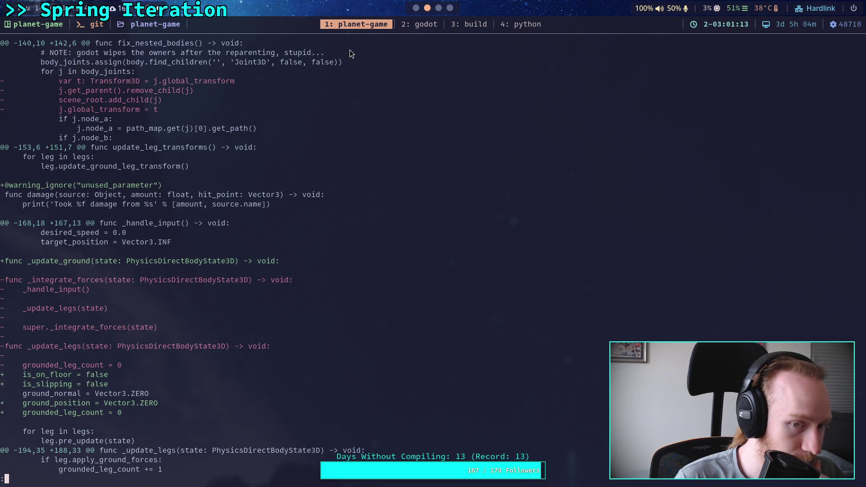
left_click(415, 8)
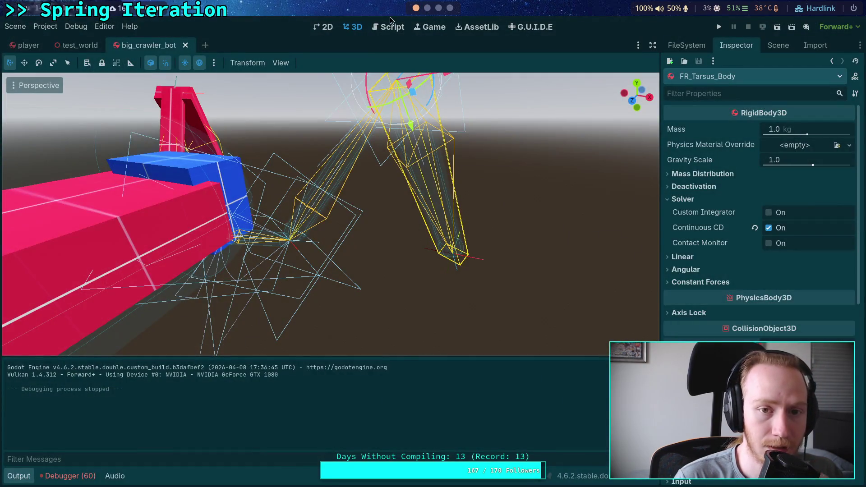
left_click(391, 25)
scroll(226, 225, "up", 4)
left_click(19, 476)
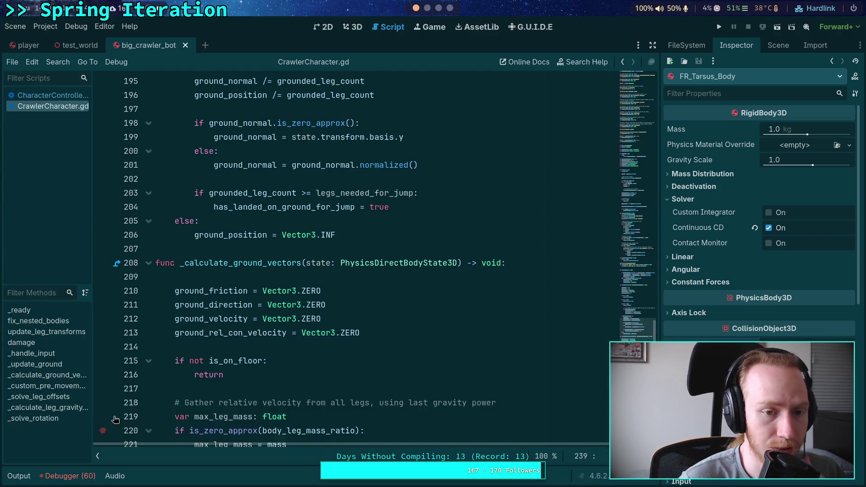
scroll(115, 419, "up", 10)
left_click(62, 97)
left_click(49, 106)
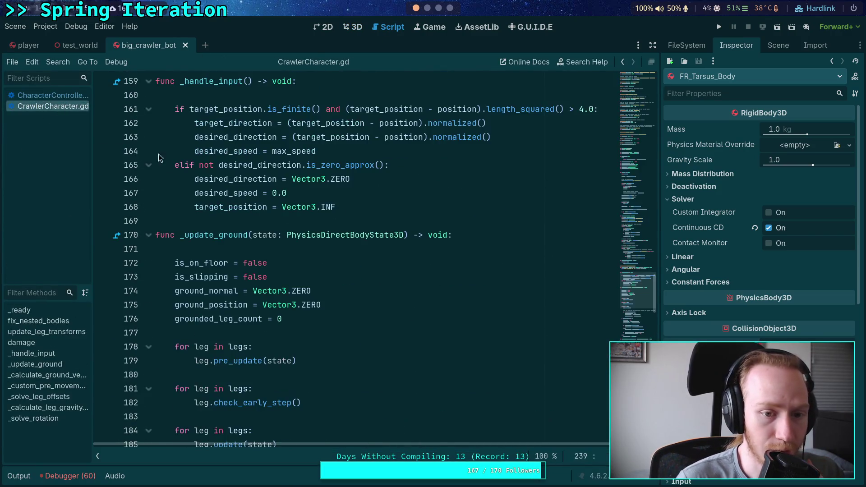
scroll(304, 216, "up", 7)
left_click_drag(374, 311, 348, 295)
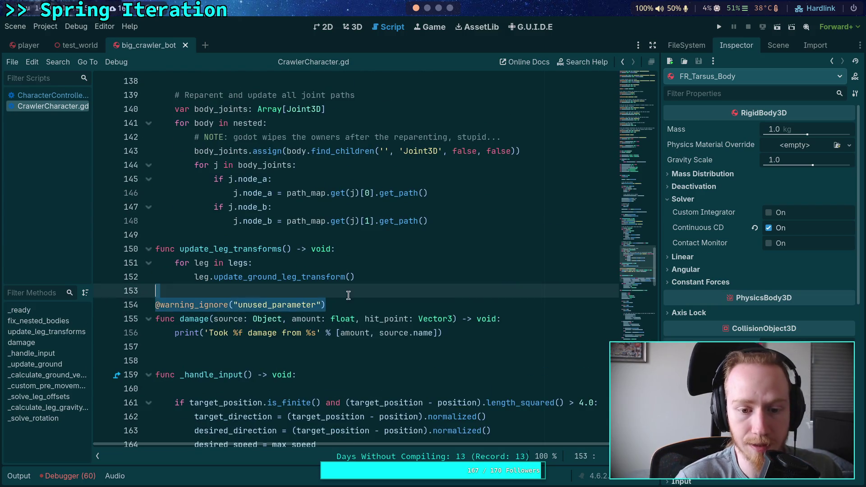
key("BackSpace")
Step: Add str(hit_point) to damage()'s print message, save the script, and run the game
left_click(314, 319)
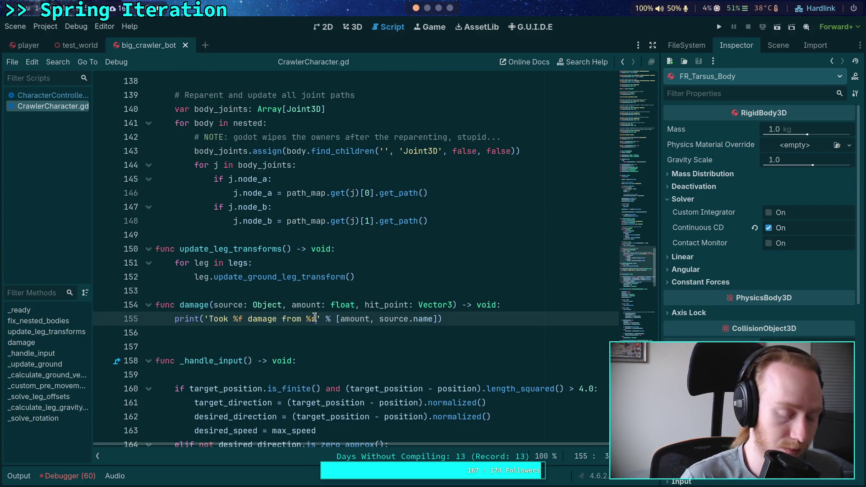
key("BackSpace")
type("sition %s")
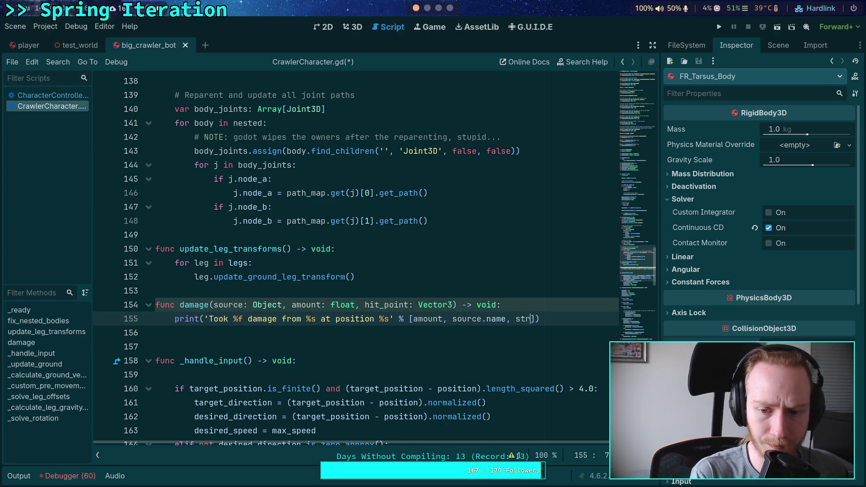
type("(hit_")
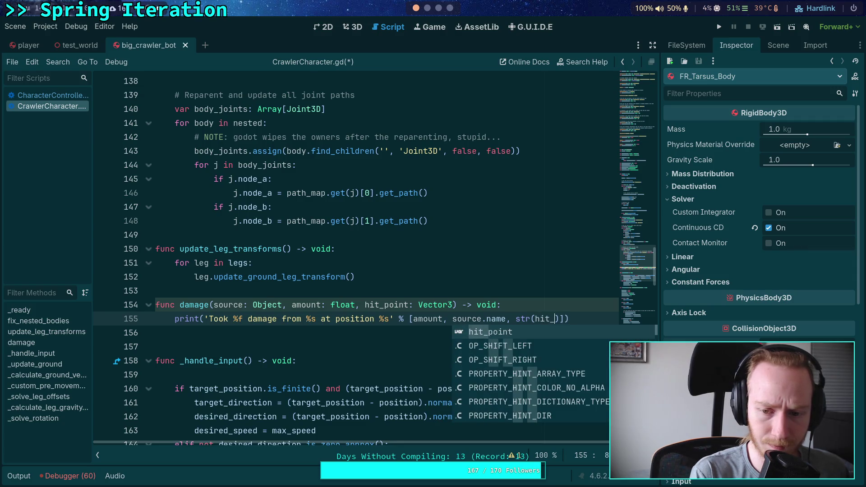
type(".")
key("Escape")
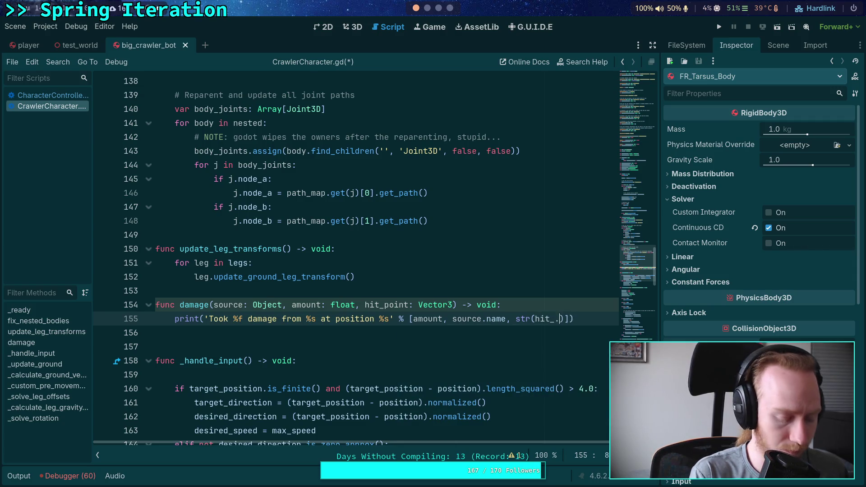
key("ctrl+s")
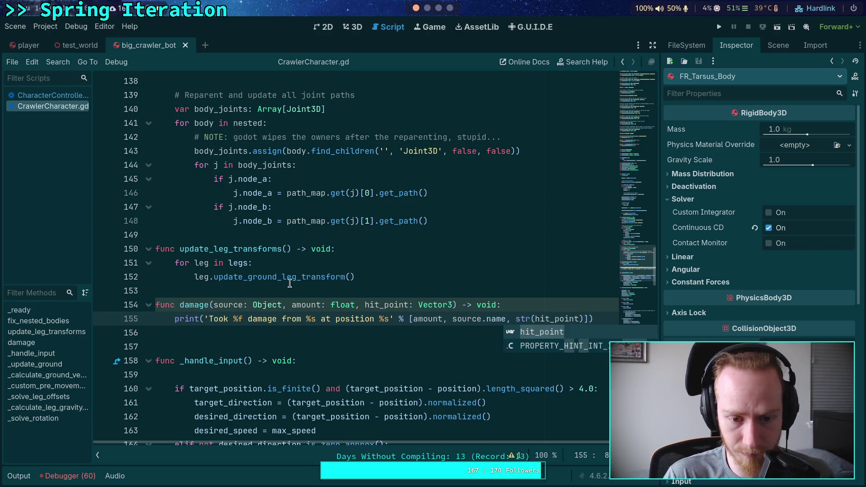
left_click(292, 281)
left_click(718, 27)
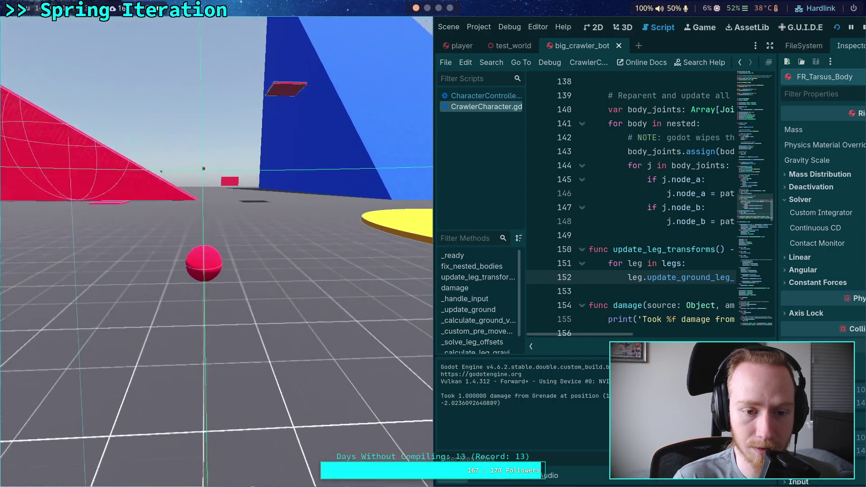
Step: Stop the game once the Grenade damage message with hit position is logged
left_click(861, 29)
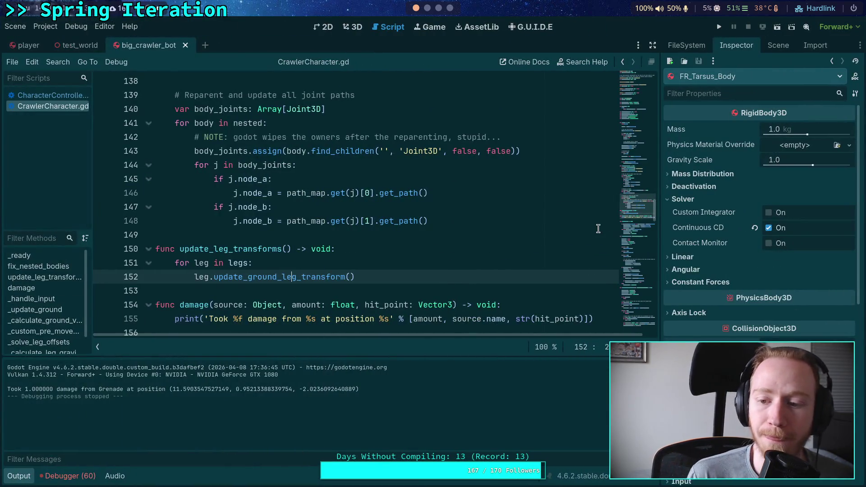
Step: Open the grenade scene and check its collision layer settings
left_click(784, 47)
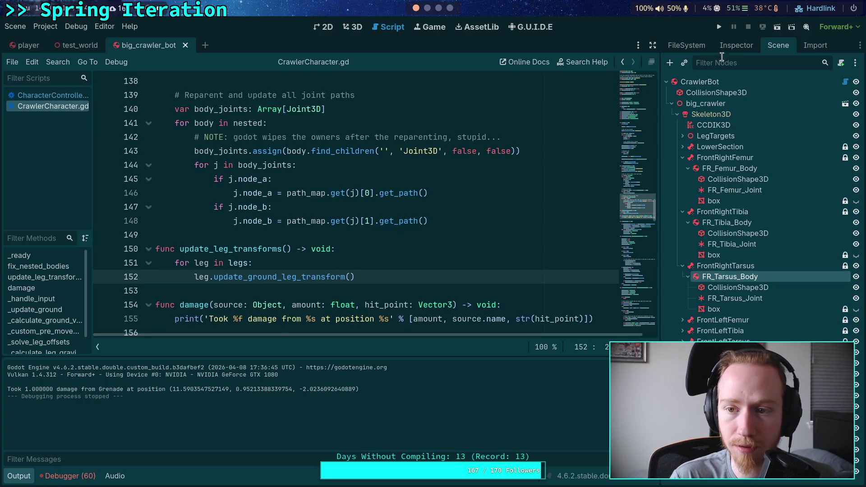
left_click(697, 47)
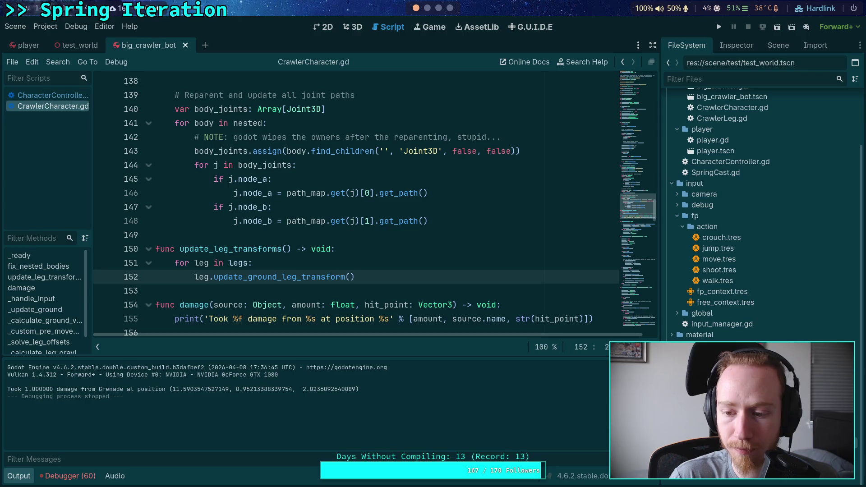
double_click(721, 356)
left_click(735, 45)
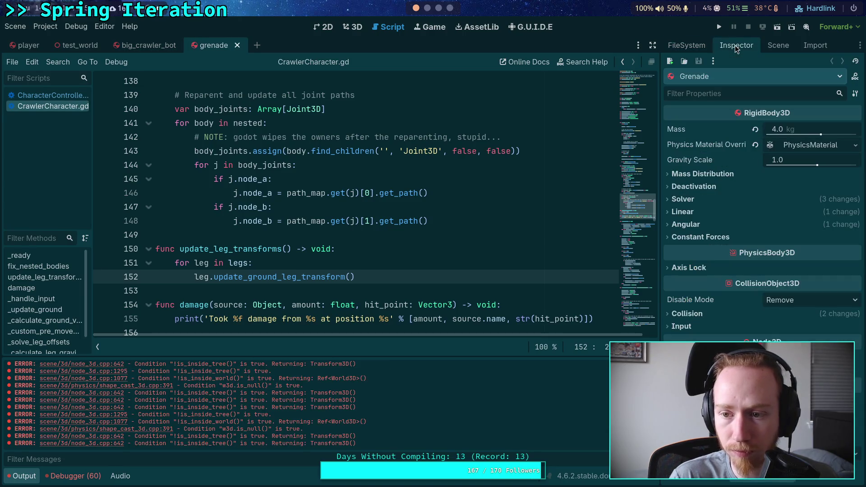
left_click(691, 313)
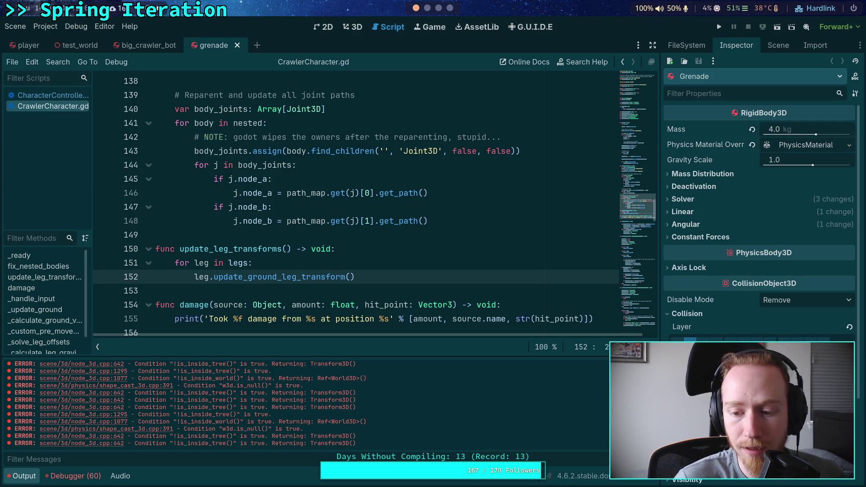
left_click(766, 48)
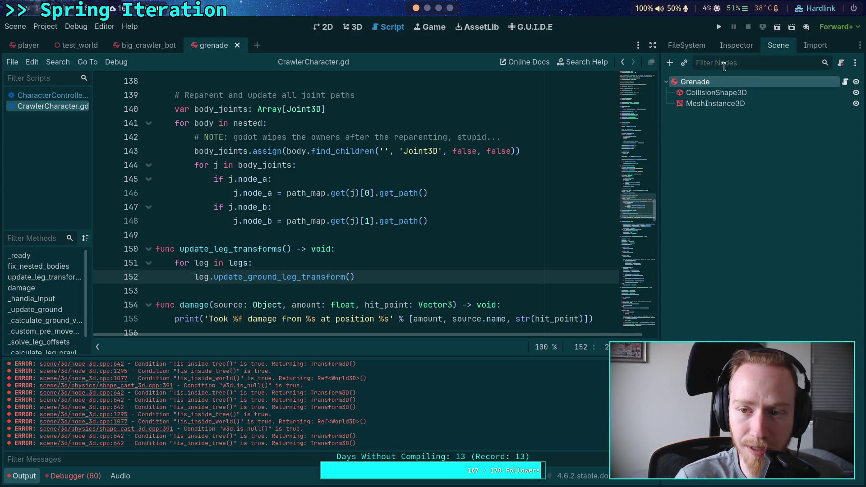
left_click(677, 45)
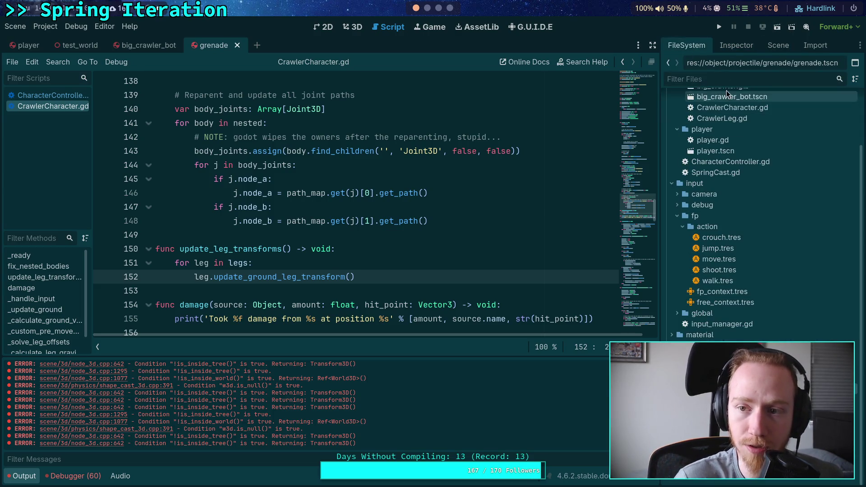
left_click(737, 49)
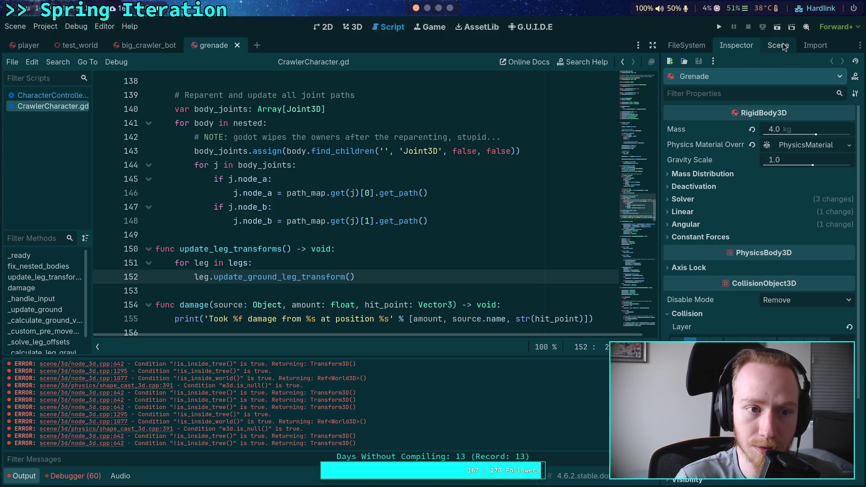
Step: In test_world, put the Ball body on collision layer 2
left_click(81, 45)
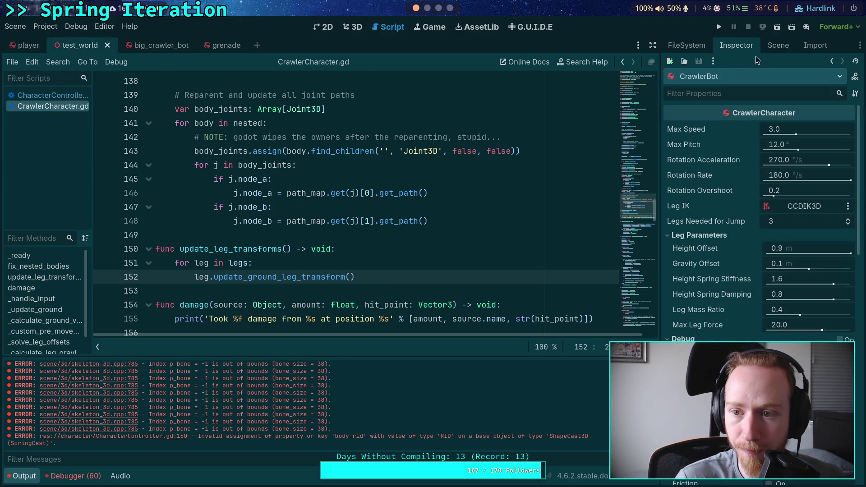
left_click(777, 46)
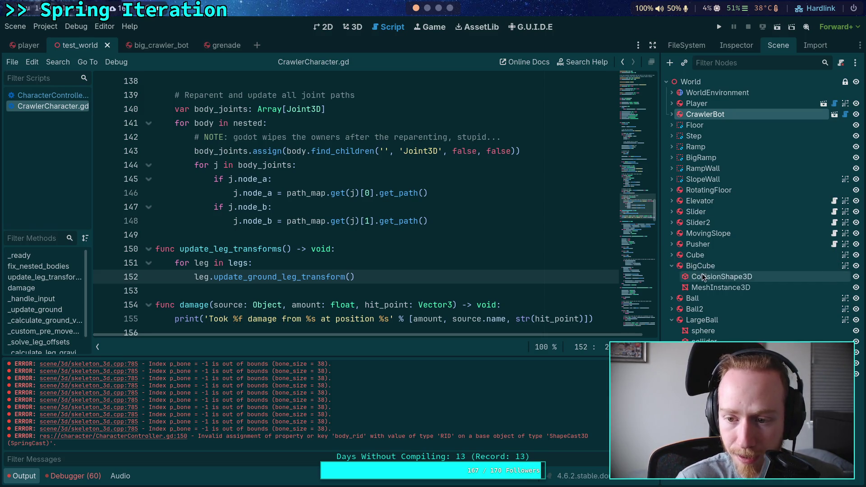
left_click(710, 302)
left_click(754, 46)
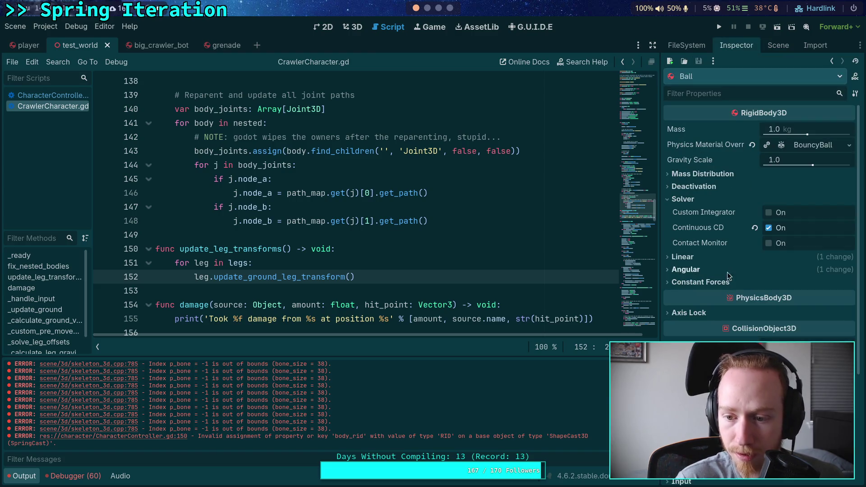
scroll(728, 276, "down", 2)
left_click(689, 341)
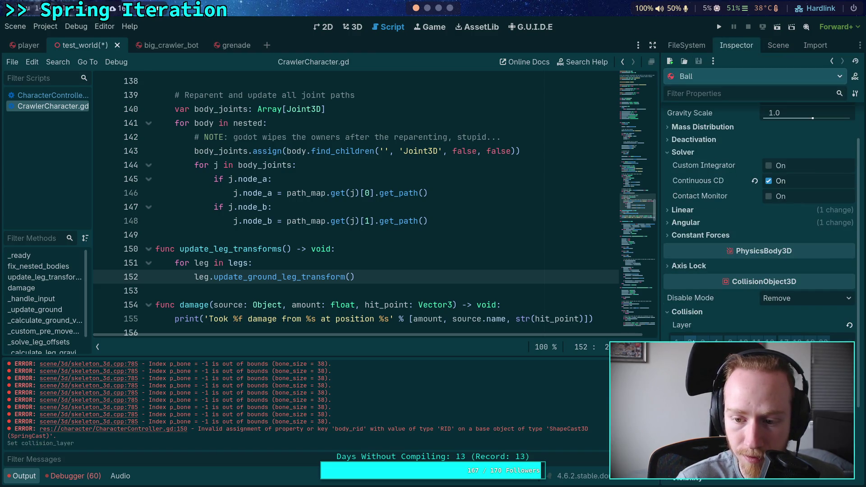
left_click(689, 341)
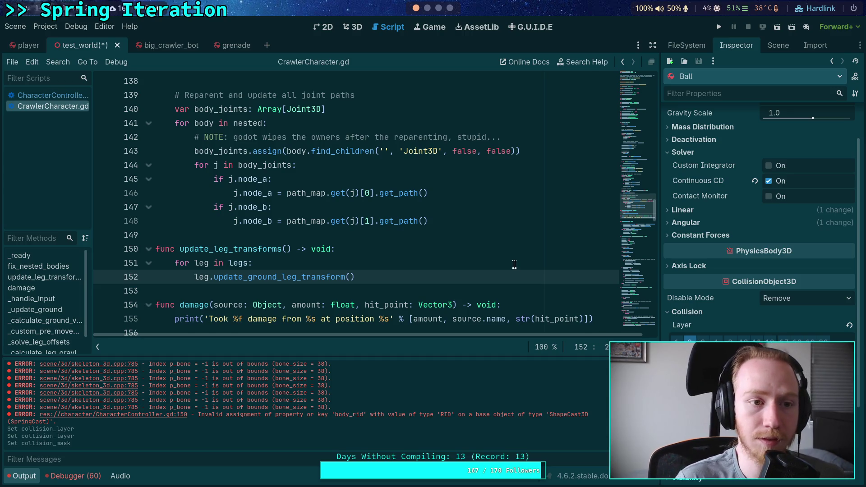
Step: After comparing with the grenade, set Ball2's collision layer and mask bits
left_click(235, 46)
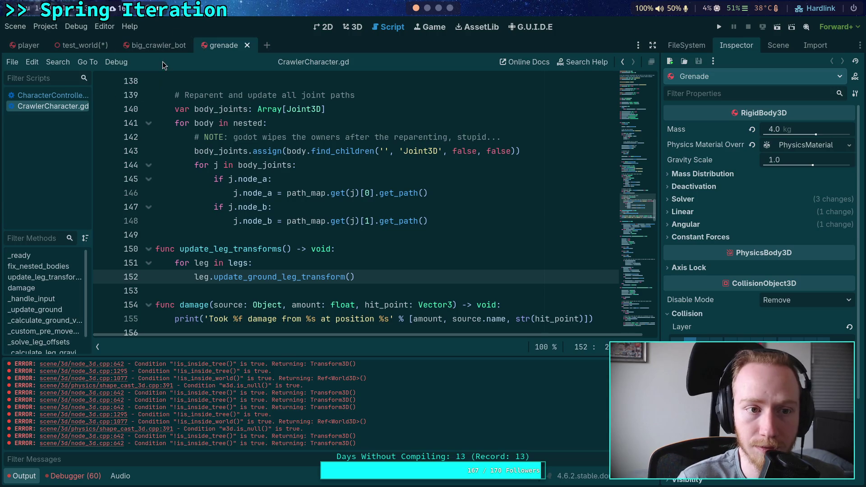
left_click(81, 45)
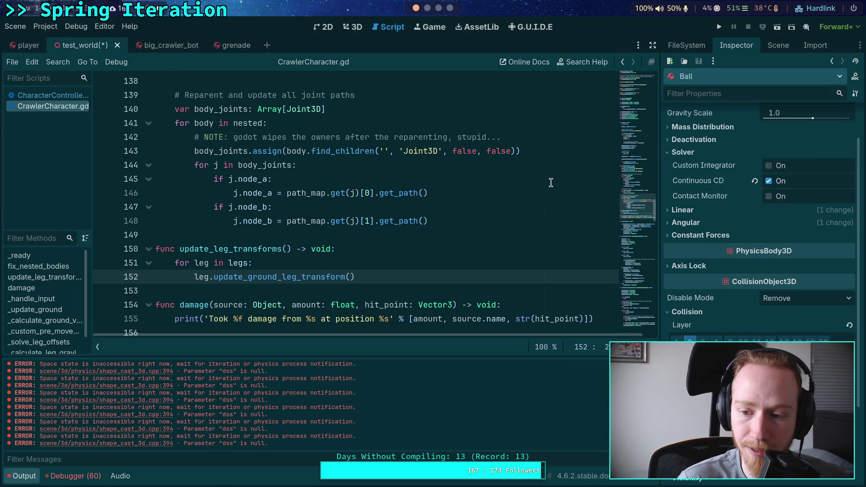
left_click(778, 45)
left_click(694, 309)
left_click(736, 45)
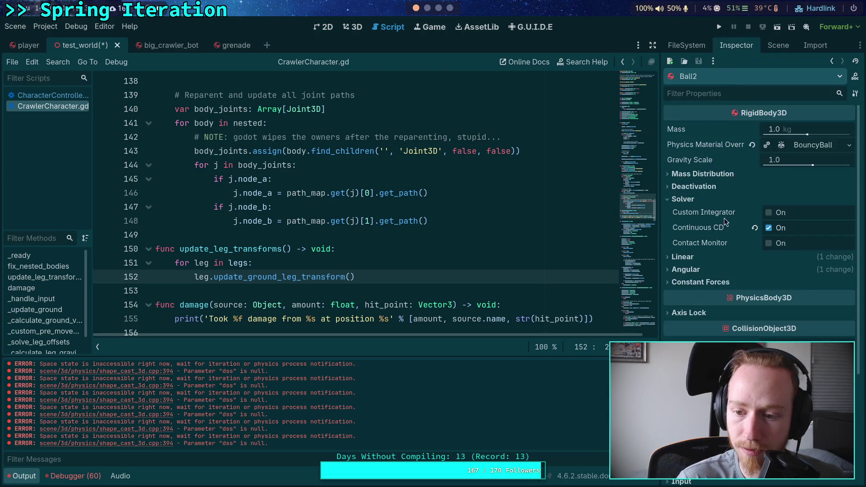
left_click(690, 297)
left_click(677, 308)
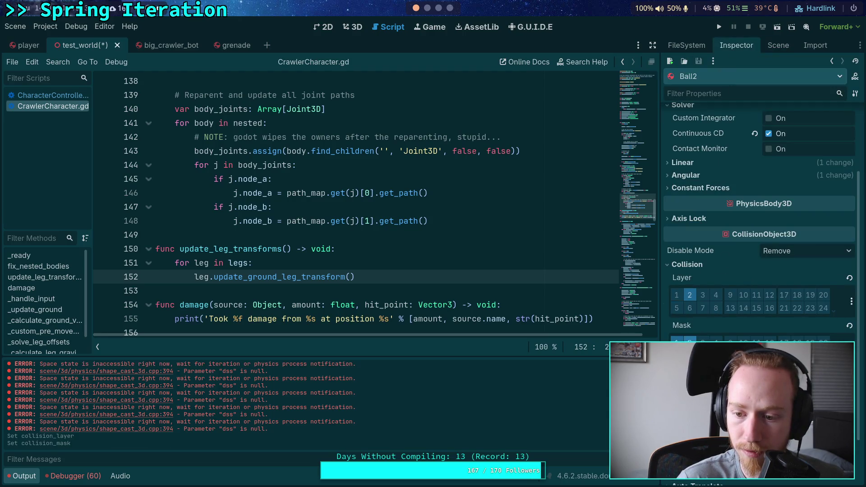
left_click(690, 341)
Step: Review LargeBall's collision properties and bring up the 3D physics layer names
left_click(778, 45)
left_click(702, 319)
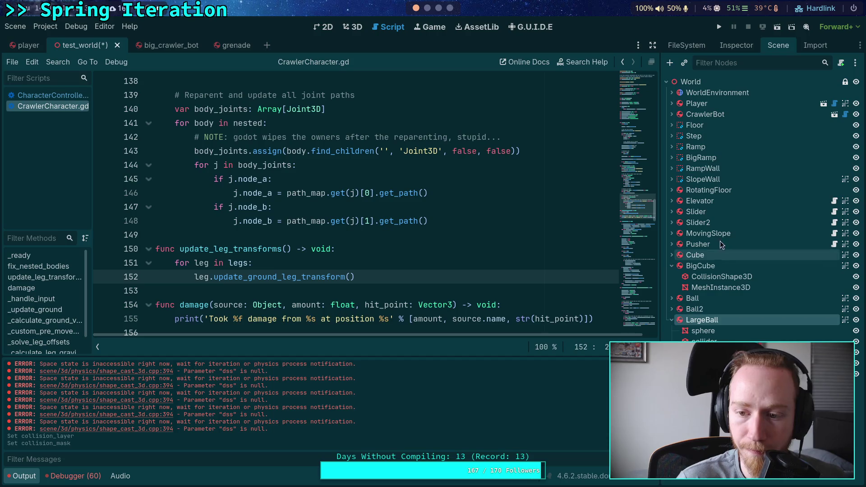
left_click(736, 45)
scroll(700, 281, "down", 3)
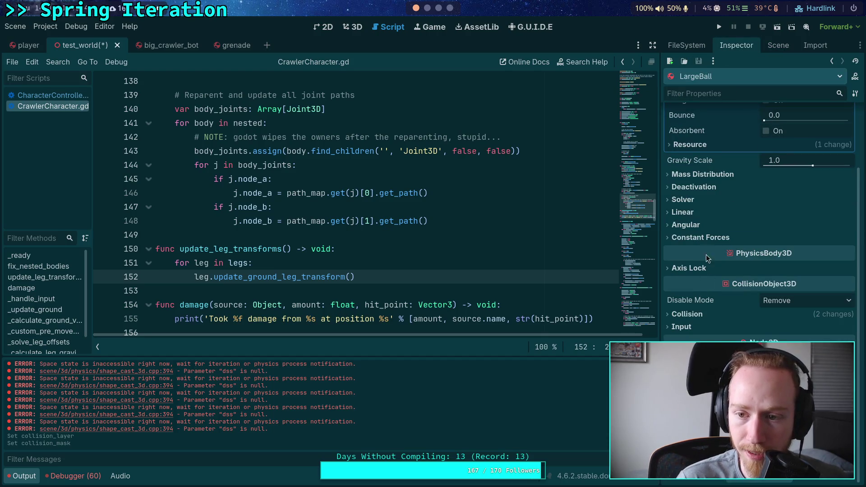
scroll(724, 283, "up", 3)
scroll(724, 298, "down", 2)
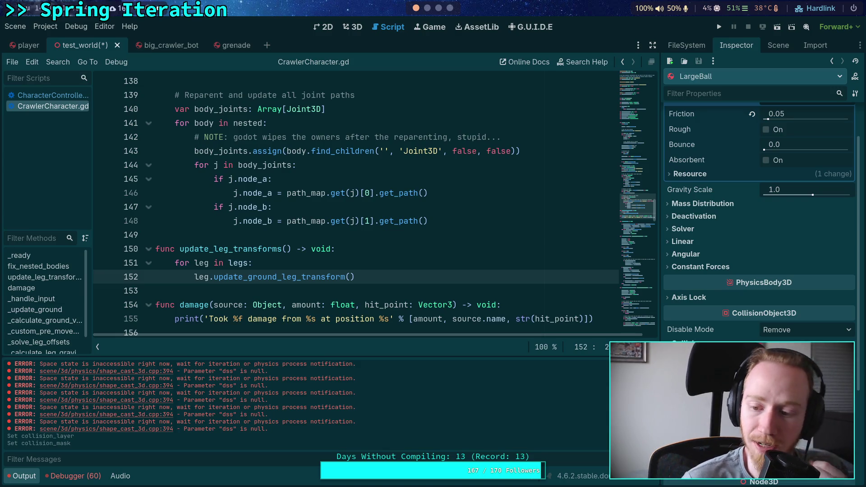
left_click(848, 384)
Step: Name 3D physics layer 6 'DynamicWorld' and close Project Settings
left_click(519, 209)
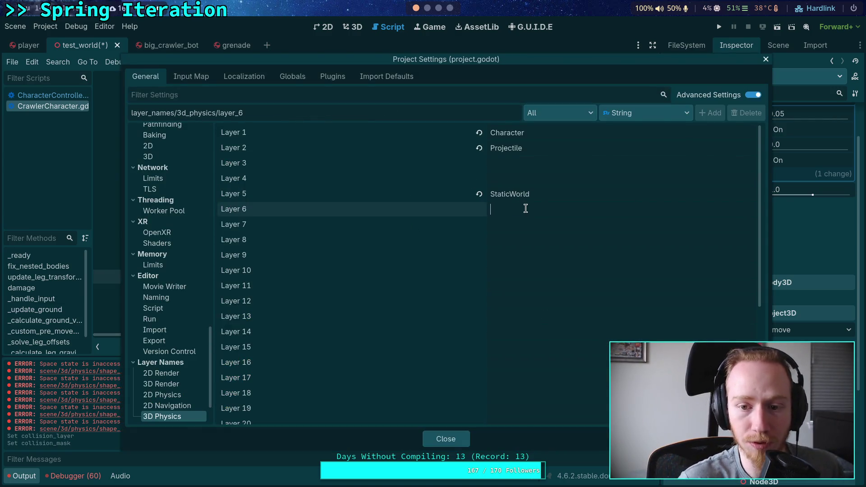
type("Dyni")
type("amicWorld")
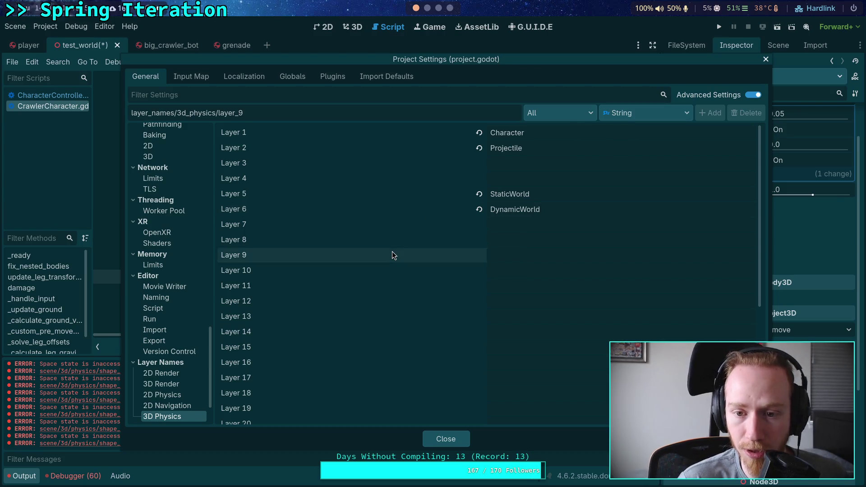
left_click(444, 438)
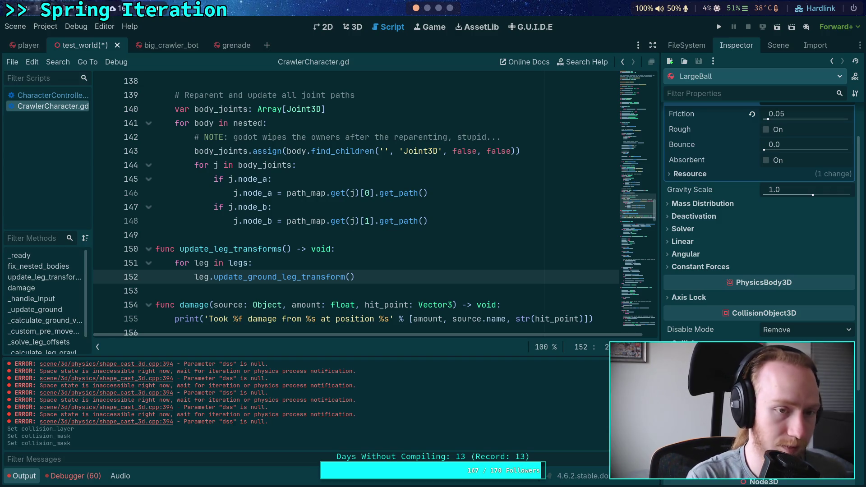
Step: Save test_world and recheck the Ball2 and Ball collision properties
key("ctrl+s")
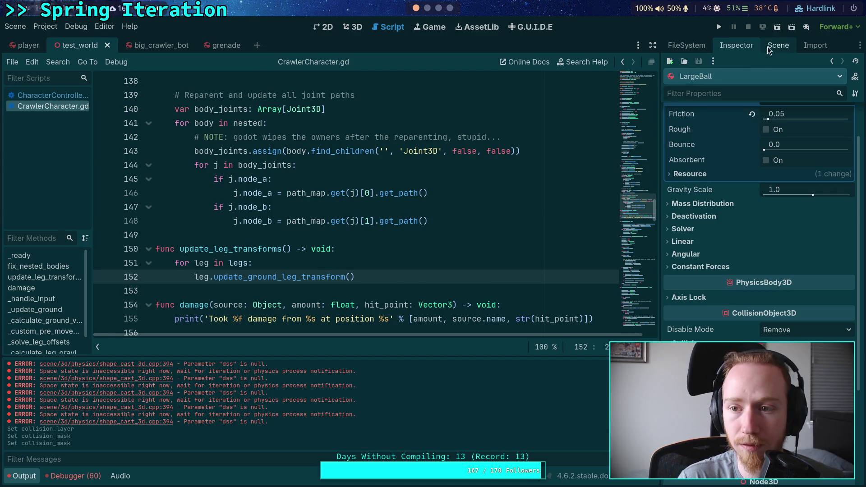
left_click(773, 48)
left_click(695, 309)
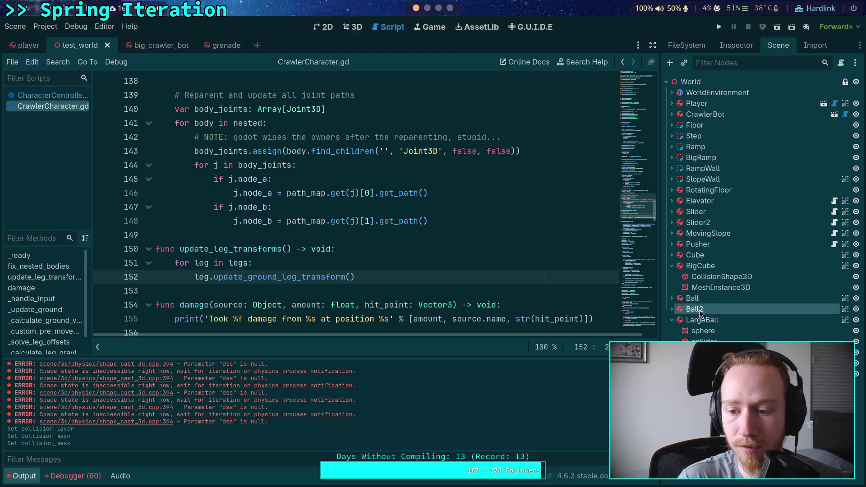
left_click(731, 42)
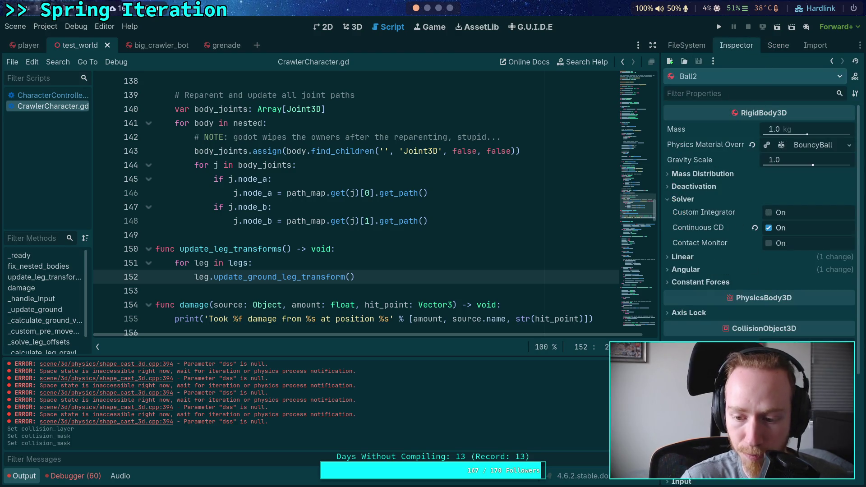
left_click(779, 46)
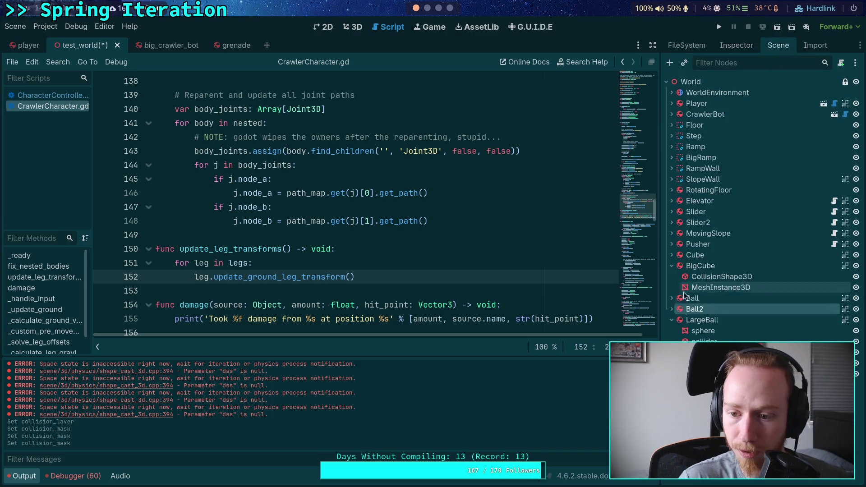
left_click(692, 298)
left_click(735, 44)
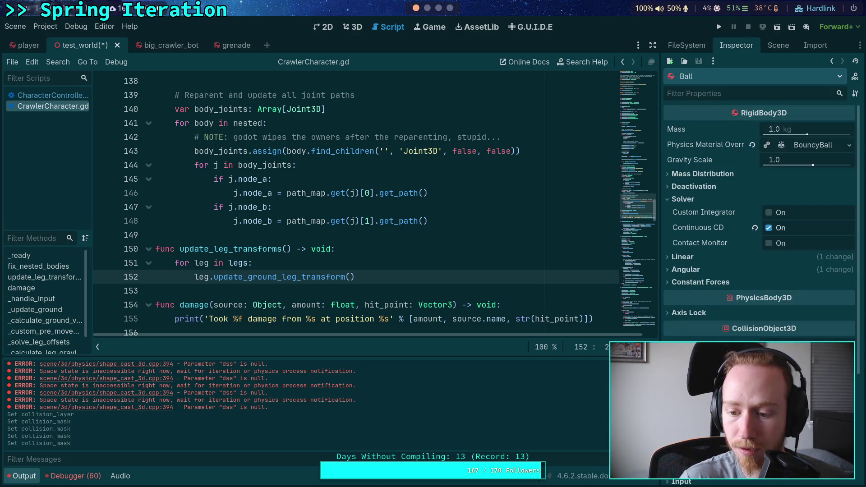
left_click(772, 47)
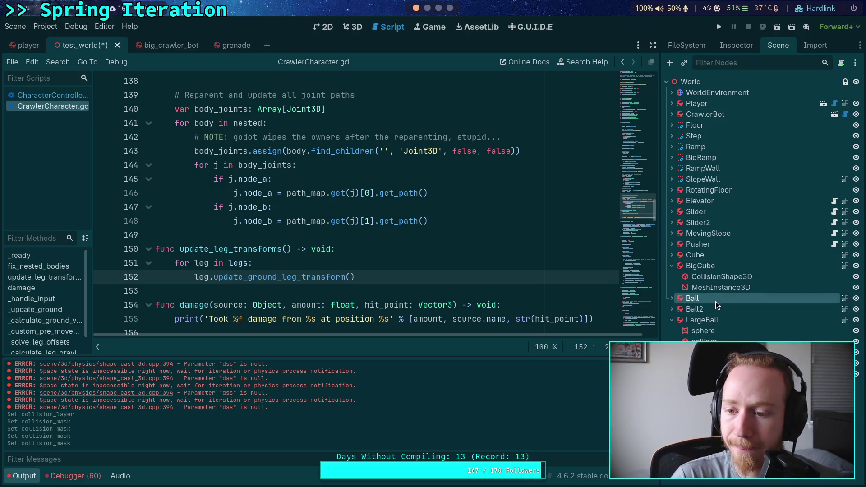
Step: Move BigCube from collision layer 5 to layer 6, DynamicWorld
left_click(721, 269)
left_click(736, 45)
scroll(711, 269, "down", 6)
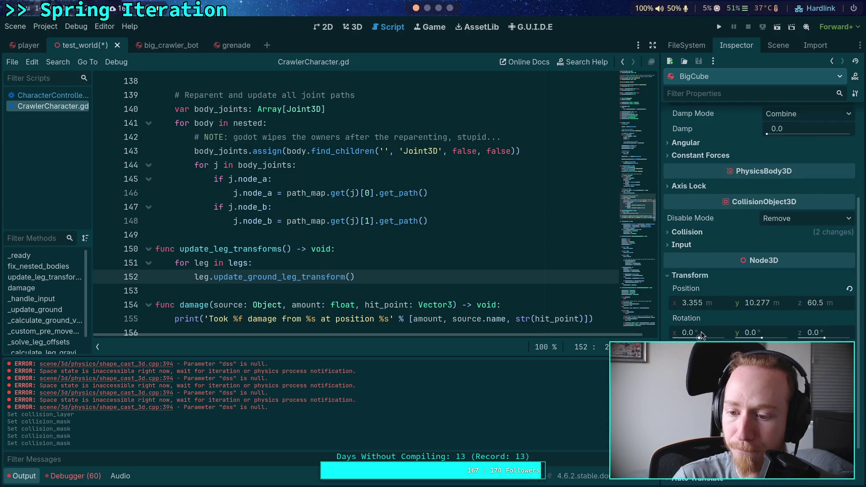
left_click(690, 179)
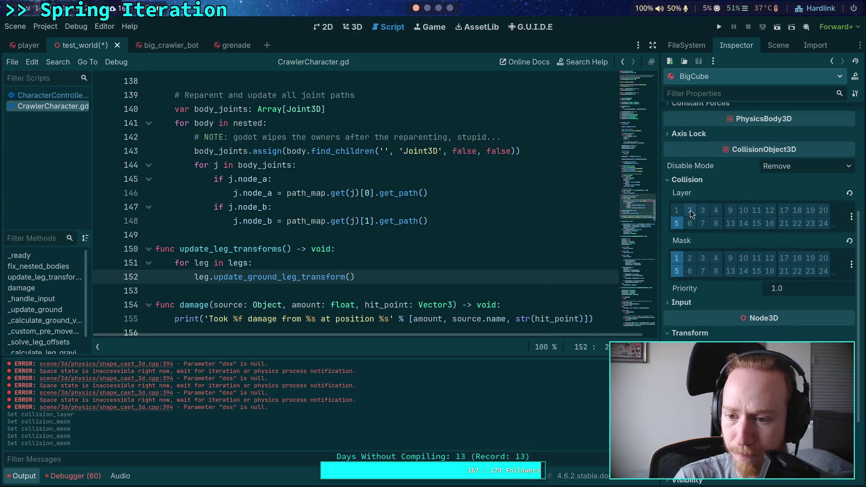
left_click(689, 225)
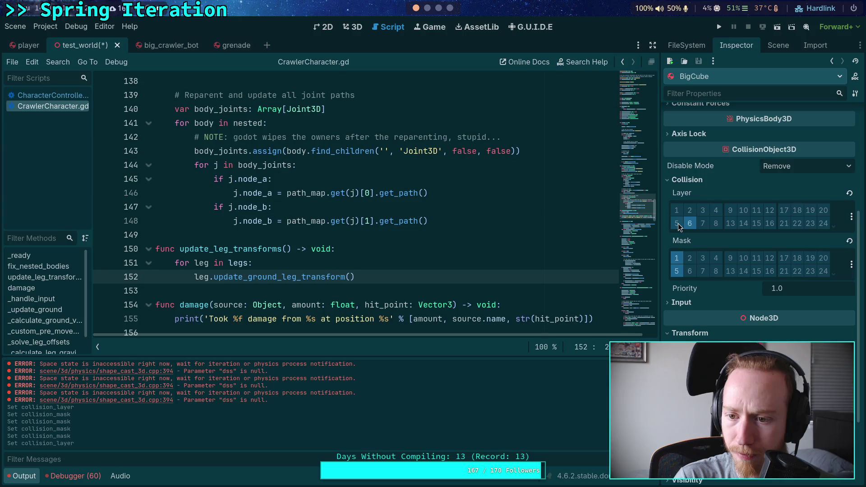